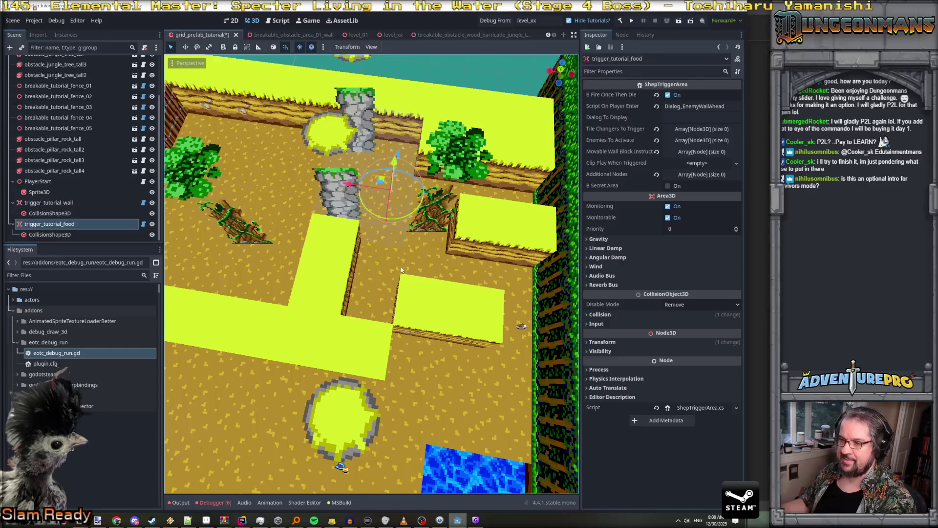
# Move the food trigger toward the fence and orbit the view around the hedge and pool
pyautogui.moveTo(372, 274); pyautogui.dragTo(313, 273)
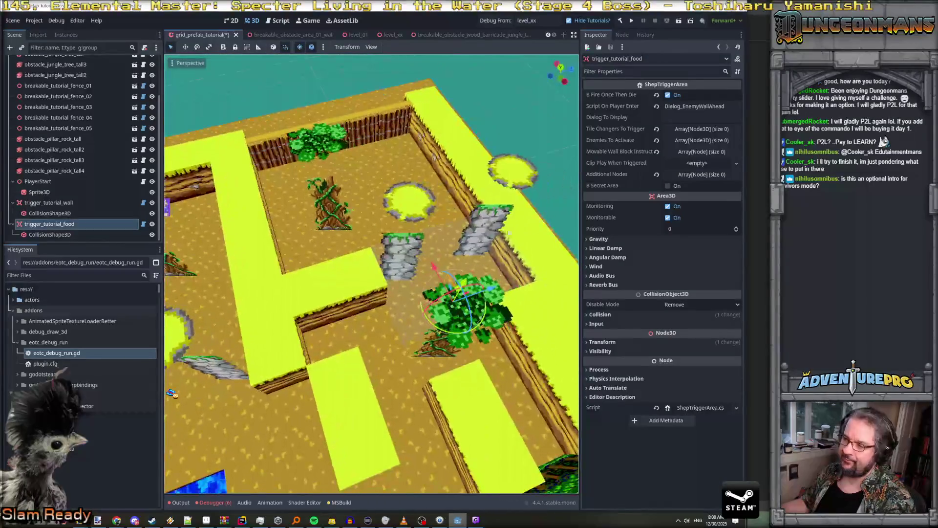
pyautogui.moveTo(495, 292)
pyautogui.mouseDown()
pyautogui.moveTo(345, 347)
pyautogui.moveTo(305, 325)
pyautogui.moveTo(310, 387)
pyautogui.moveTo(358, 341)
pyautogui.moveTo(462, 308)
pyautogui.mouseUp()
pyautogui.moveTo(402, 447)
pyautogui.mouseDown()
pyautogui.moveTo(439, 483)
pyautogui.moveTo(557, 269)
pyautogui.moveTo(537, 276)
pyautogui.mouseUp()
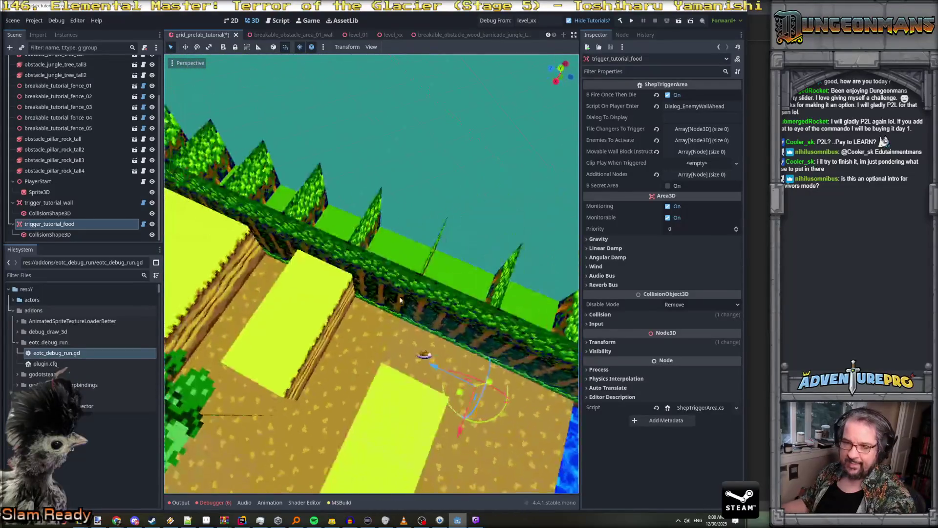
pyautogui.click(54, 235)
pyautogui.moveTo(379, 340)
pyautogui.mouseDown()
pyautogui.moveTo(373, 409)
pyautogui.moveTo(391, 416)
pyautogui.moveTo(389, 440)
pyautogui.moveTo(337, 224)
pyautogui.mouseUp()
pyautogui.moveTo(455, 410); pyautogui.dragTo(450, 412)
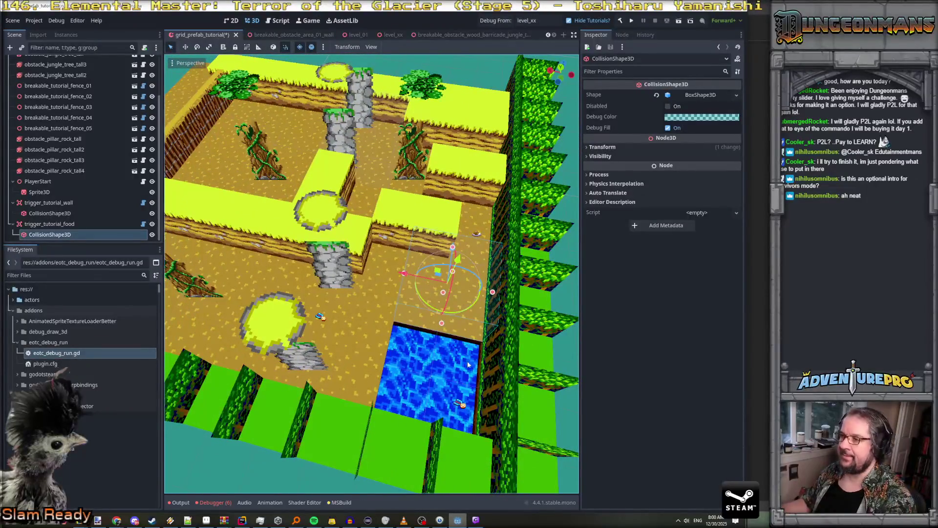
# Select trigger_tutorial_food and check its Dialog_EnemyWallAhead player-enter script before switching to Rider
pyautogui.click(60, 225)
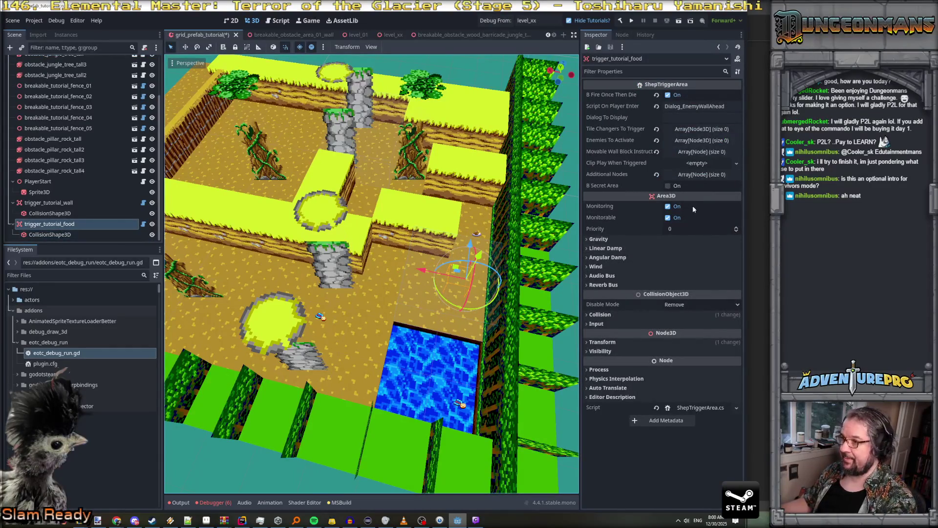
pyautogui.click(714, 106)
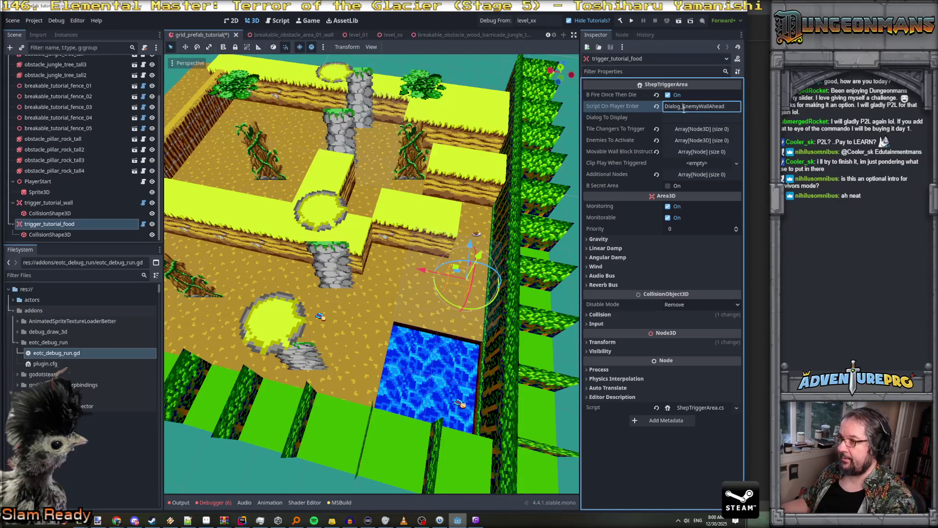
pyautogui.hotkey('alt', 'Tab')
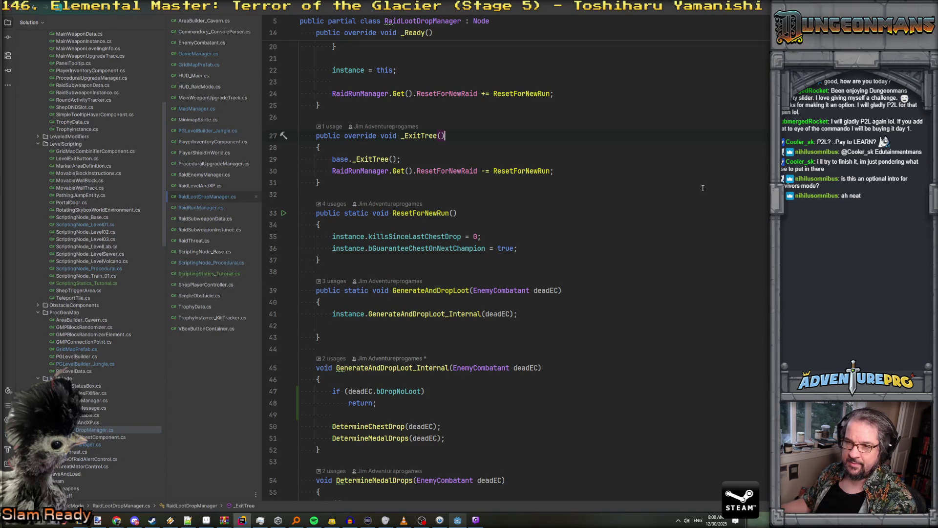
# Open ScriptingNode_Level01.cs via Go to Everything and select the Dialog_IntroductionToFood method
pyautogui.hotkey('ctrl', 't')
pyautogui.write('s')
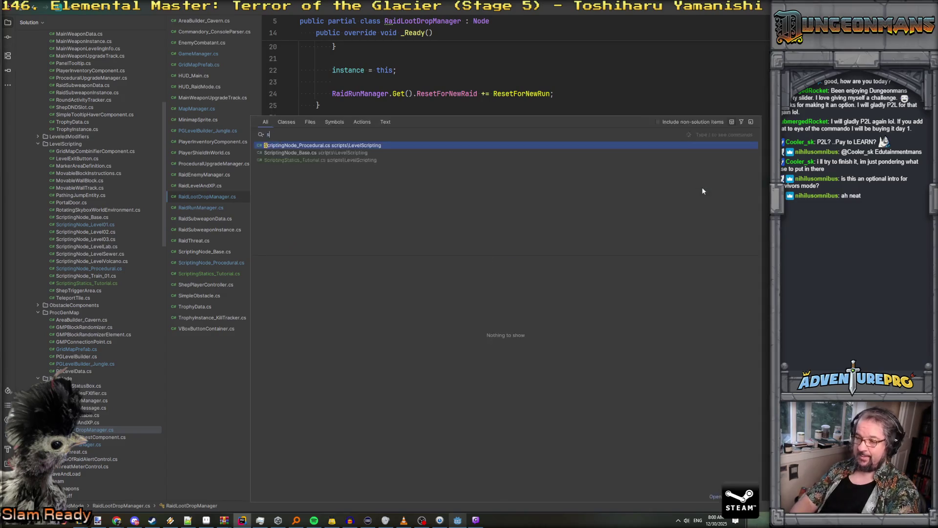
pyautogui.write('criptingnode_')
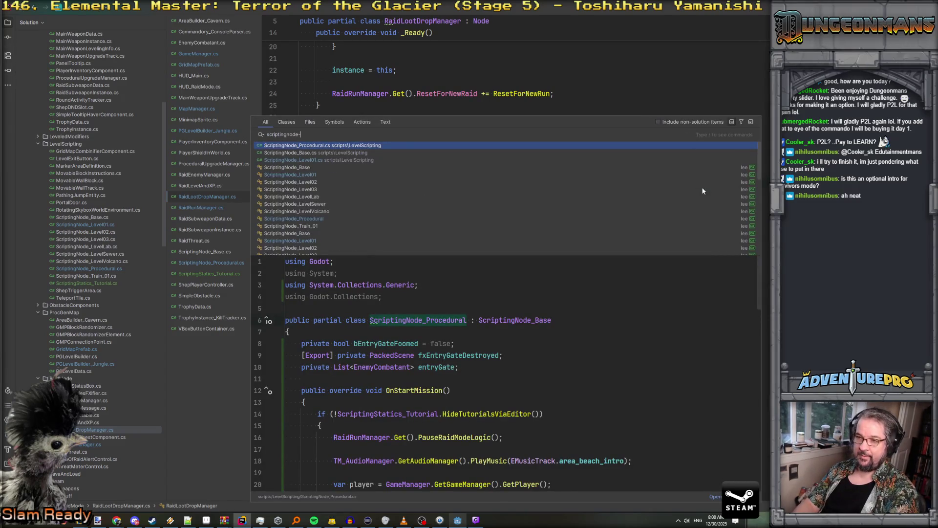
pyautogui.write(';e')
pyautogui.press('BackSpace')
pyautogui.press('BackSpace')
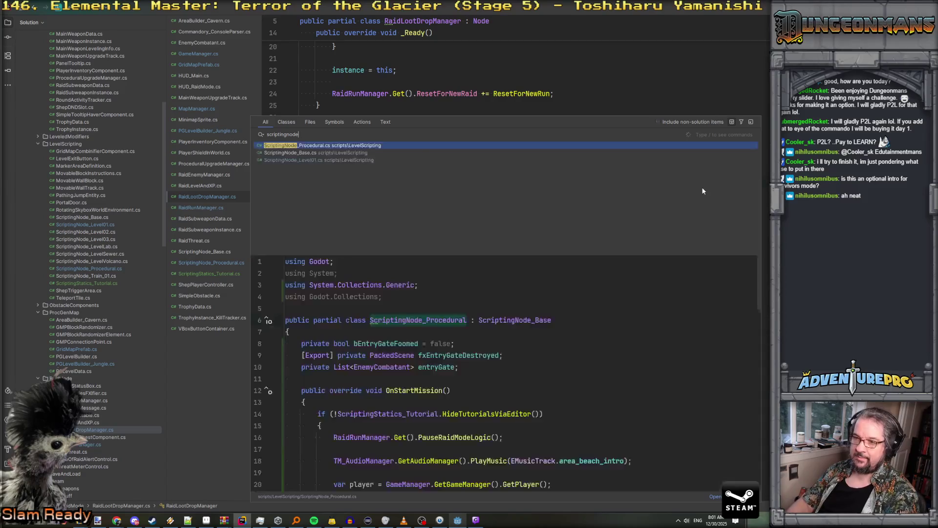
pyautogui.press('Down')
pyautogui.press('Down')
pyautogui.press('Return')
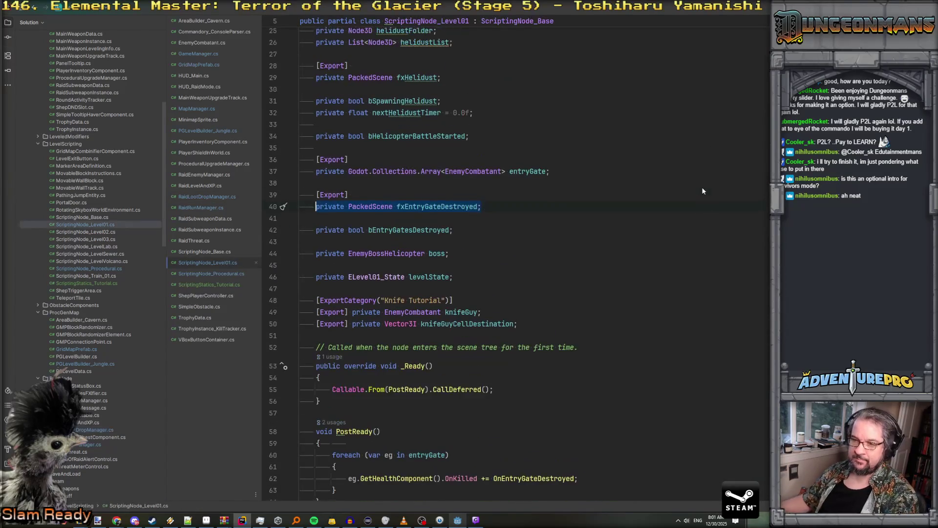
pyautogui.scroll(-10, 649, 272)
pyautogui.scroll(-15, 649, 272)
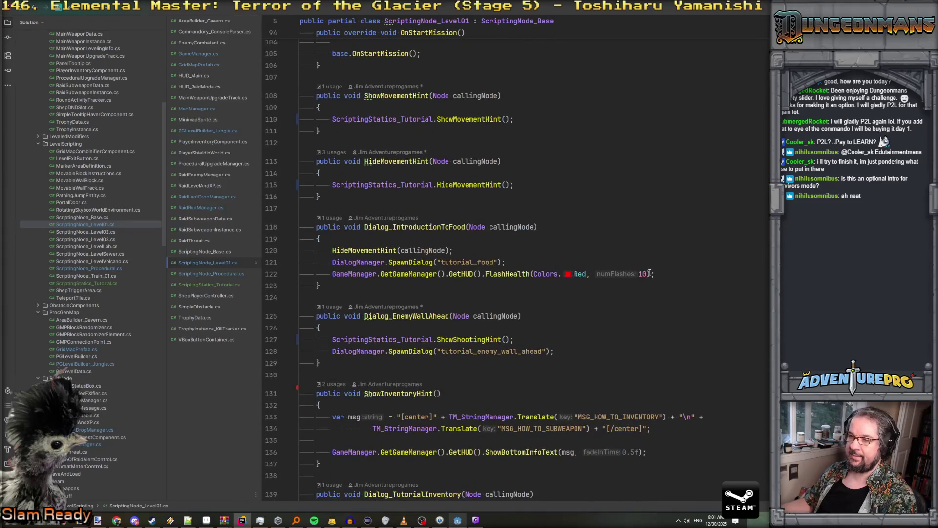
pyautogui.scroll(-2, 580, 233)
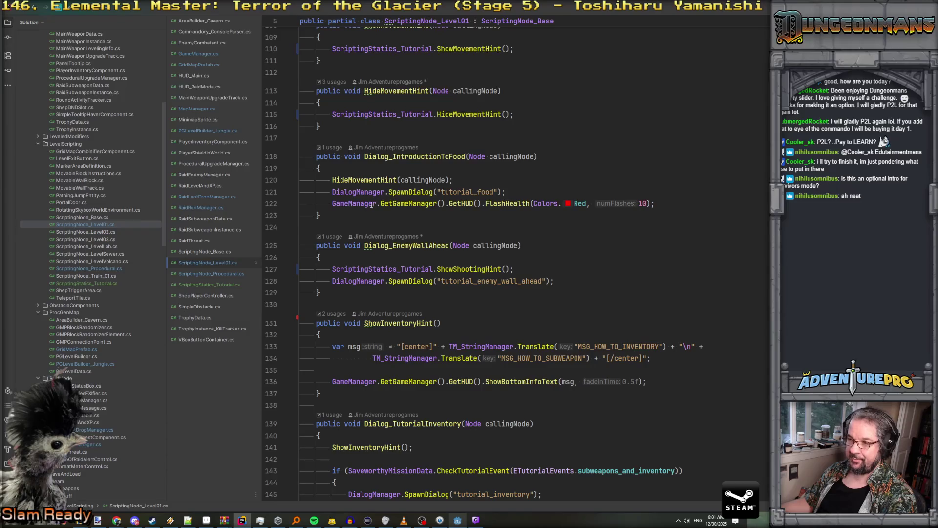
pyautogui.click(351, 212)
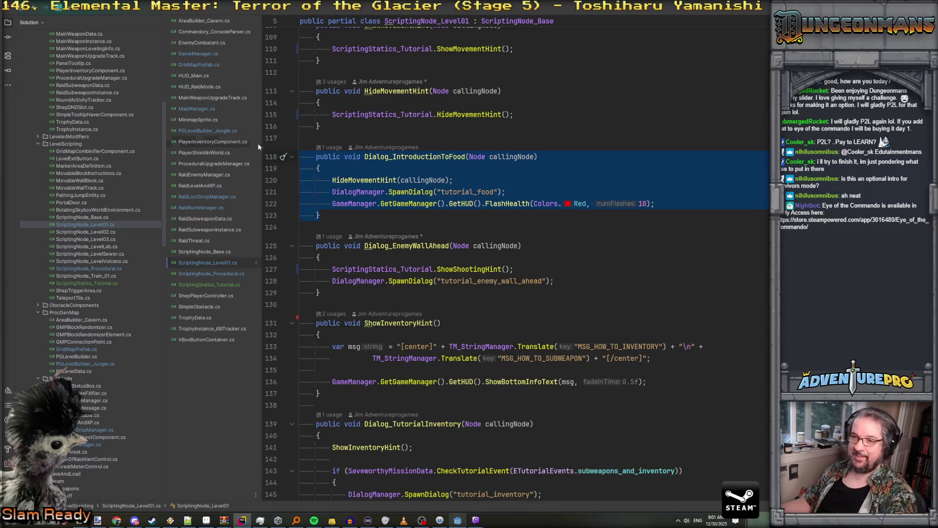
# Paste Dialog_IntroductionToFood into ScriptingNode_Procedural.cs after Dialog_EnemyWallAhead
pyautogui.click(219, 275)
pyautogui.scroll(-10, 366, 255)
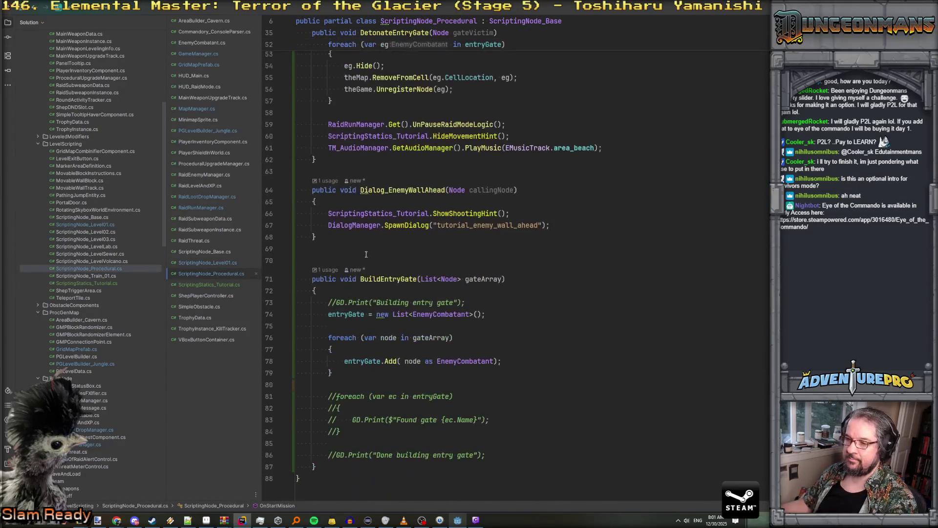
pyautogui.write('public void Dialog_IntroductionToFood(Node callingNode)     {         HideMovementHint(callingNode);         DialogManager.SpawnDialog("tutorial_food");         GameManager.GetGameManager().GetHUD().FlashHealth(Colors.Red, 10);     }')
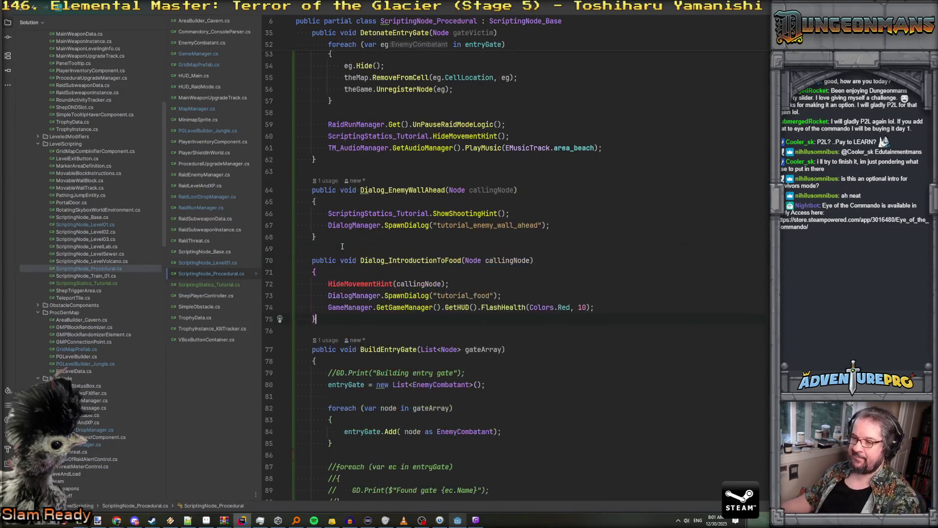
# Change the call to ScriptingStatics_Tutorial.HideMovementHint() and remove the callingNode argument
pyautogui.doubleClick(379, 208)
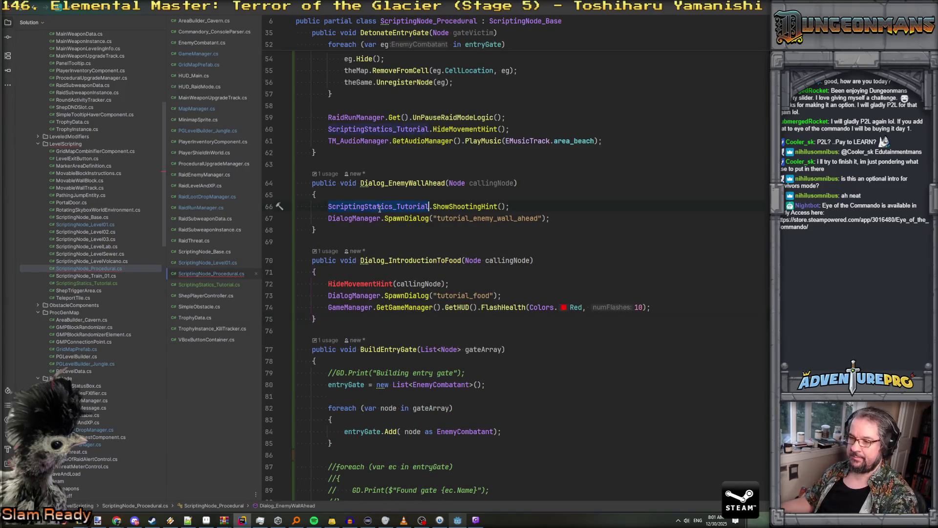
pyautogui.write('ScriptingStatics_Tutorial')
pyautogui.write('.')
pyautogui.press('Escape')
pyautogui.doubleClick(514, 283)
pyautogui.press('Delete')
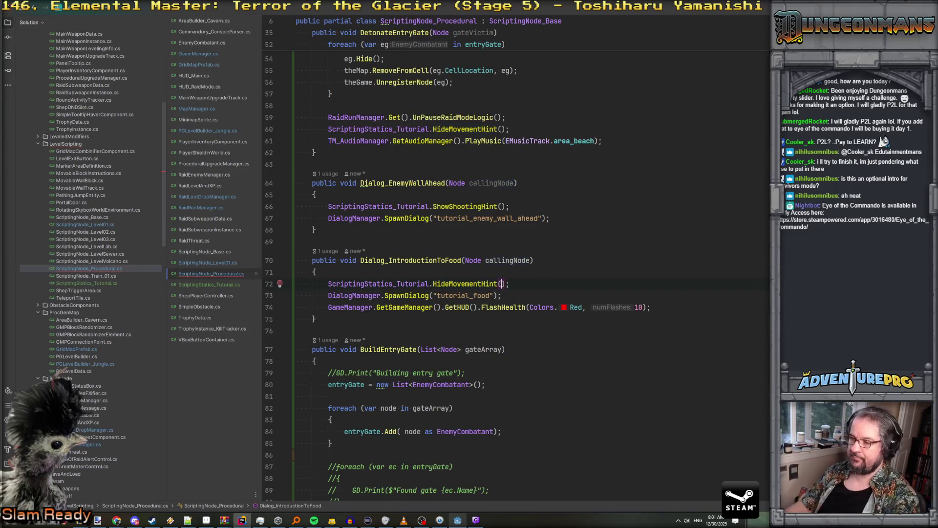
# Navigate back through ScriptingNode_Level01.cs to the HideMovementHint declaration
pyautogui.hotkey('ctrl', 'alt', 'Left')
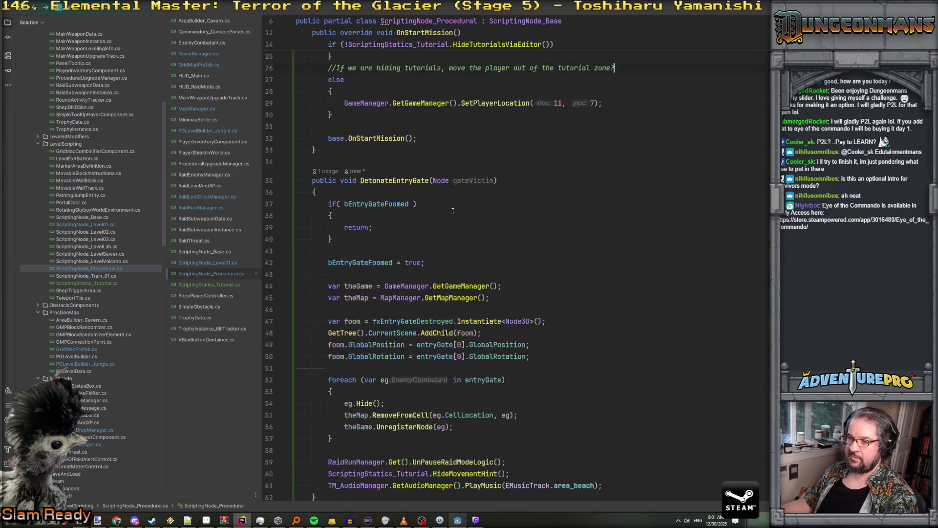
pyautogui.hotkey('ctrl', 'alt', 'Left')
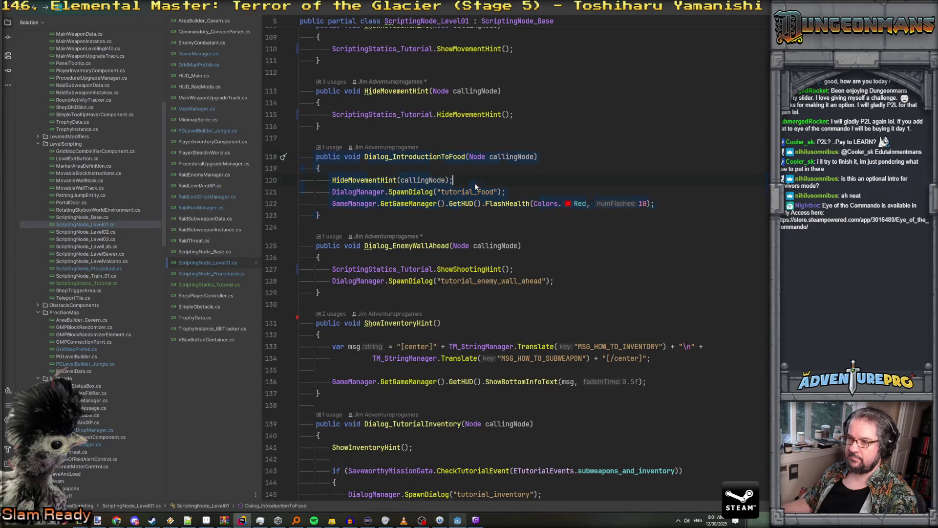
pyautogui.keyDown('ctrl'); pyautogui.click(356, 179); pyautogui.keyUp('ctrl')
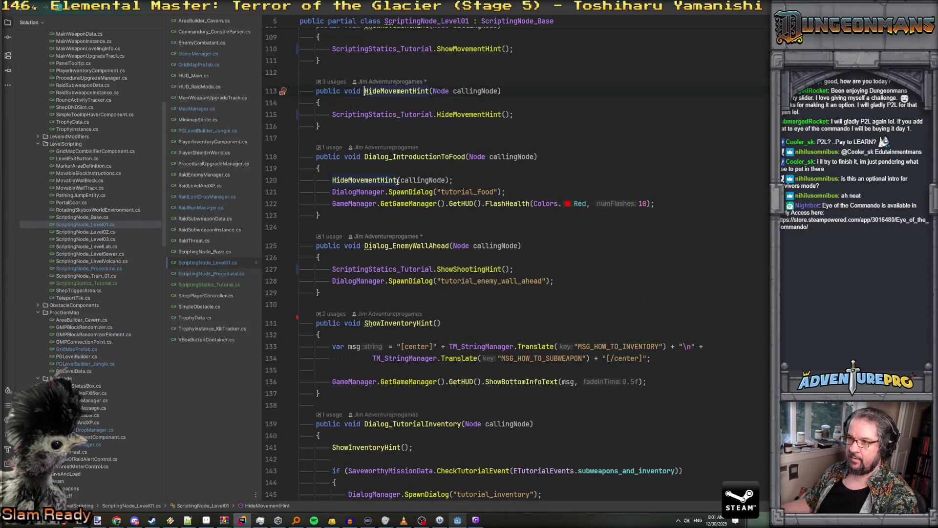
pyautogui.hotkey('ctrl', 'alt', 'Left')
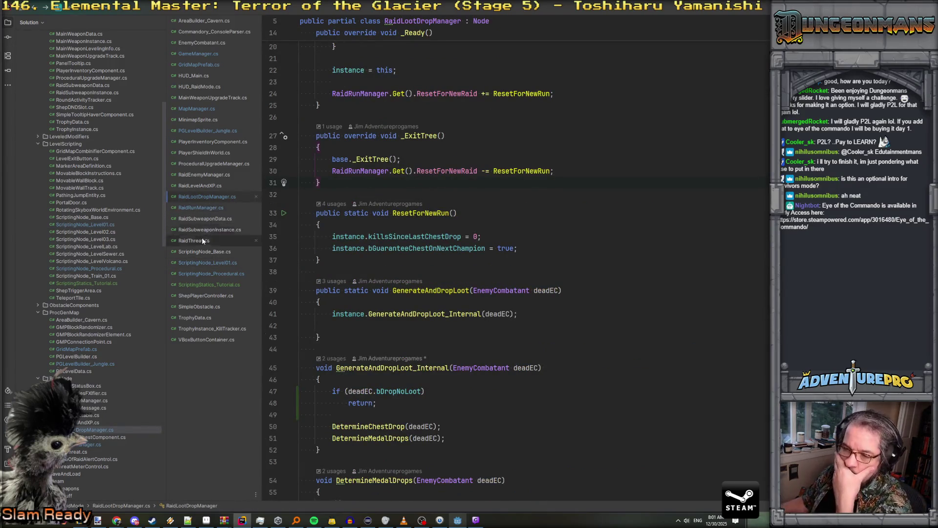
# Select and copy the Dialog_IntroductionToFood name in ScriptingNode_Procedural.cs
pyautogui.scroll(-15, 412, 223)
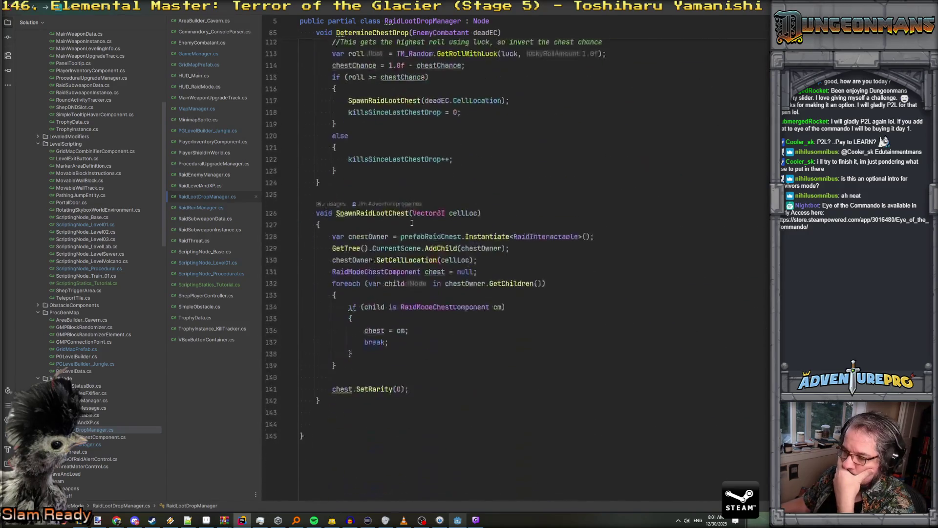
pyautogui.scroll(9, 412, 223)
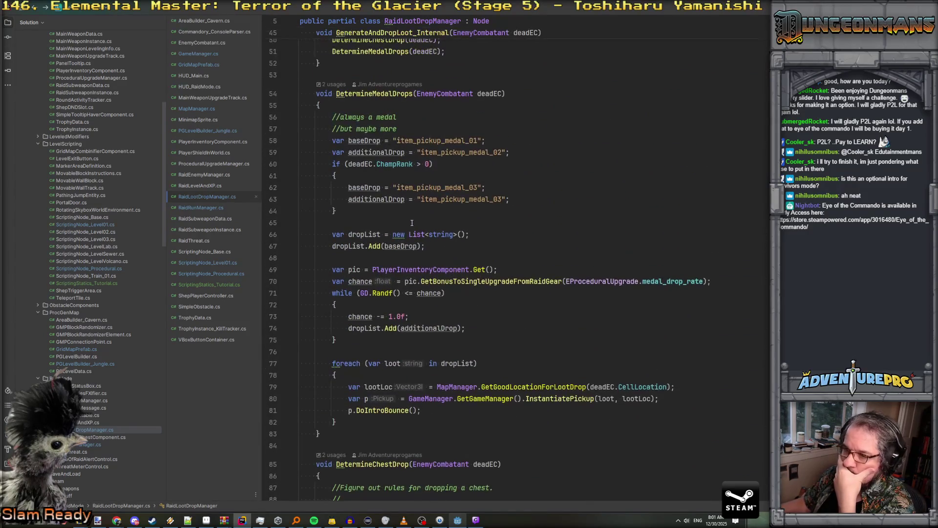
pyautogui.click(219, 272)
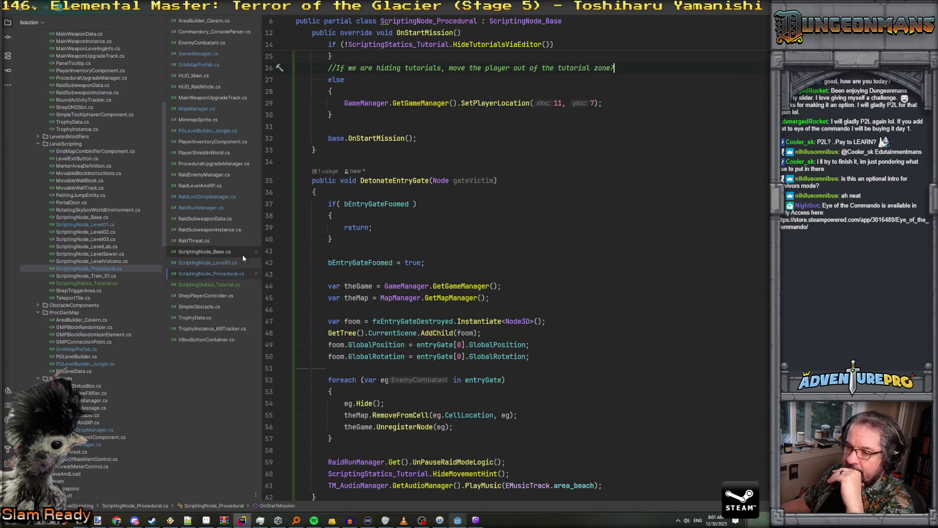
pyautogui.scroll(-5, 388, 259)
pyautogui.scroll(-8, 389, 259)
pyautogui.doubleClick(407, 183)
pyautogui.hotkey('ctrl', 'c')
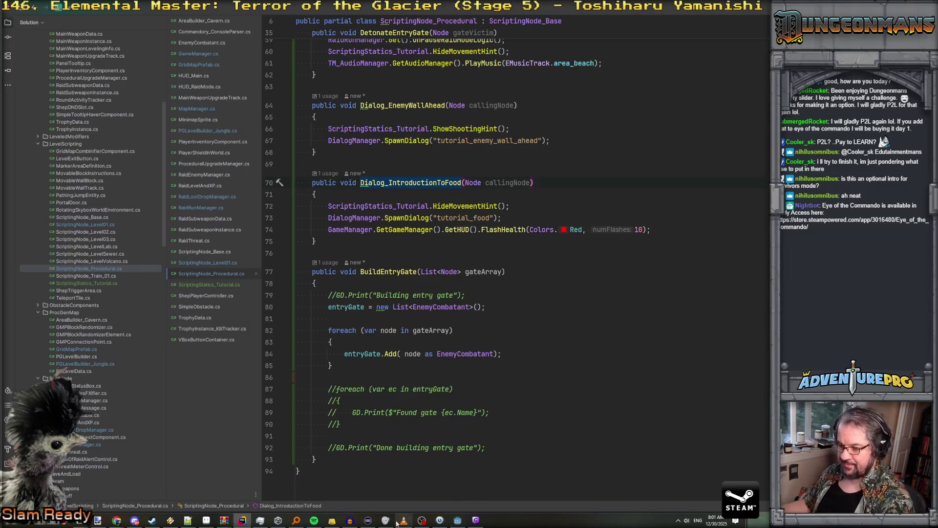
# Set the food trigger's Script On Player Enter to Dialog_IntroductionToFood and save the scene
pyautogui.click(452, 521)
pyautogui.doubleClick(709, 106)
pyautogui.hotkey('ctrl', 'v')
pyautogui.hotkey('ctrl', 's')
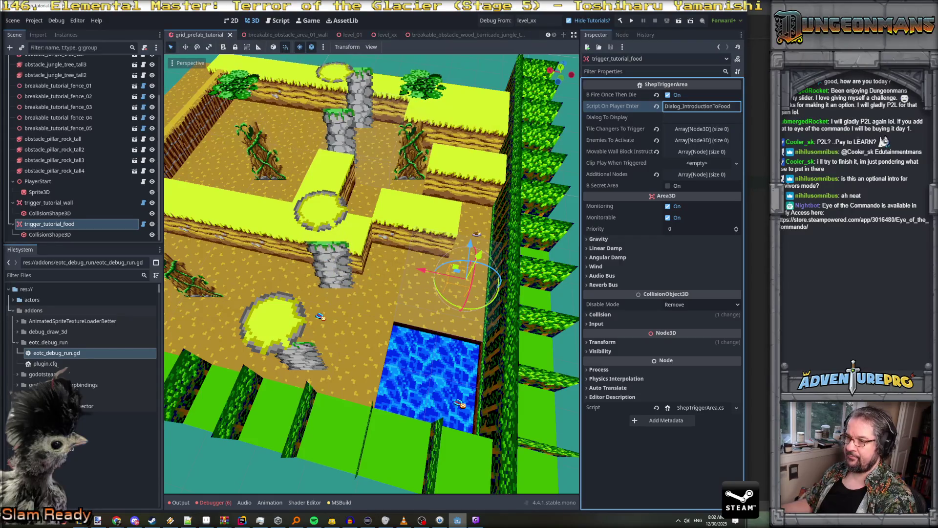
# Untick Hide Tutorials? in Godot, then save and launch the game
pyautogui.hotkey('alt', 'Tab')
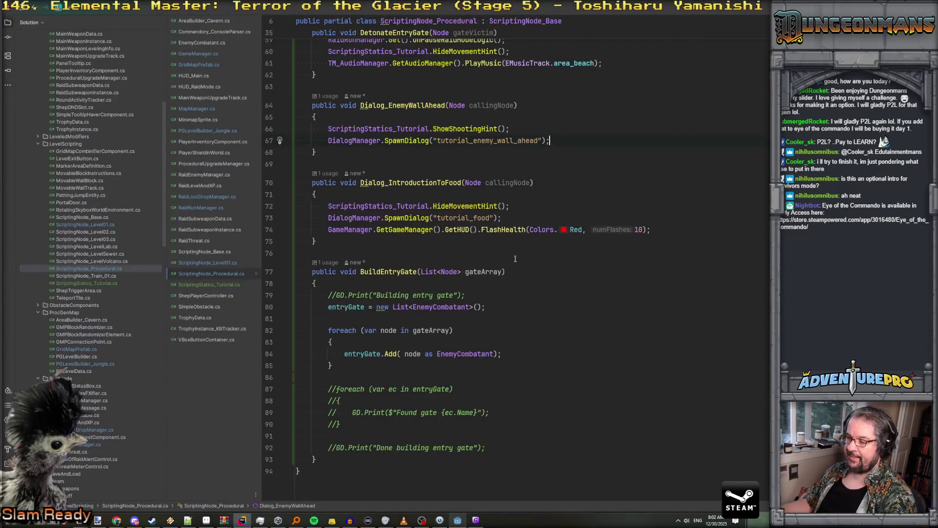
pyautogui.click(457, 521)
pyautogui.click(570, 21)
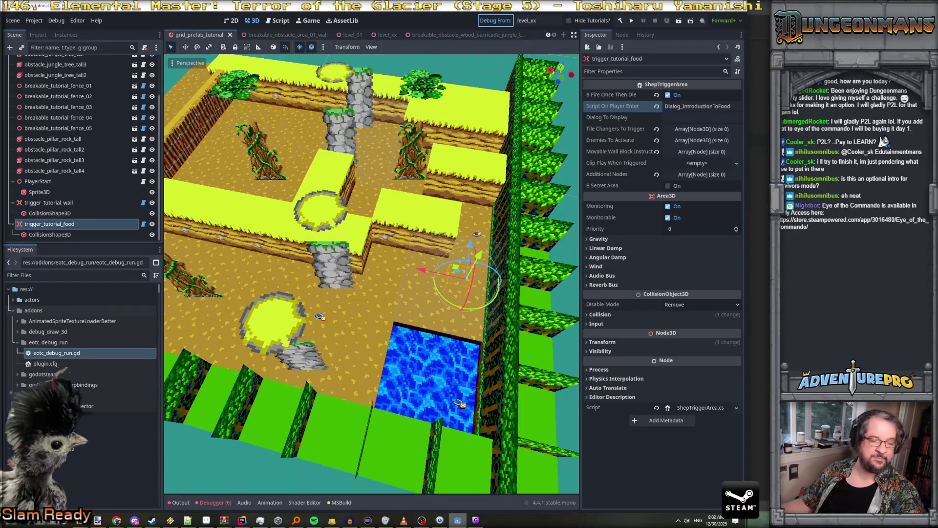
pyautogui.click(171, 521)
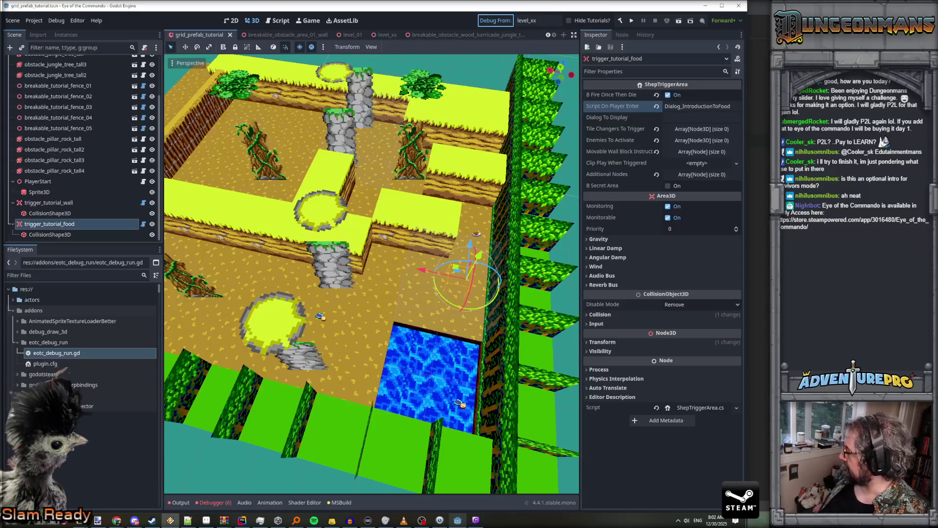
pyautogui.hotkey('ctrl', 's')
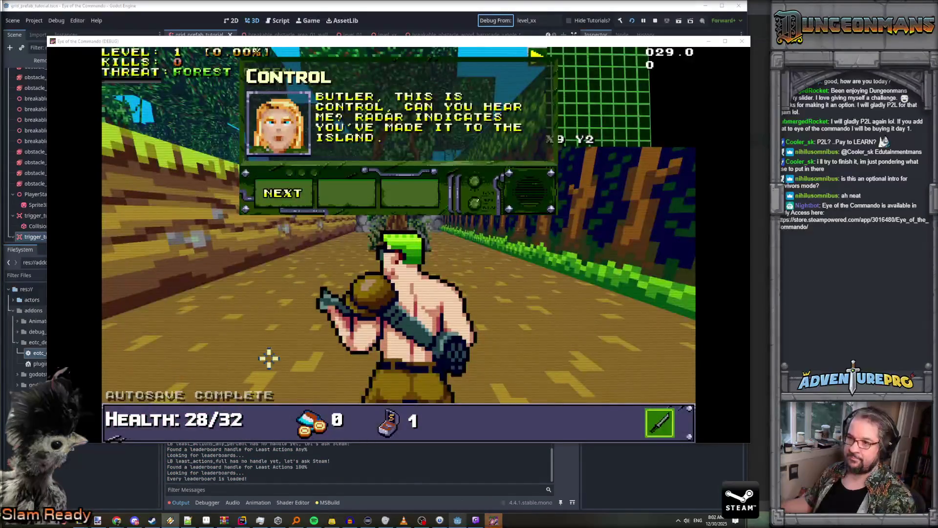
# Page through the Control briefing with NEXT to the final rock-navigation message
pyautogui.click(288, 193)
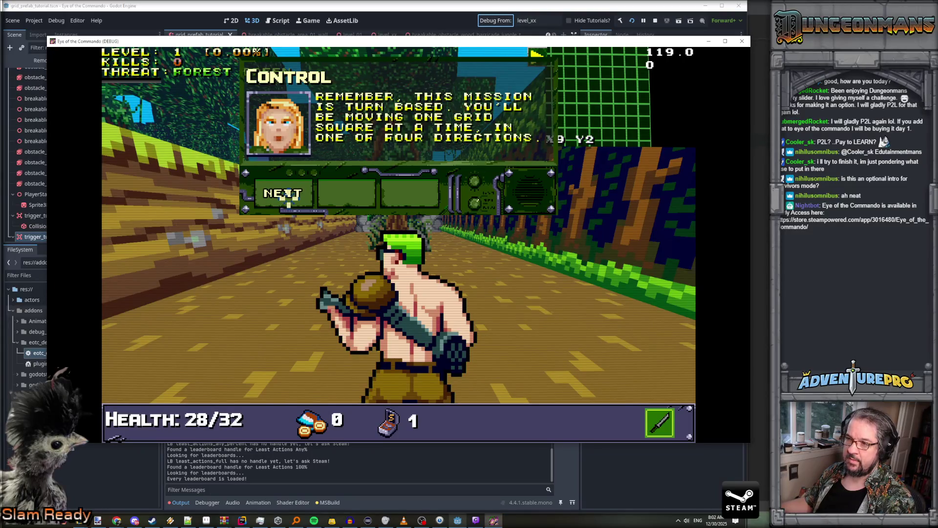
pyautogui.click(287, 194)
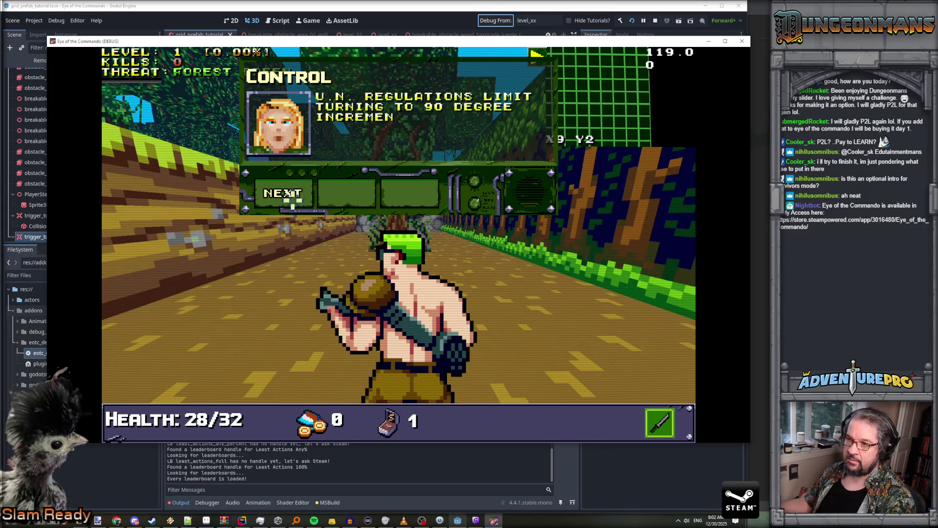
pyautogui.click(288, 194)
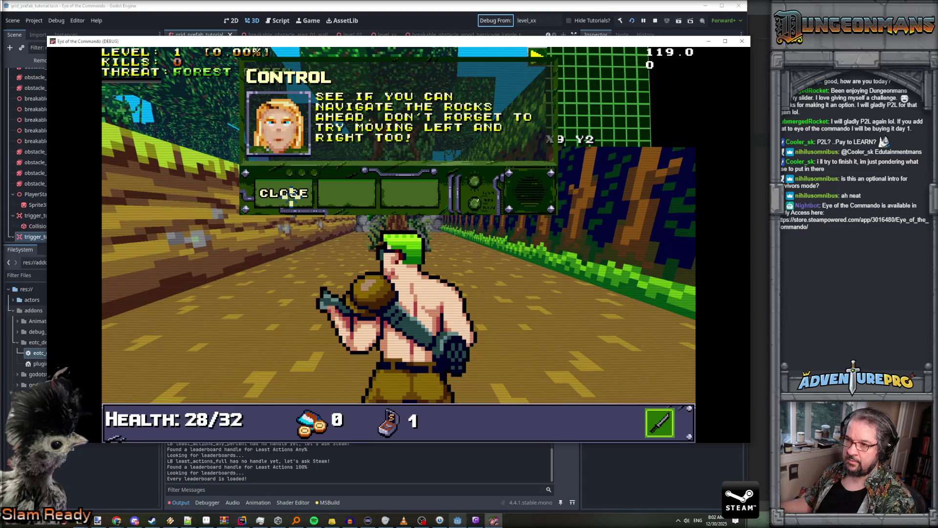
# Close the briefing and walk forward collecting the Freedom Medal, medkit advice and Battle Chicken
pyautogui.click(291, 194)
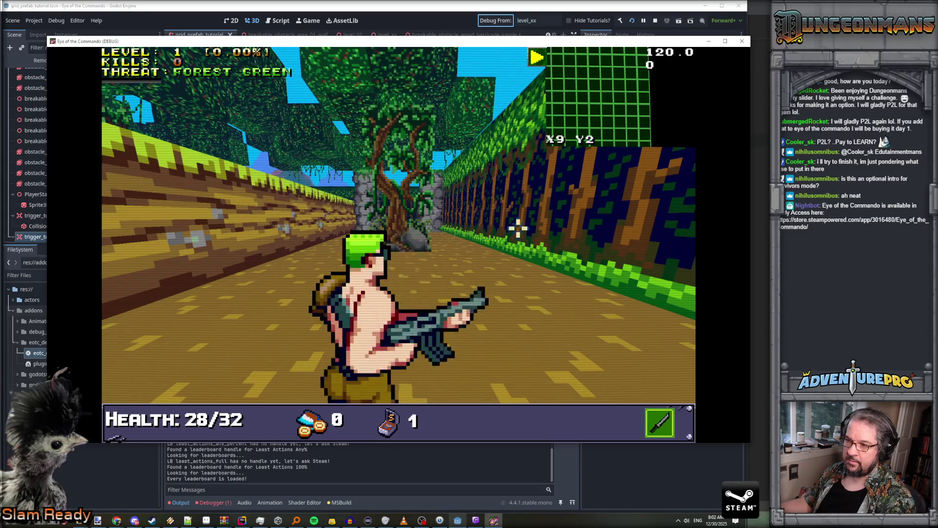
pyautogui.press('w')
pyautogui.press('w')
pyautogui.press('w')
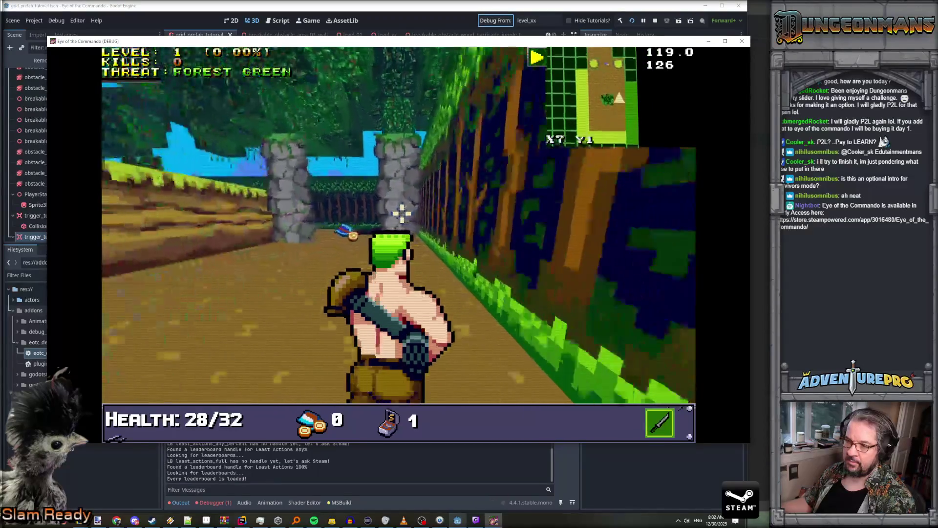
pyautogui.press('w')
pyautogui.press('w')
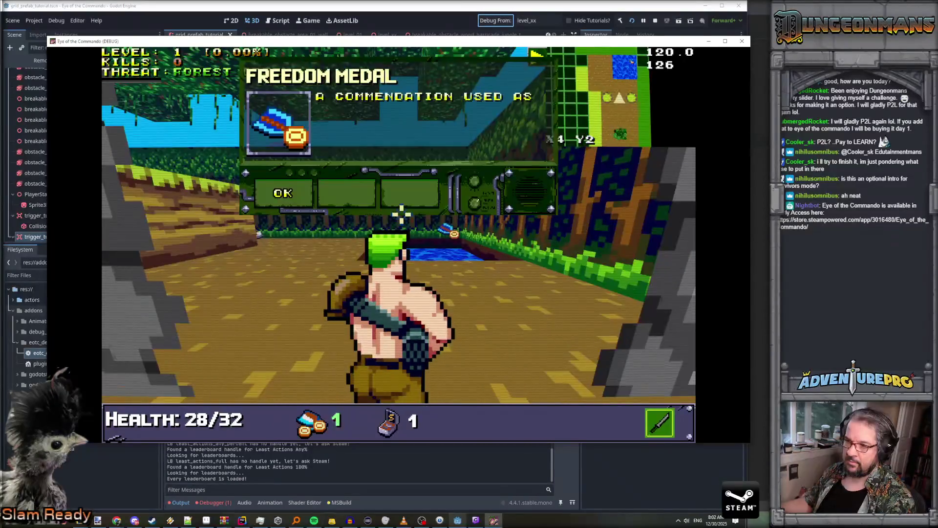
pyautogui.click(291, 200)
pyautogui.press('w')
pyautogui.press('w')
pyautogui.press('w')
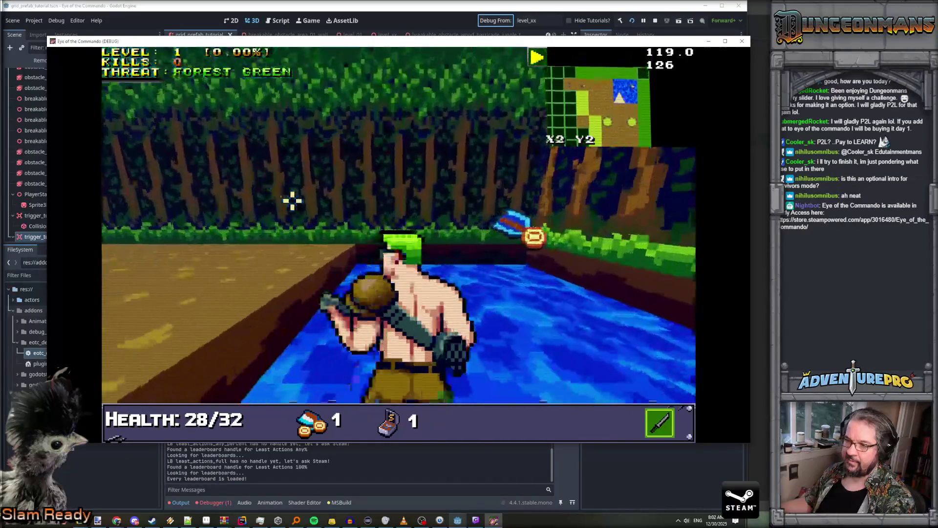
pyautogui.press('w')
pyautogui.press('s')
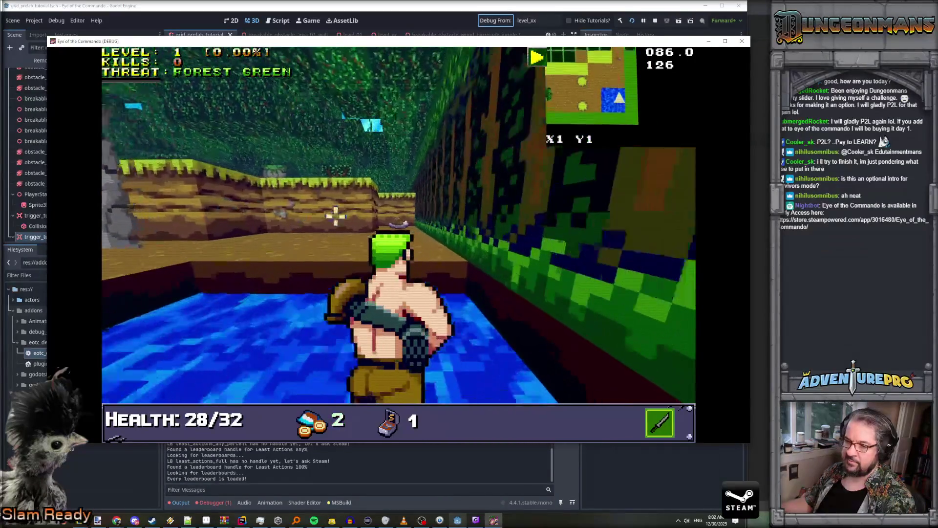
pyautogui.press('s')
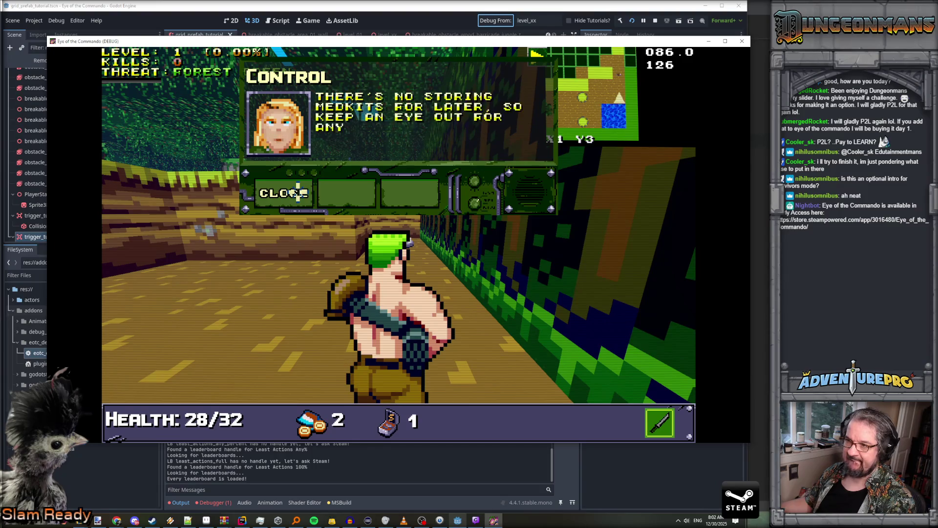
pyautogui.click(298, 193)
pyautogui.press('w')
pyautogui.press('w')
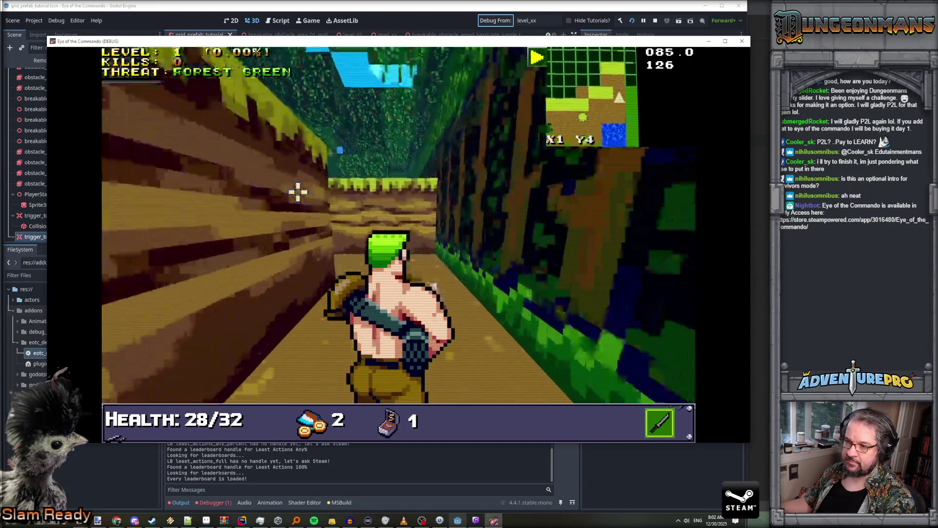
pyautogui.click(290, 193)
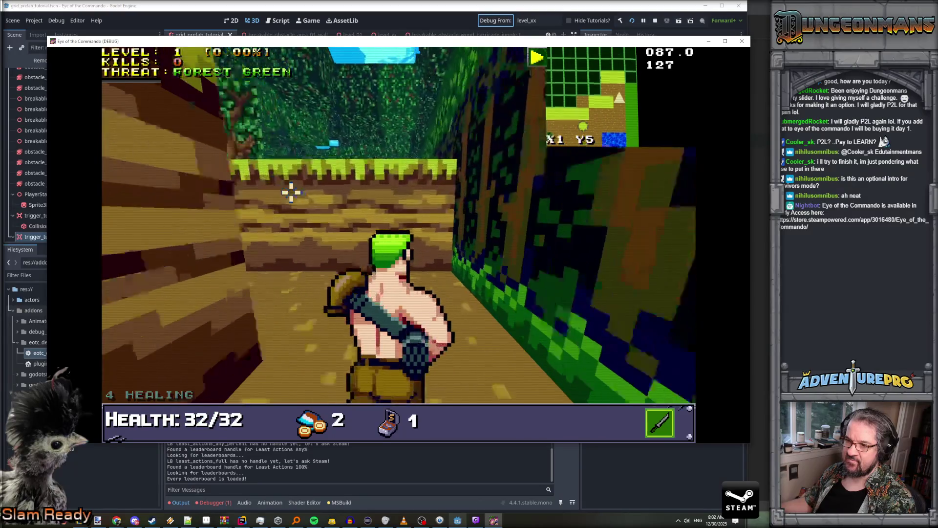
# Kill the first Nitro Mook from corridor cover and pick up its ammo drop
pyautogui.press('w')
pyautogui.press('e')
pyautogui.press('w')
pyautogui.press('w')
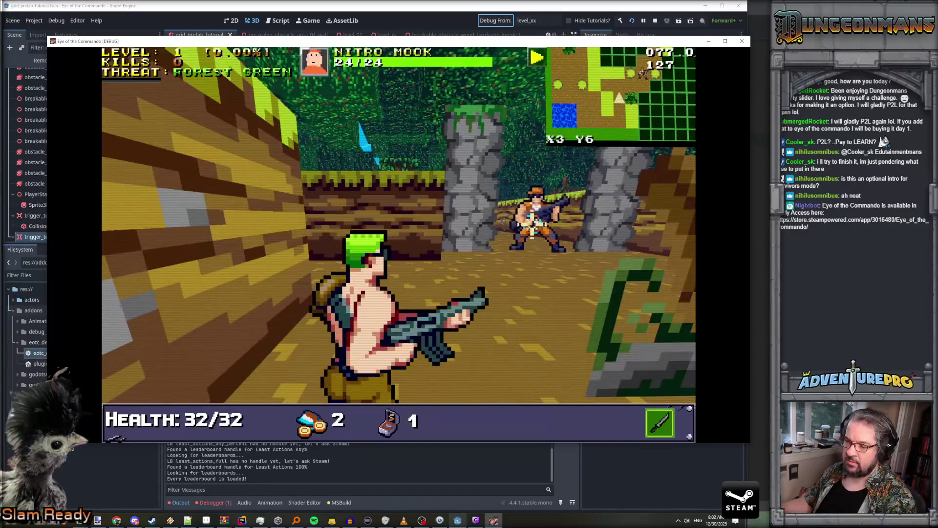
pyautogui.click(543, 219)
pyautogui.click(542, 219)
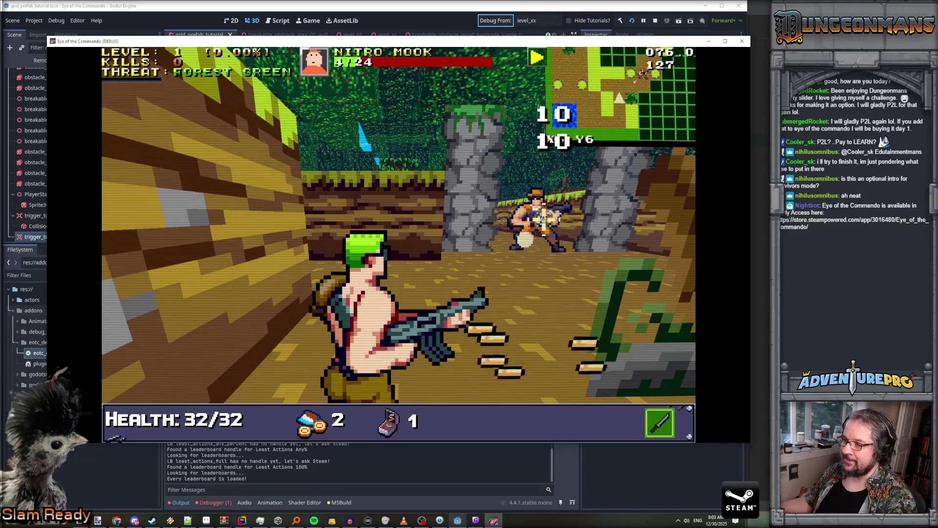
pyautogui.press('s')
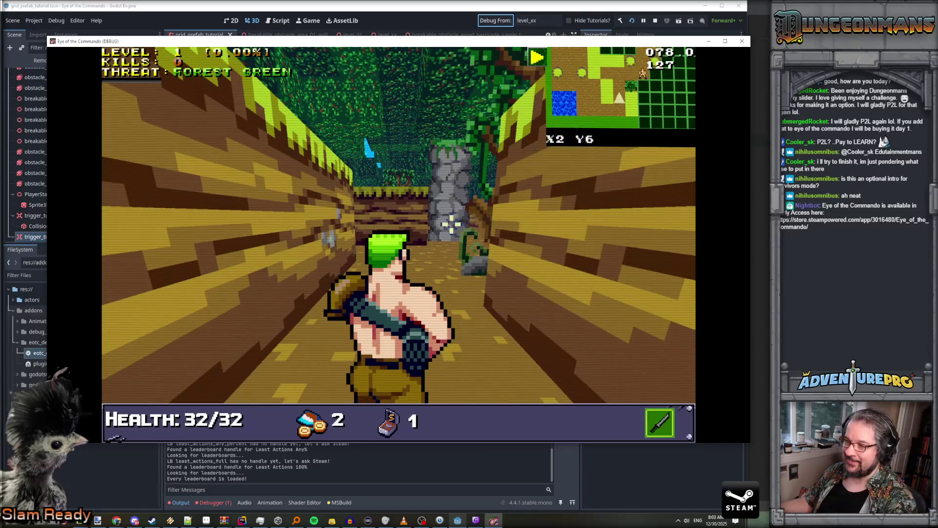
pyautogui.press('w')
pyautogui.click(503, 221)
pyautogui.press('s')
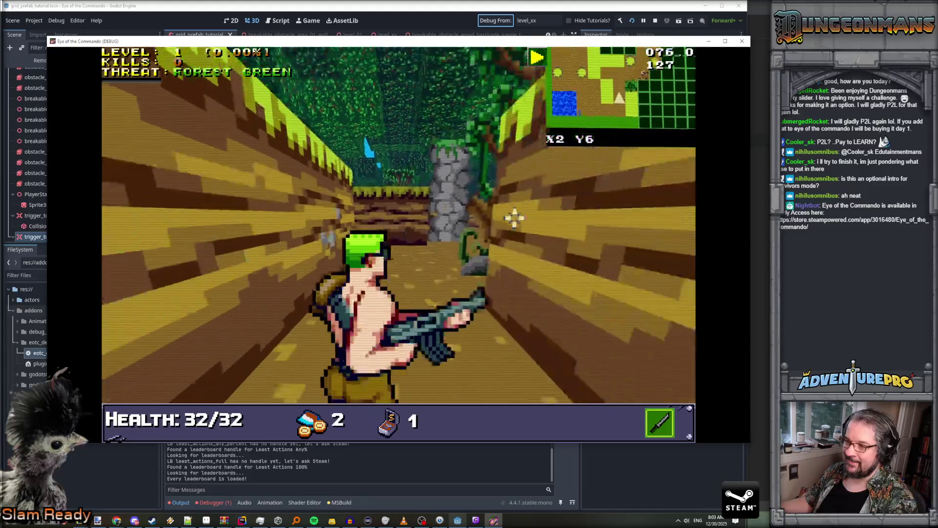
pyautogui.press('w')
pyautogui.click(546, 213)
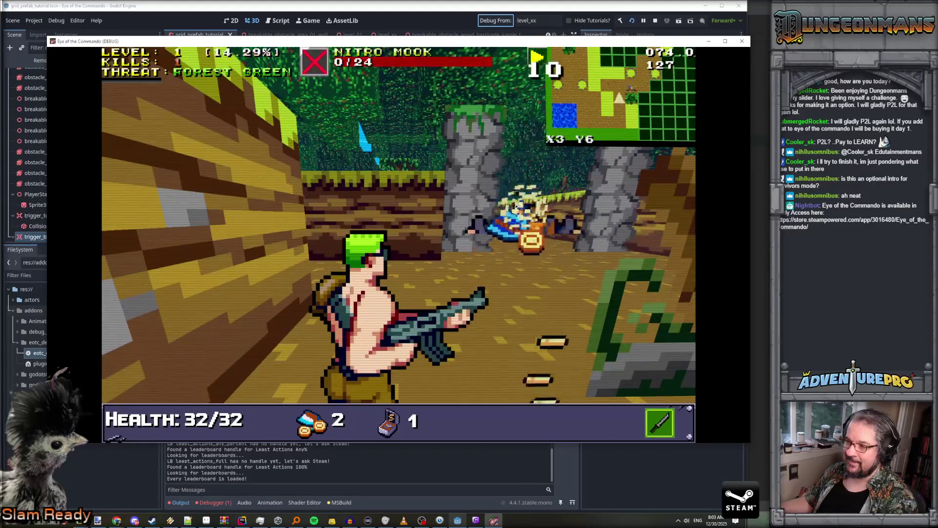
pyautogui.press('d')
pyautogui.press('w')
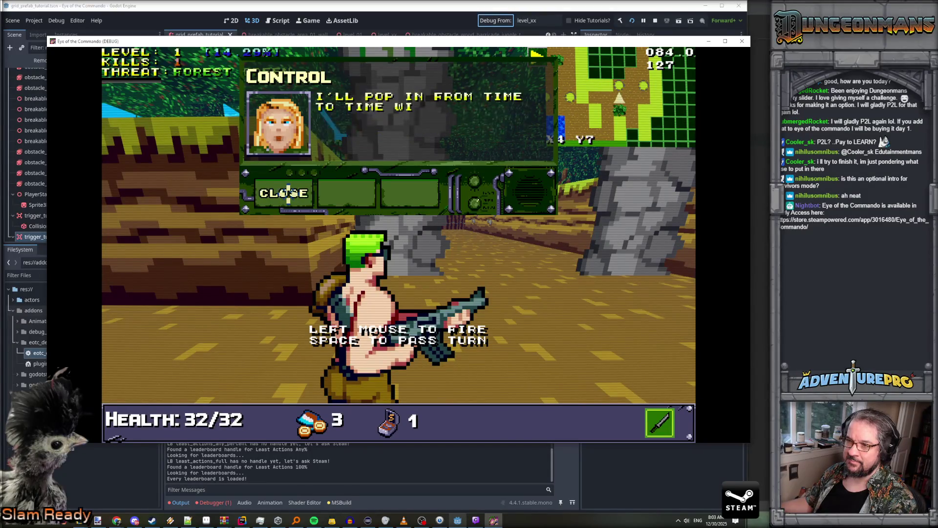
pyautogui.click(288, 193)
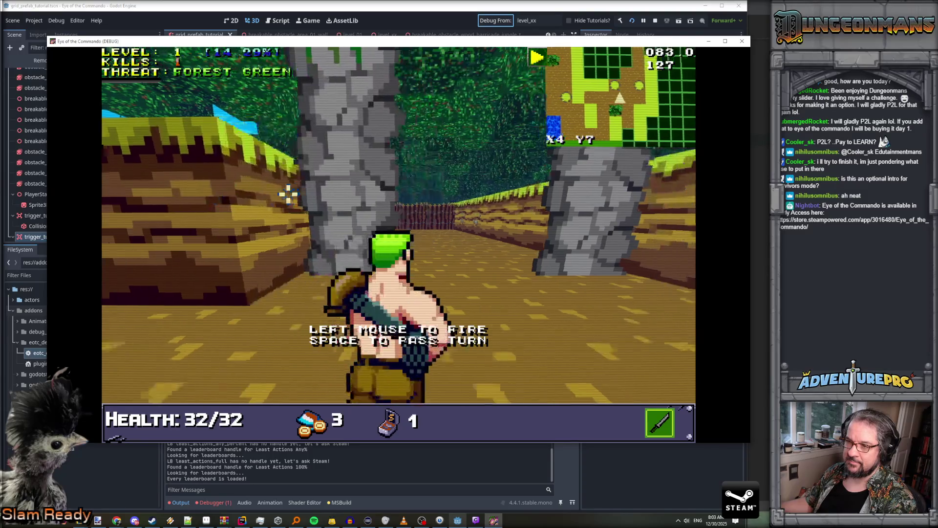
# Kill the next Nitro Mook in the clearing, grab ammo and the Great Freedom Medal
pyautogui.press('w')
pyautogui.press('d')
pyautogui.click(353, 220)
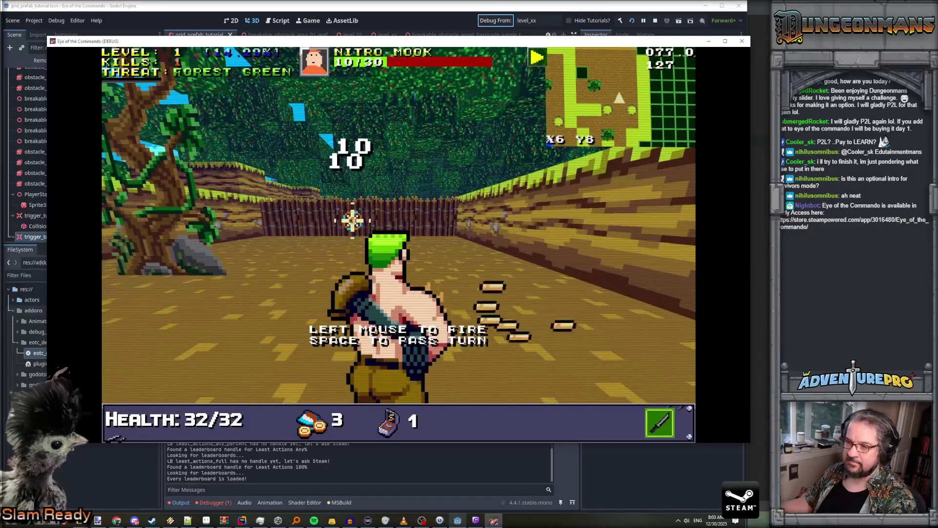
pyautogui.press('w')
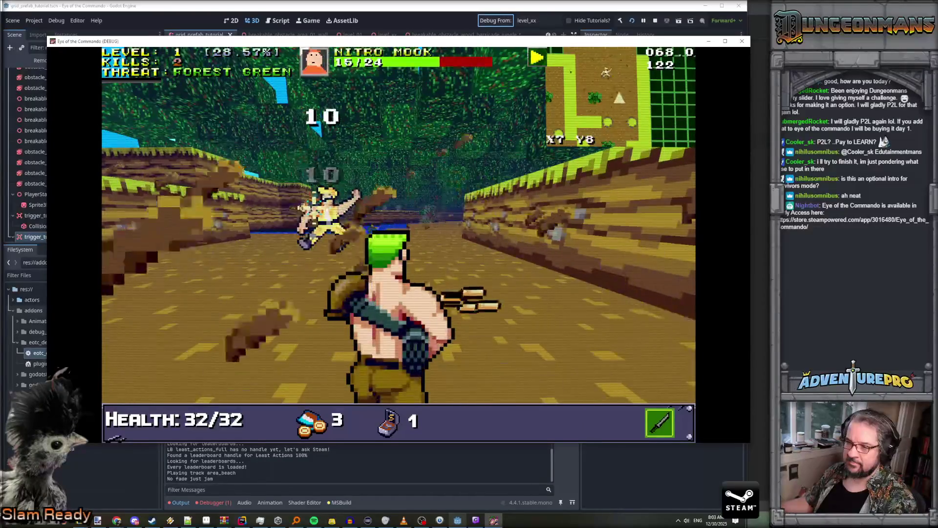
pyautogui.press('w')
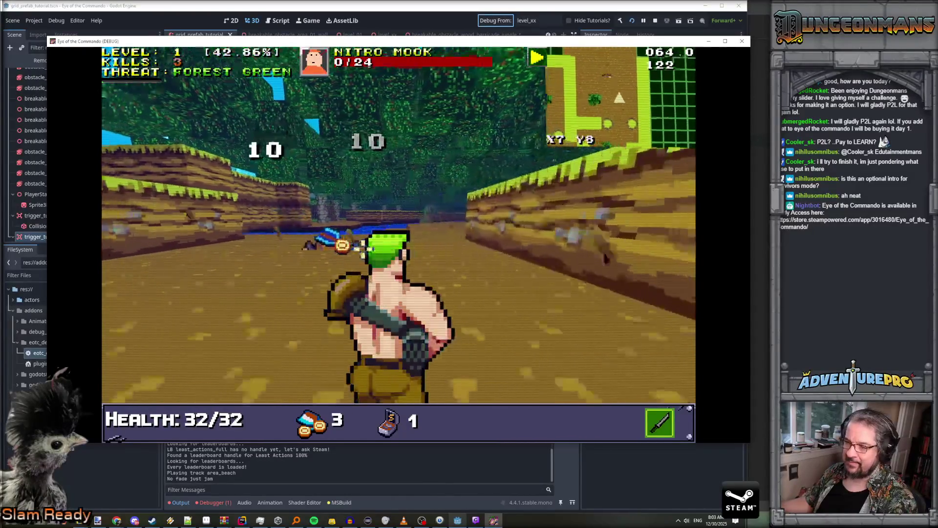
pyautogui.click(363, 248)
pyautogui.press('w')
pyautogui.press('d')
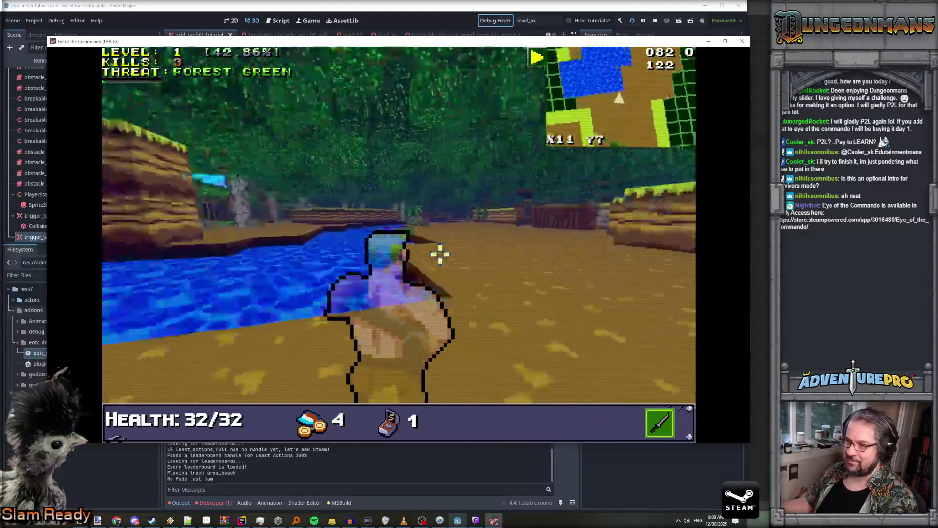
pyautogui.press('w')
pyautogui.press('w')
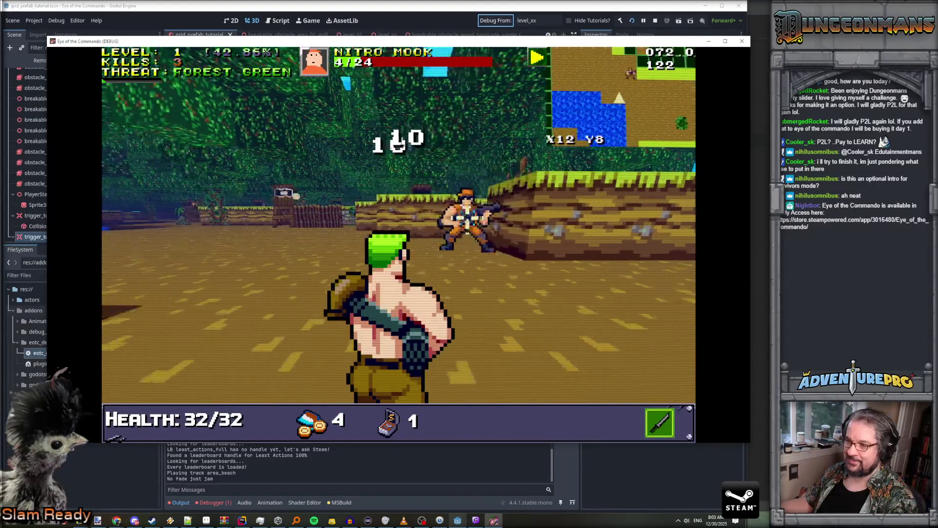
pyautogui.press('w')
pyautogui.press('d')
pyautogui.press('w')
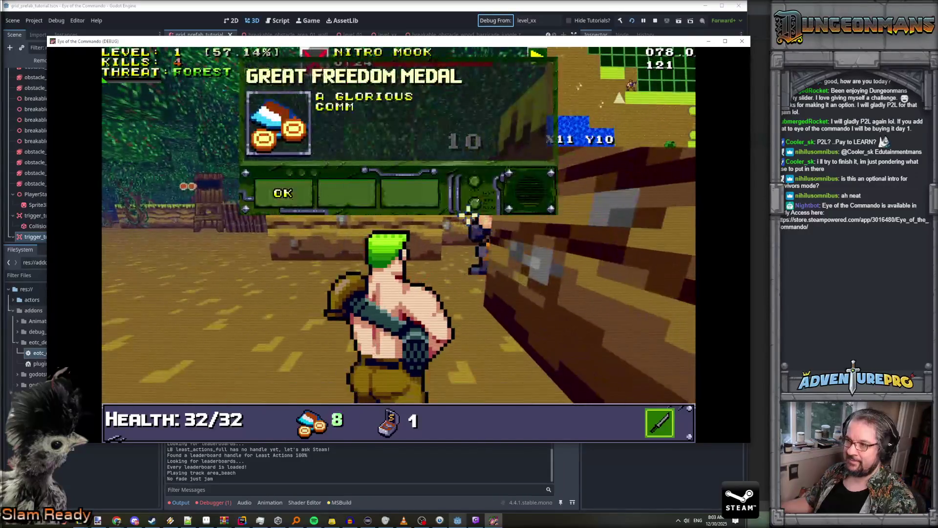
pyautogui.press('s')
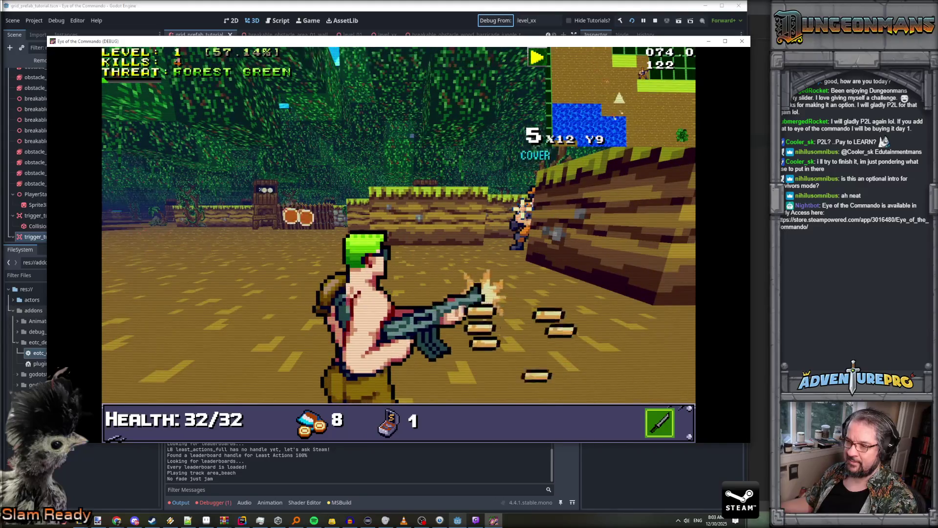
# Cross the clearing and riverbank collecting ammo, then shoot the last Nitro Mook by the fence
pyautogui.press('Up')
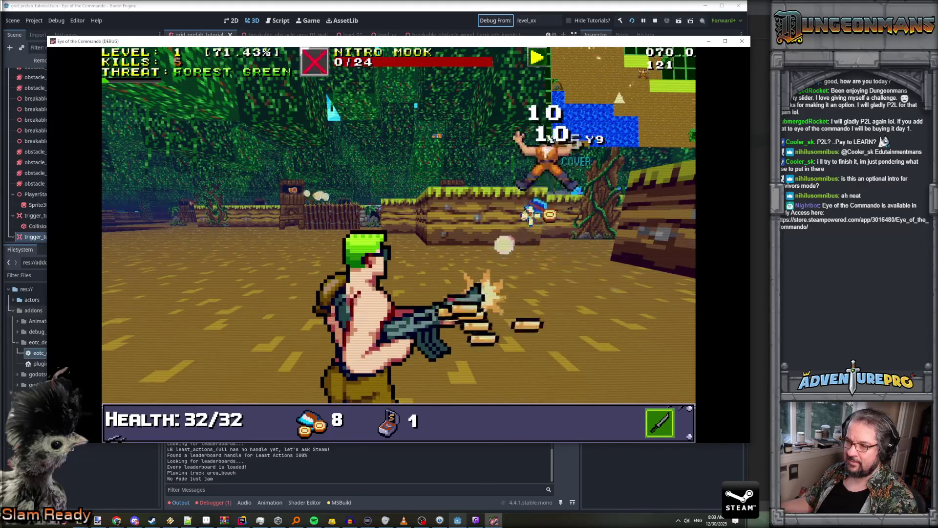
pyautogui.press('Up')
pyautogui.press('Right')
pyautogui.press('Up')
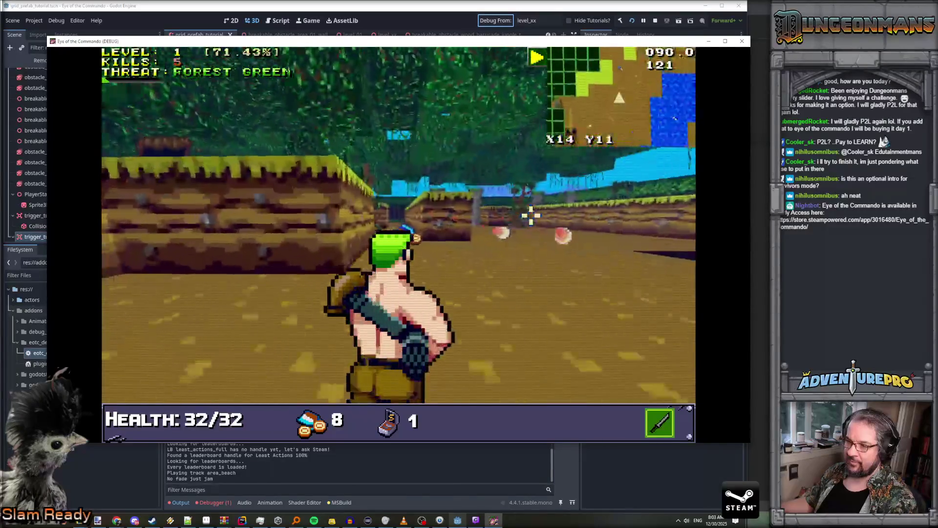
pyautogui.press('Left')
pyautogui.press('Up')
pyautogui.press('Up')
pyautogui.press('Left')
pyautogui.press('Up')
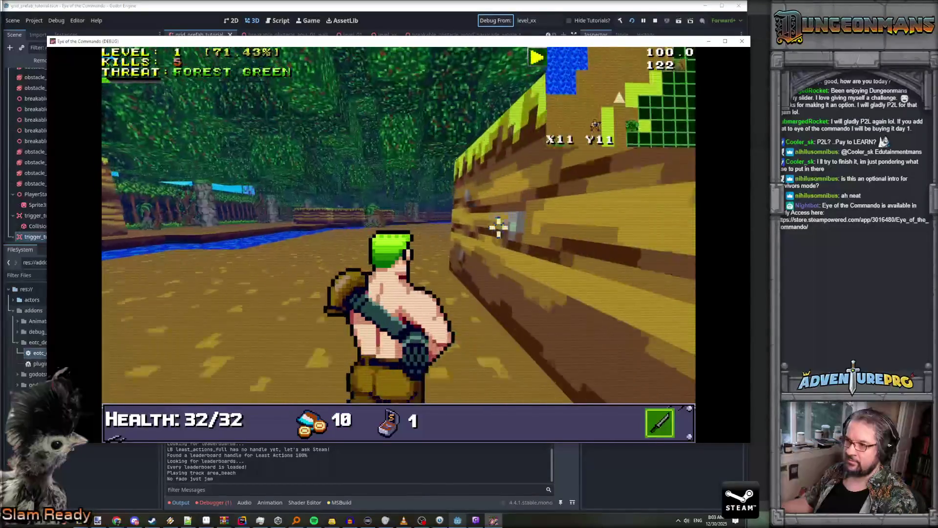
pyautogui.press('Left')
pyautogui.press('Left')
pyautogui.press('Up')
pyautogui.press('Up')
pyautogui.press('Right')
pyautogui.press('Up')
pyautogui.press('Up')
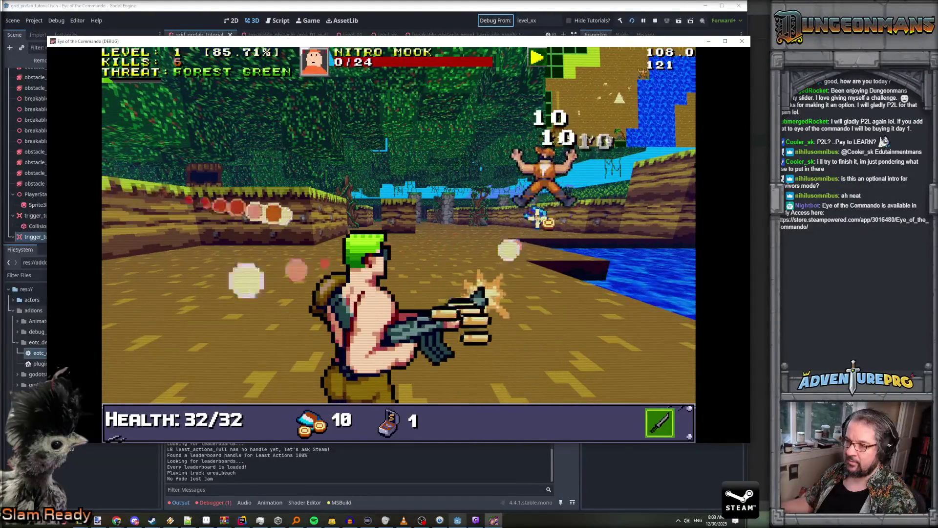
pyautogui.press('Right')
pyautogui.press('Up')
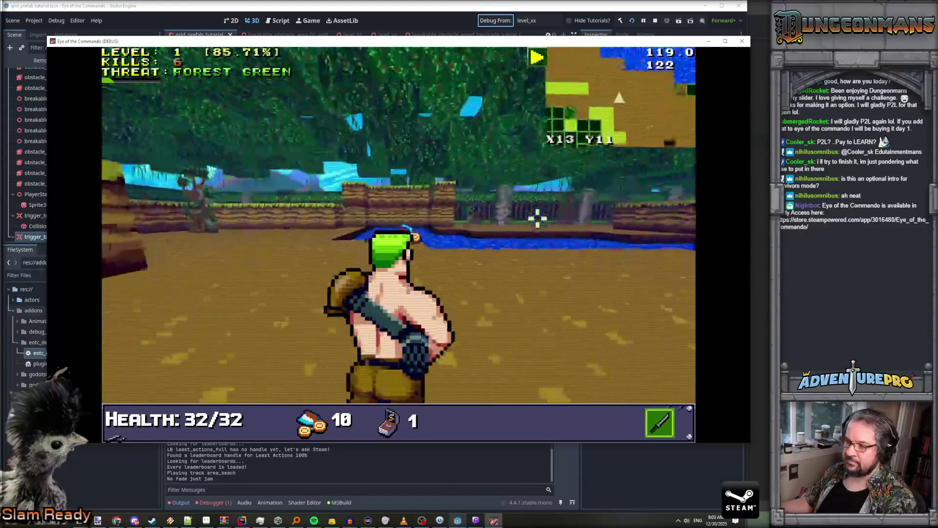
pyautogui.press('Up')
pyautogui.press('Right')
pyautogui.press('Up')
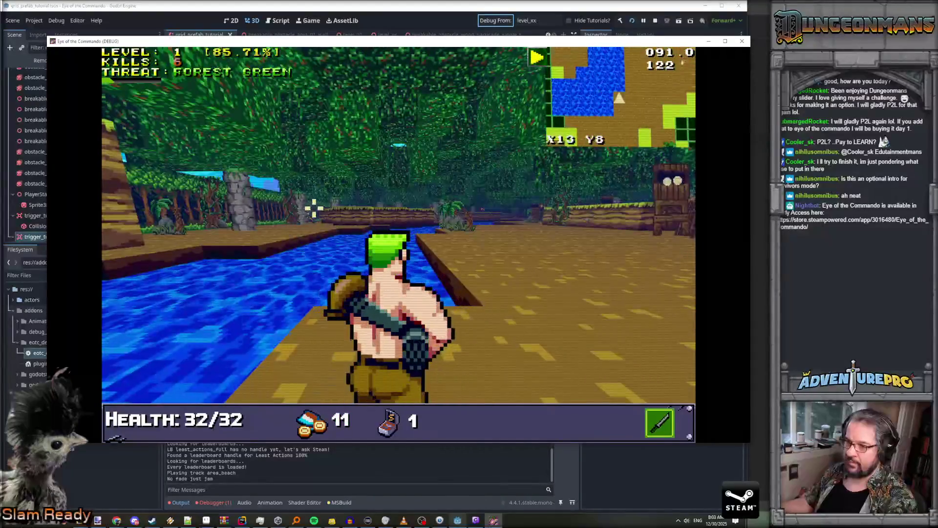
pyautogui.press('Down')
pyautogui.press('Left')
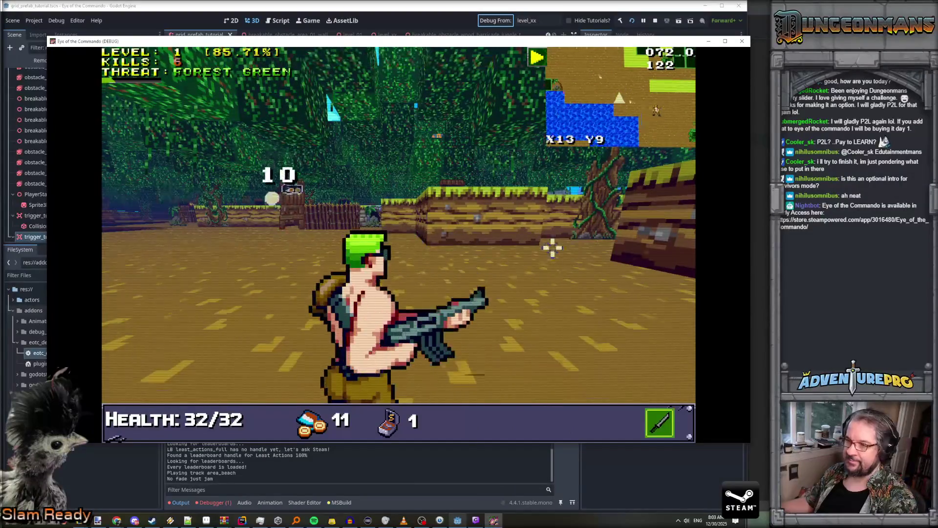
pyautogui.press('Down')
pyautogui.press('Left')
pyautogui.press('space')
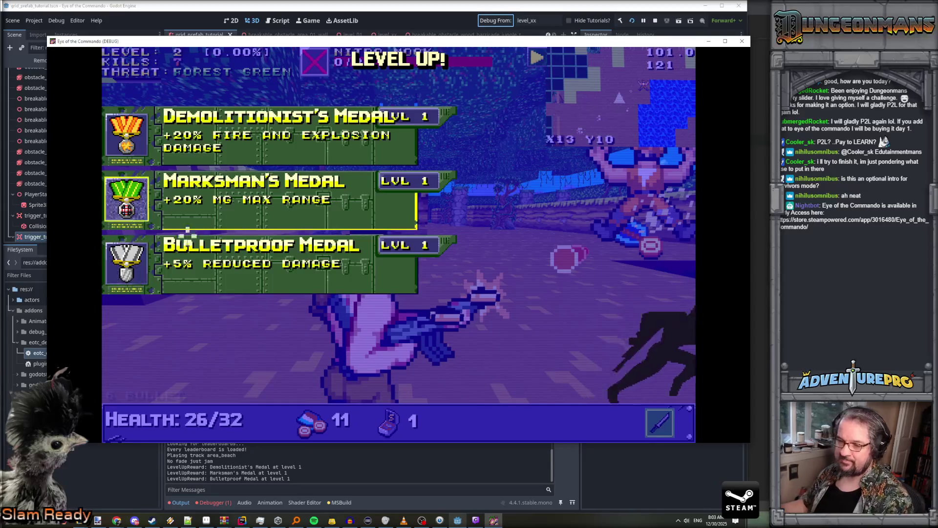
# Take the Bulletproof Medal reward and shoot the nearby enemy
pyautogui.click(142, 265)
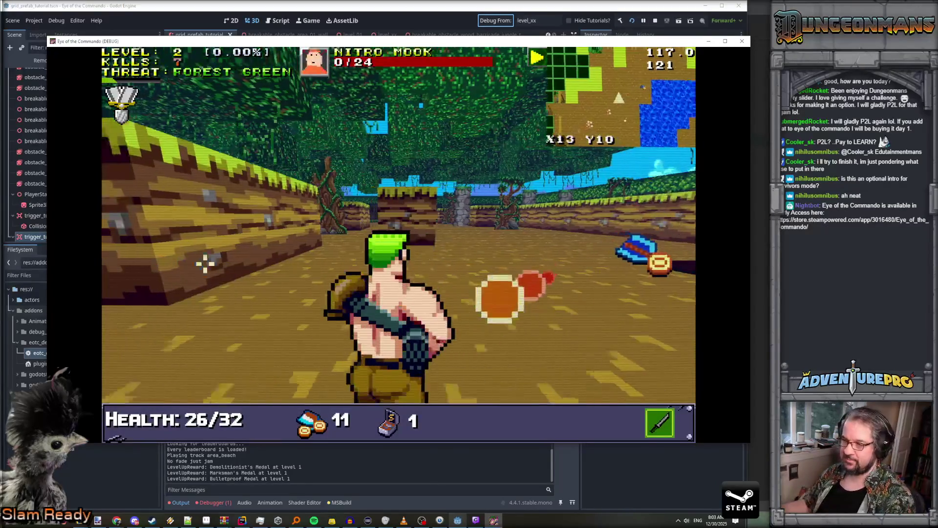
pyautogui.press('w')
pyautogui.press('w')
pyautogui.press('w')
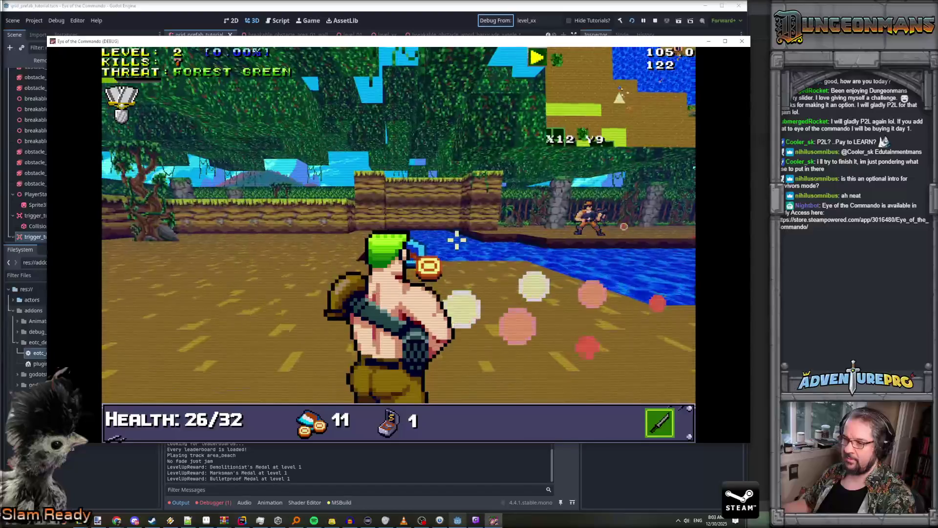
pyautogui.click(546, 239)
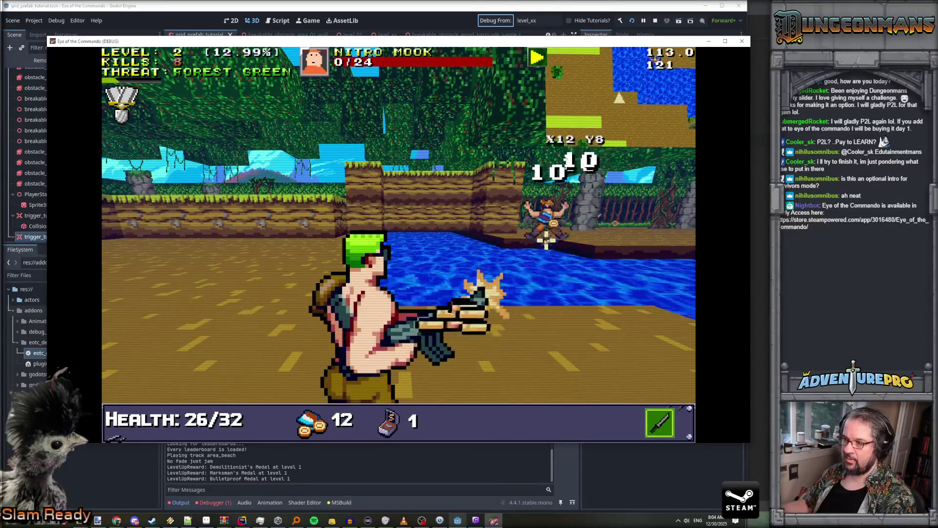
# Walk along the river past the rock pillar and down the forest path, then switch to Rider
pyautogui.press('w')
pyautogui.press('a')
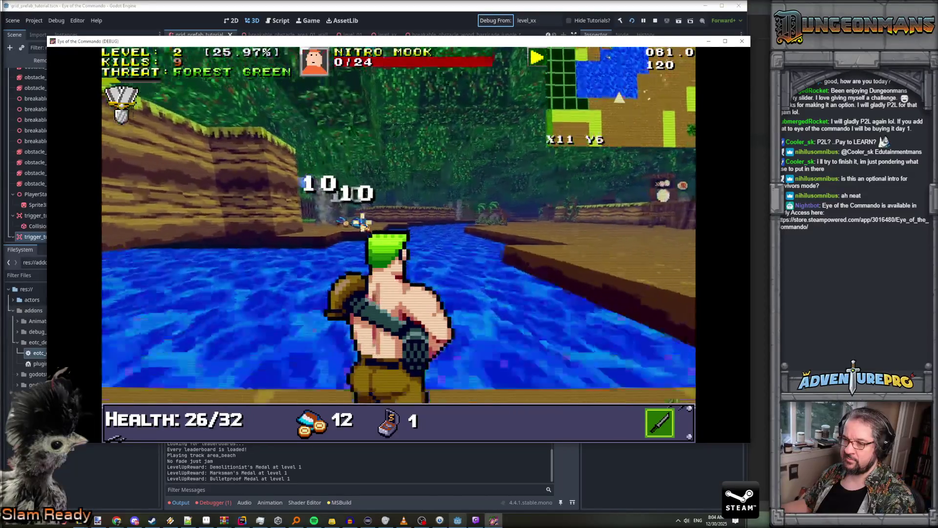
pyautogui.press('d')
pyautogui.press('d')
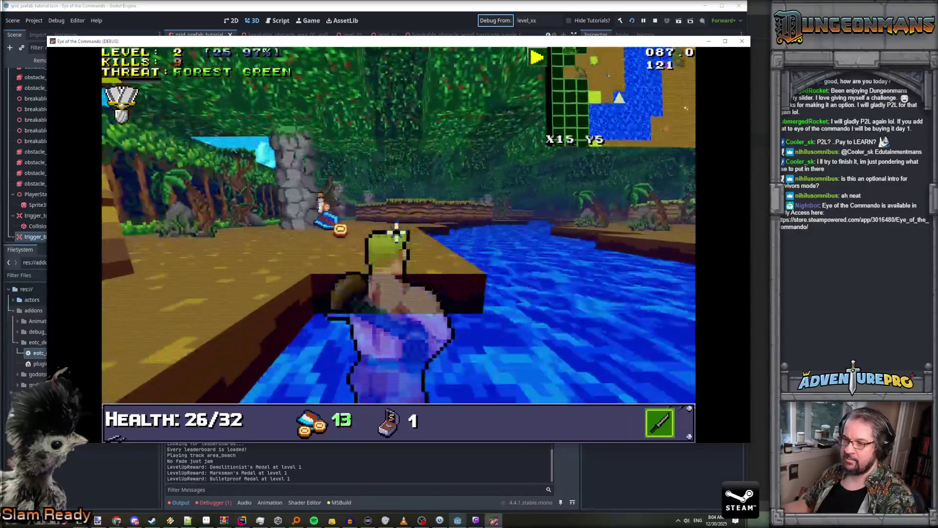
pyautogui.press('a')
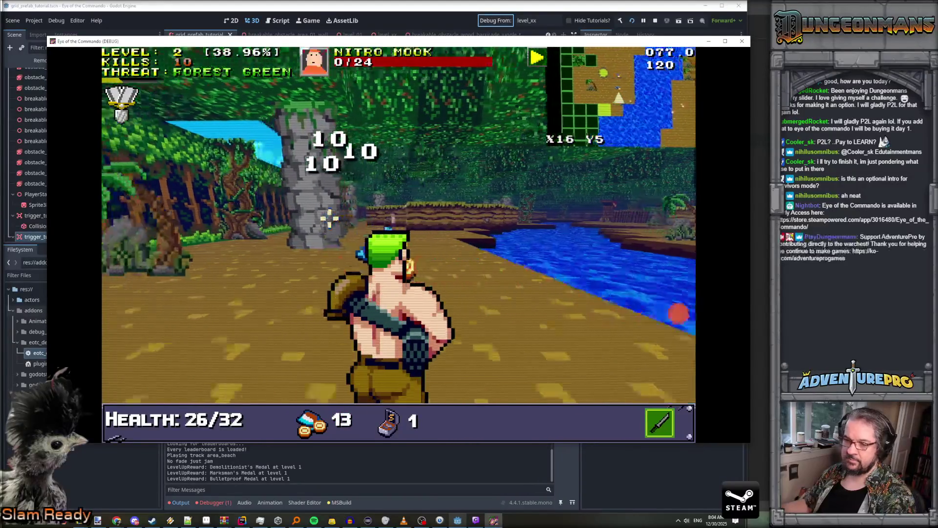
pyautogui.press('w')
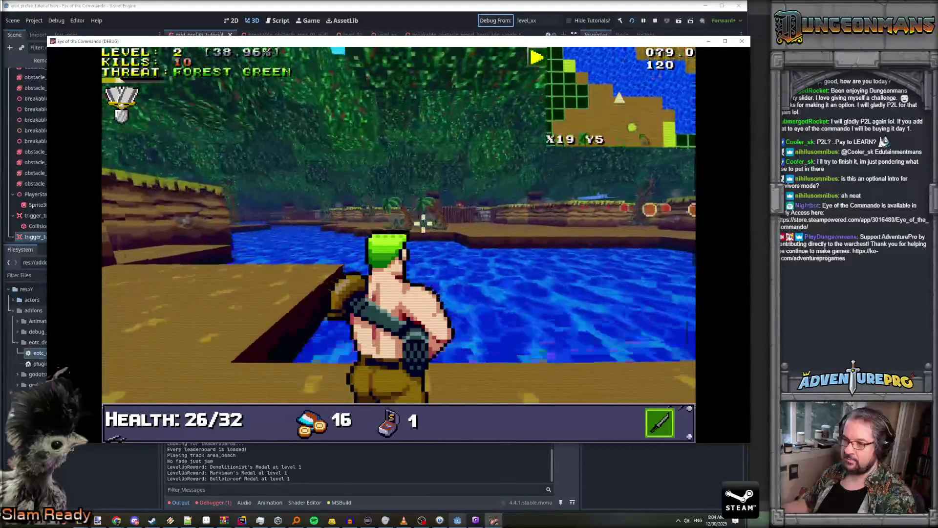
pyautogui.press('a')
pyautogui.press('w')
pyautogui.press('w')
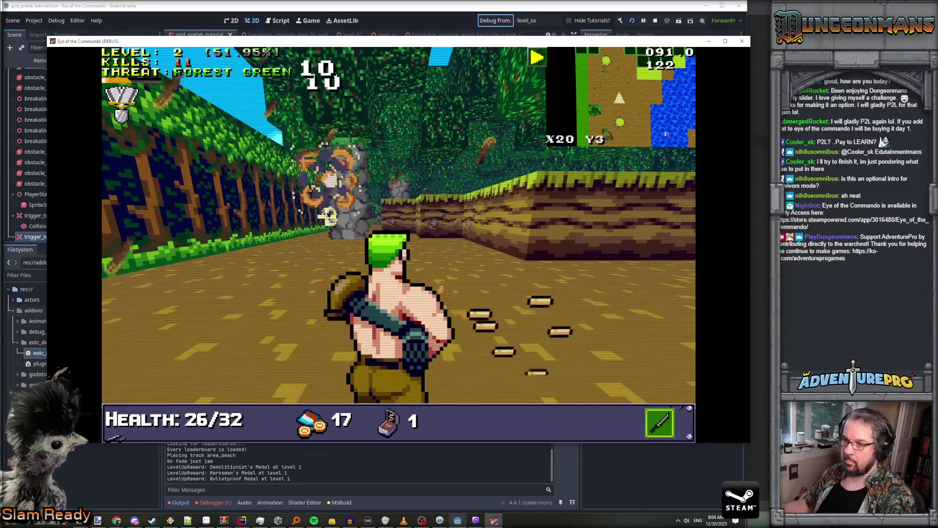
pyautogui.press('w')
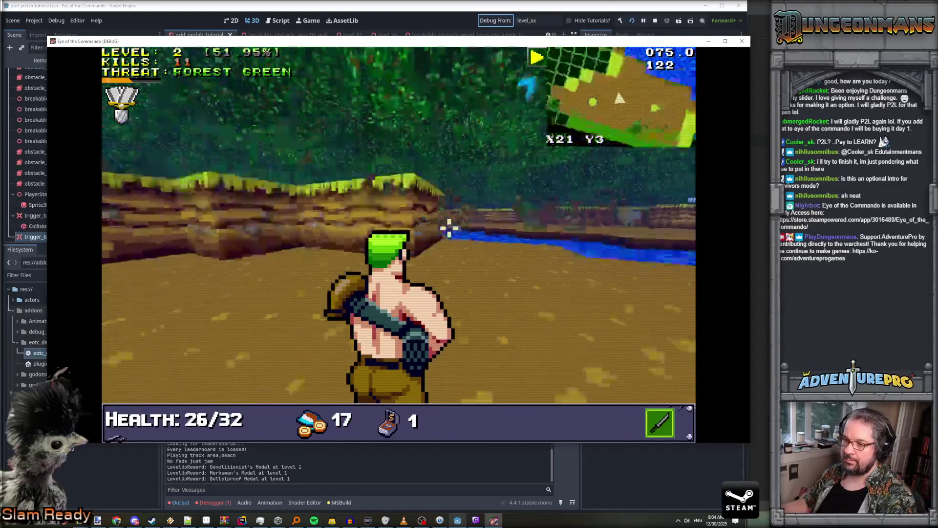
pyautogui.press('w')
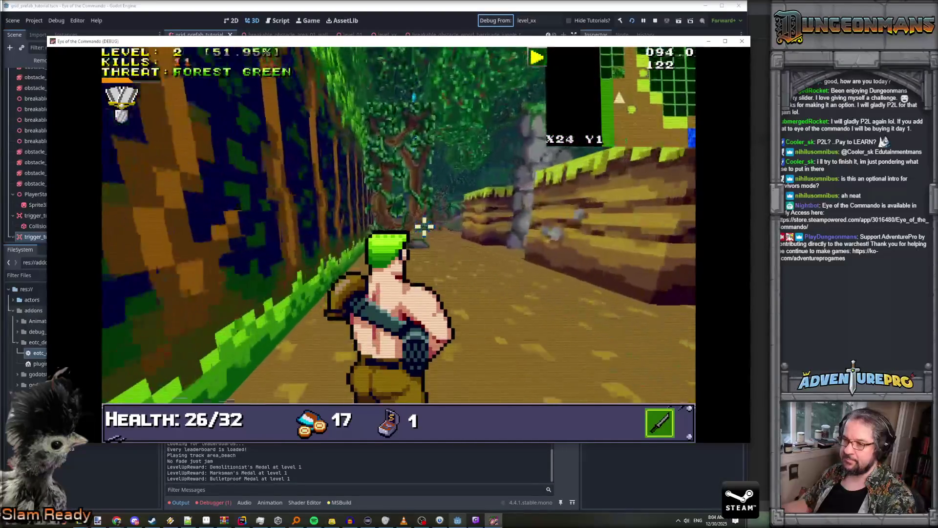
pyautogui.press('w')
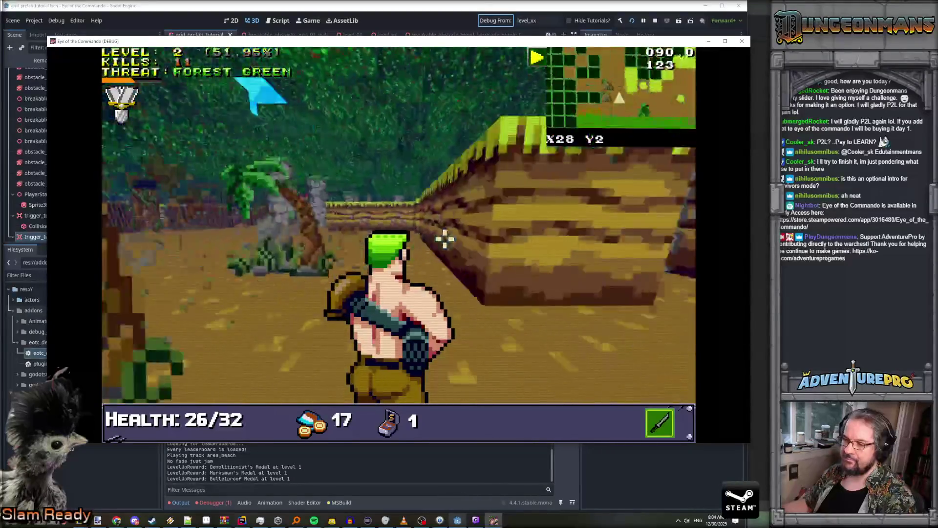
pyautogui.hotkey('alt', 'Tab')
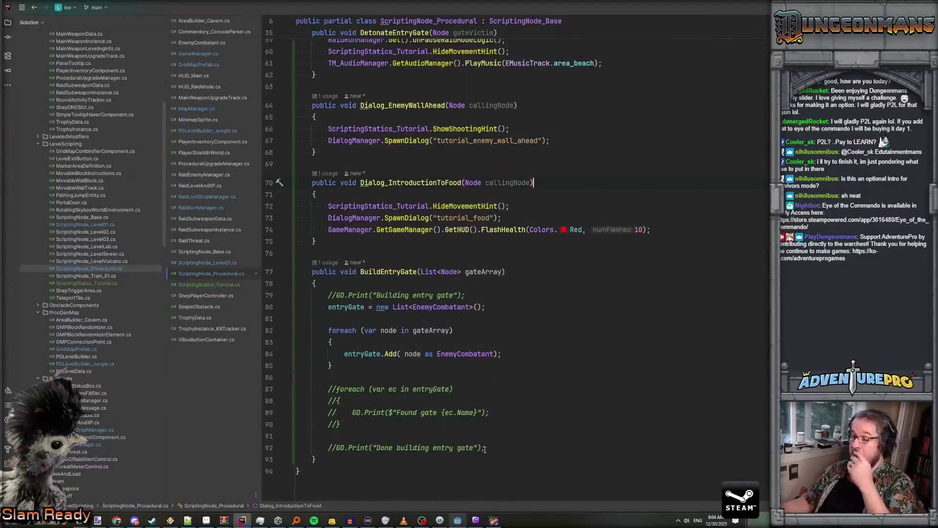
# Close the Eye of the Commando debug window and return to Rider's ScriptingNode_Procedural code
pyautogui.click(494, 520)
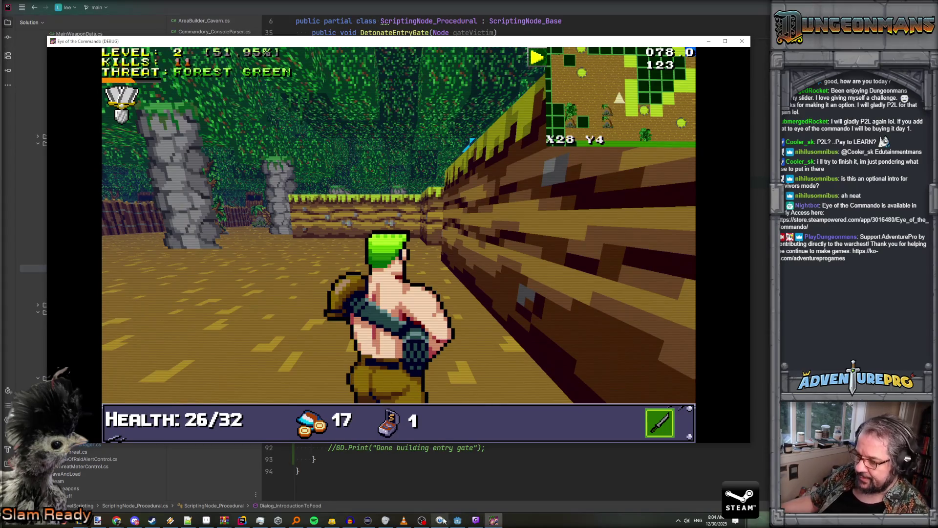
pyautogui.click(495, 521)
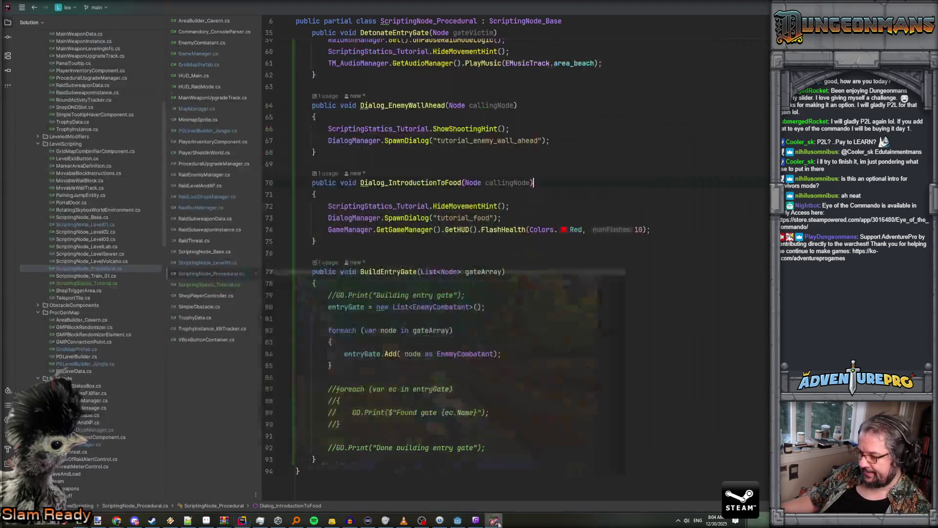
pyautogui.click(460, 524)
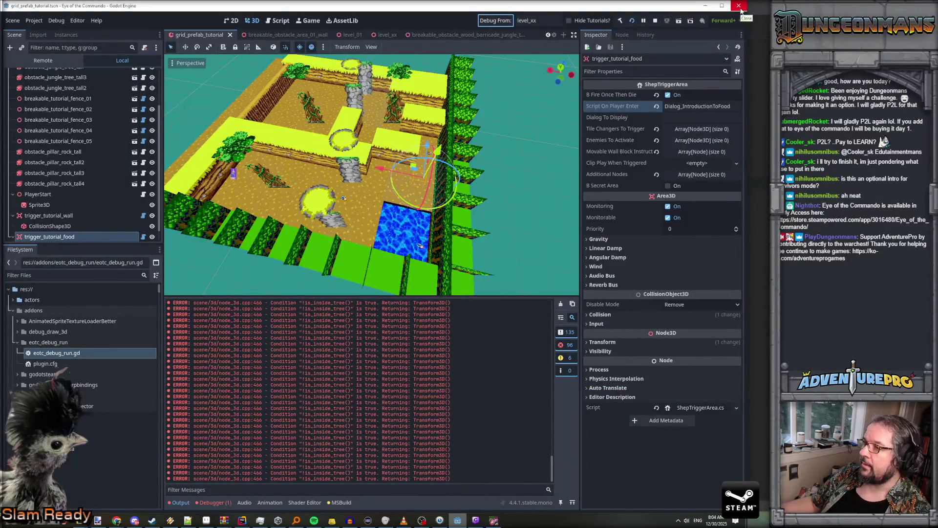
pyautogui.click(495, 522)
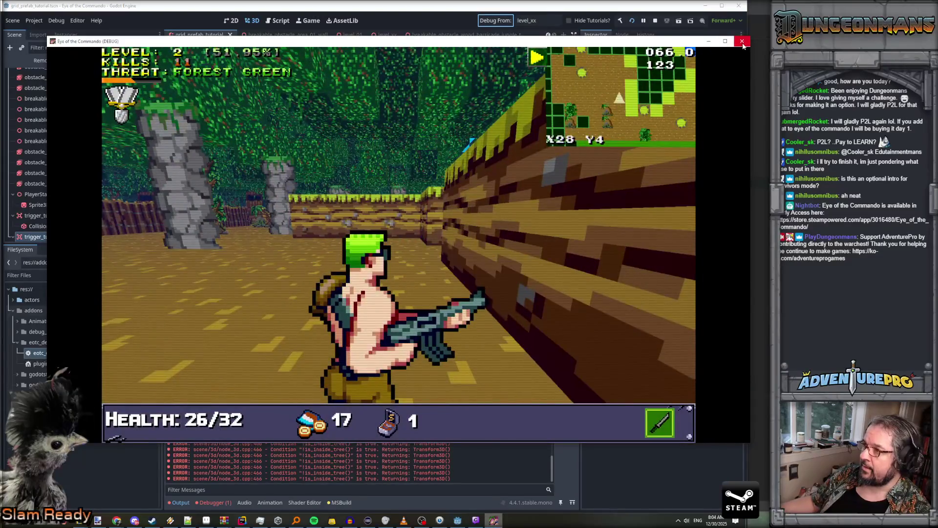
pyautogui.click(742, 41)
pyautogui.hotkey('alt', 'Tab')
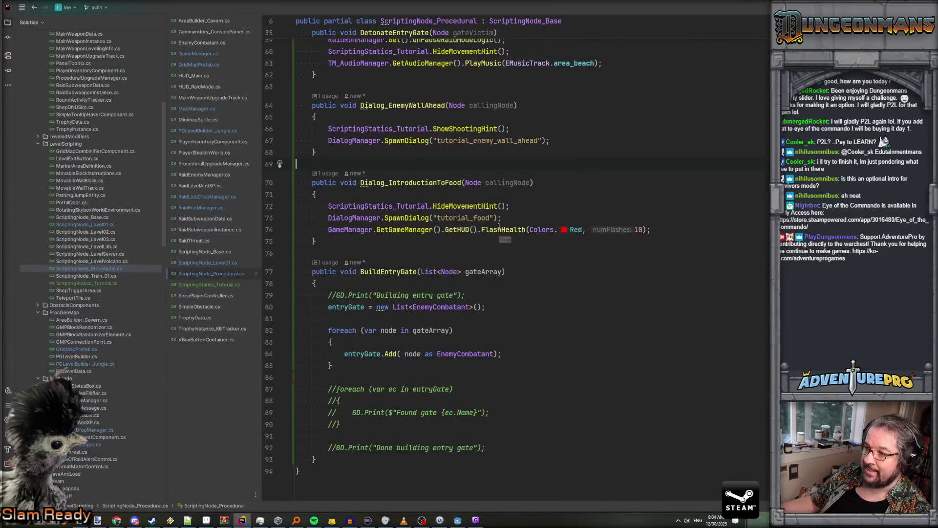
# Search RaidRunManager.cs for 'spawn' and look over its Get method
pyautogui.click(209, 207)
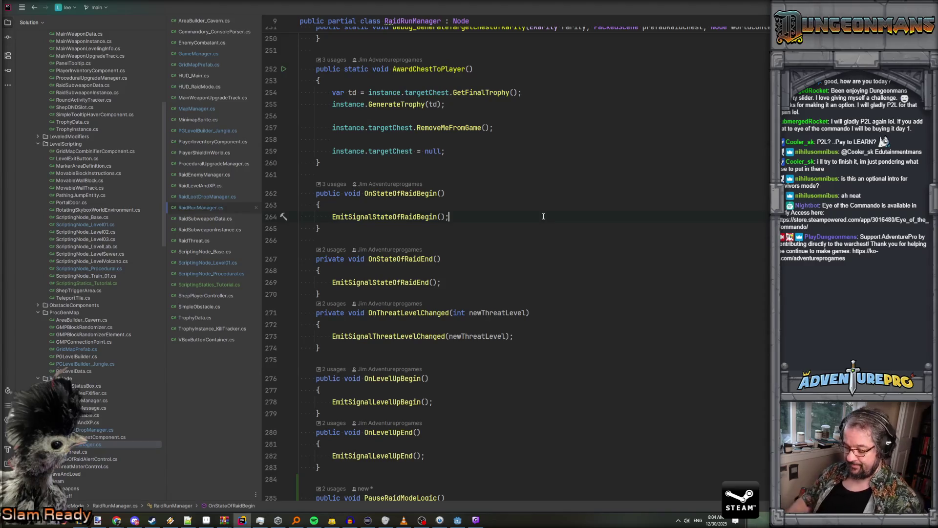
pyautogui.hotkey('ctrl', 'f')
pyautogui.write('spawn')
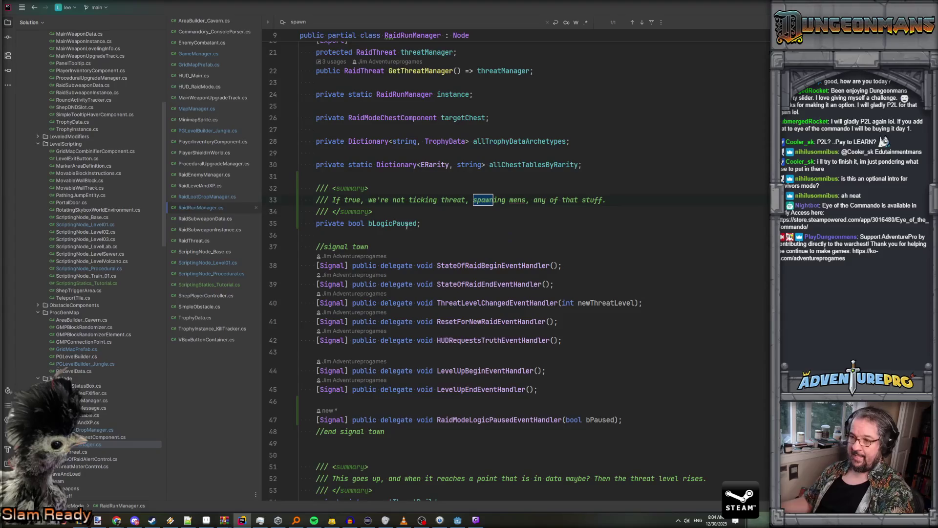
pyautogui.scroll(-5, 452, 230)
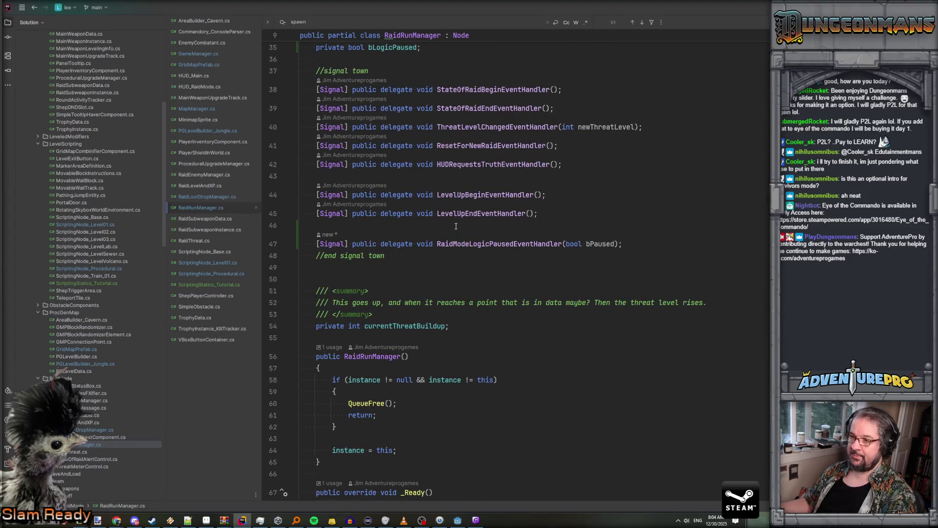
pyautogui.scroll(-12, 455, 226)
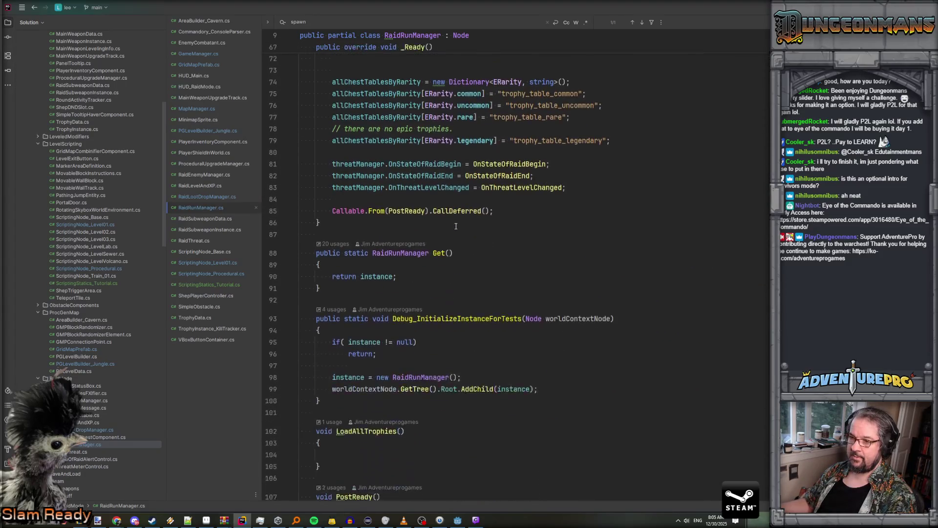
pyautogui.click(513, 261)
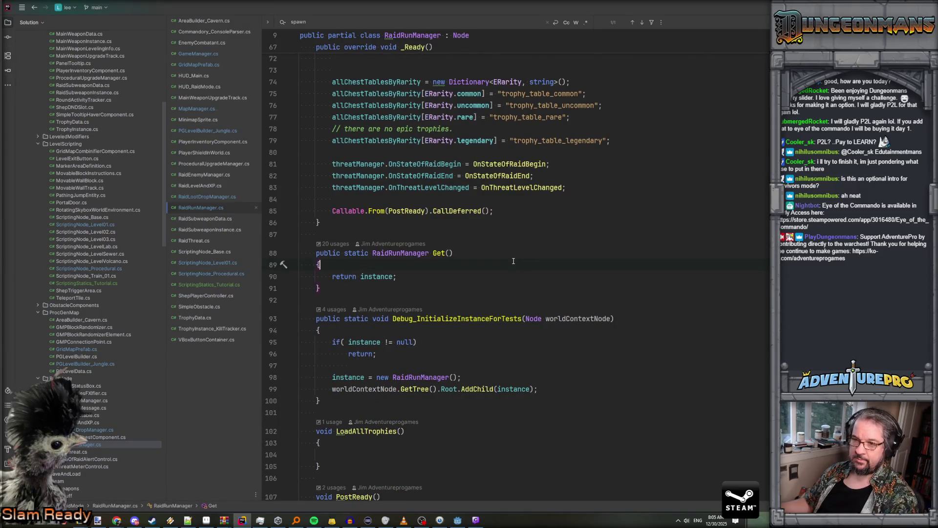
# Open RaidEnemyManager.cs and select the SpawnSuitableEnemy method name
pyautogui.click(206, 174)
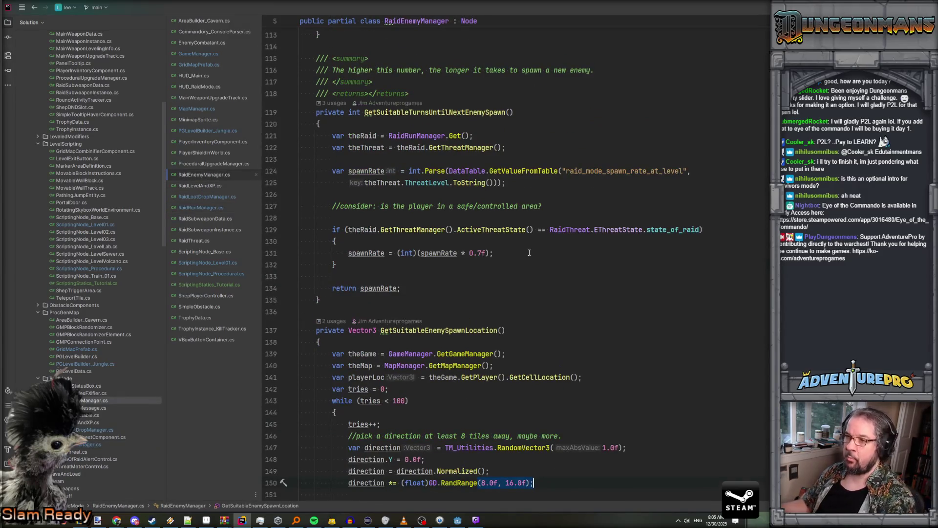
pyautogui.scroll(20, 529, 252)
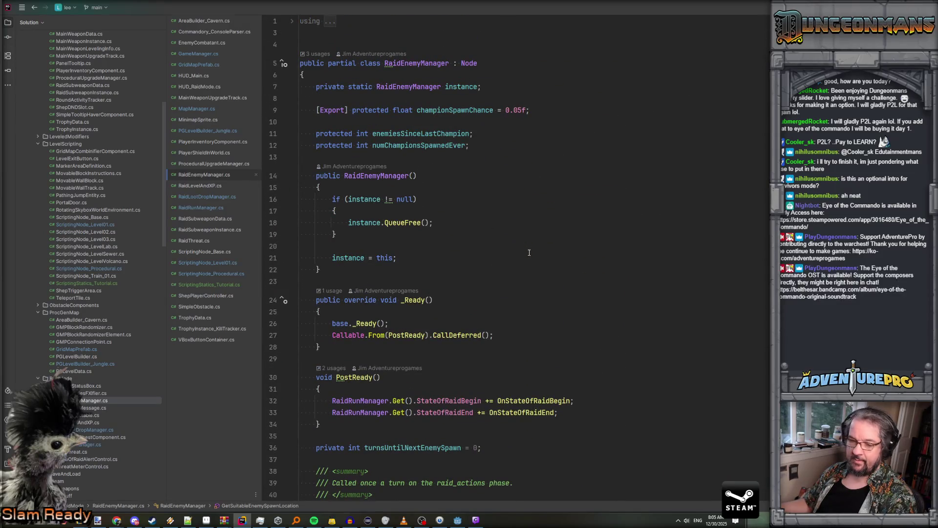
pyautogui.scroll(-20, 529, 253)
pyautogui.scroll(-2, 529, 253)
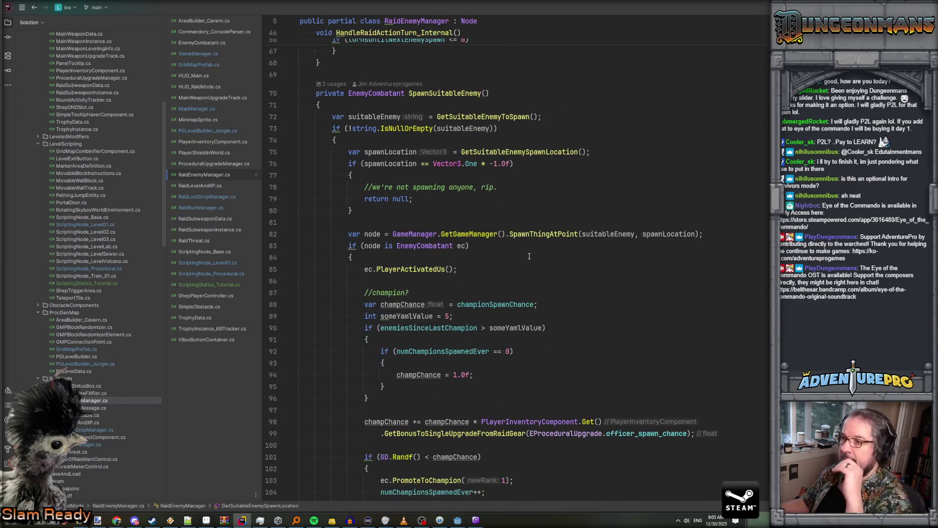
pyautogui.scroll(3, 449, 189)
pyautogui.doubleClick(458, 162)
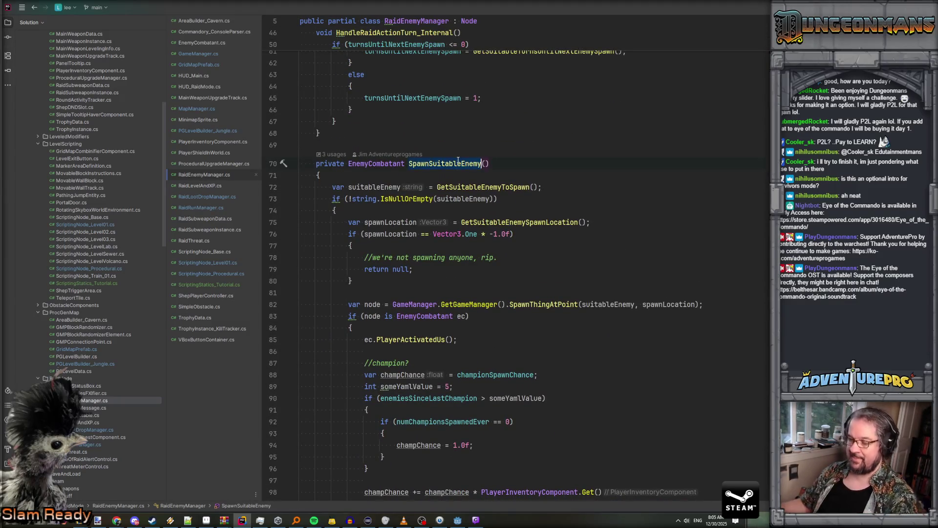
# Find uses of SpawnSuitableEnemy and jump to its calls at lines 192 and 53
pyautogui.hotkey('ctrl', 'shift', 'f')
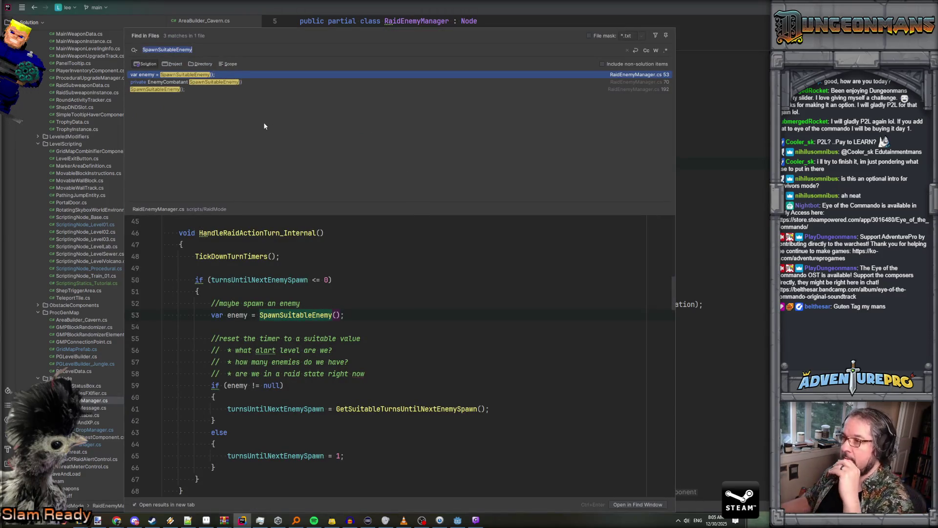
pyautogui.click(190, 88)
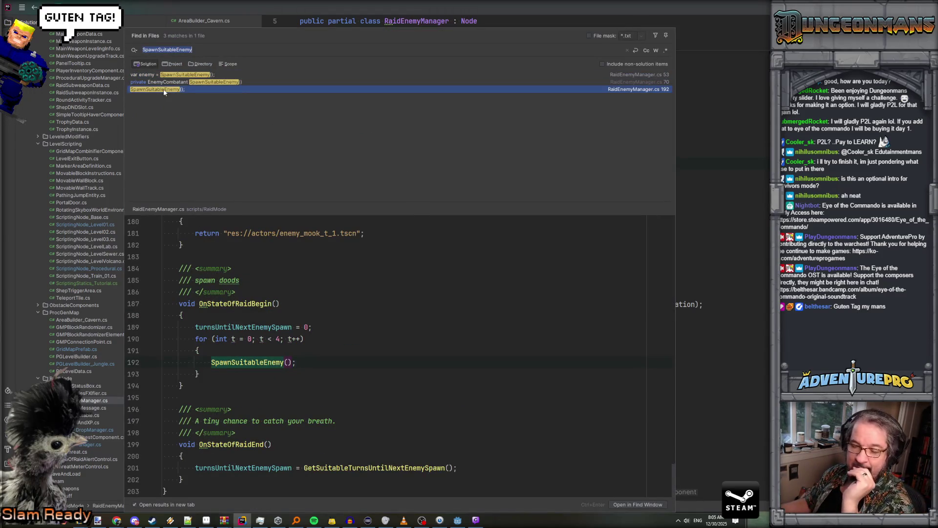
pyautogui.doubleClick(163, 88)
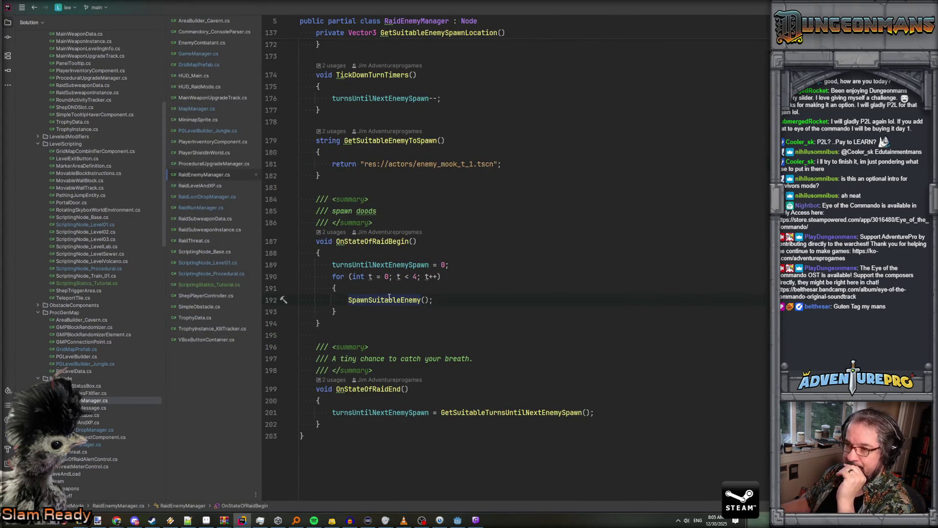
pyautogui.hotkey('ctrl', 'shift', 'f')
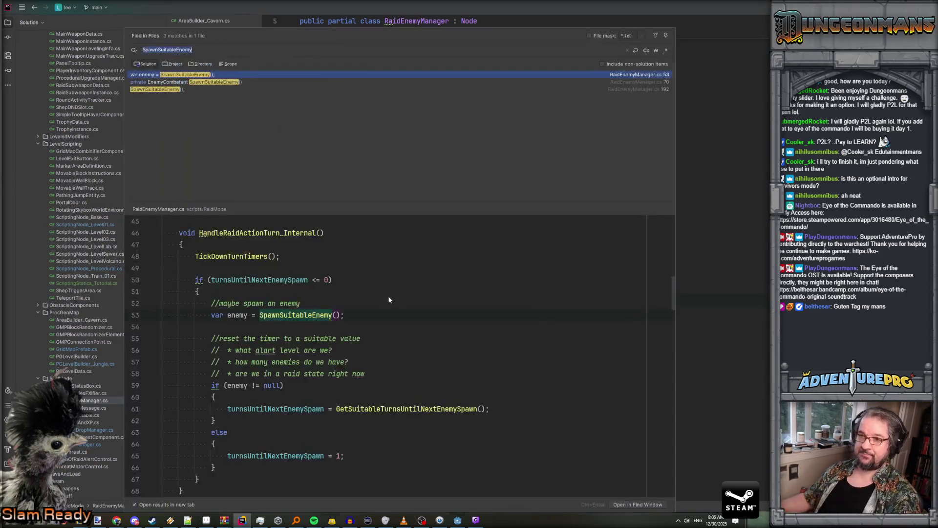
pyautogui.doubleClick(183, 76)
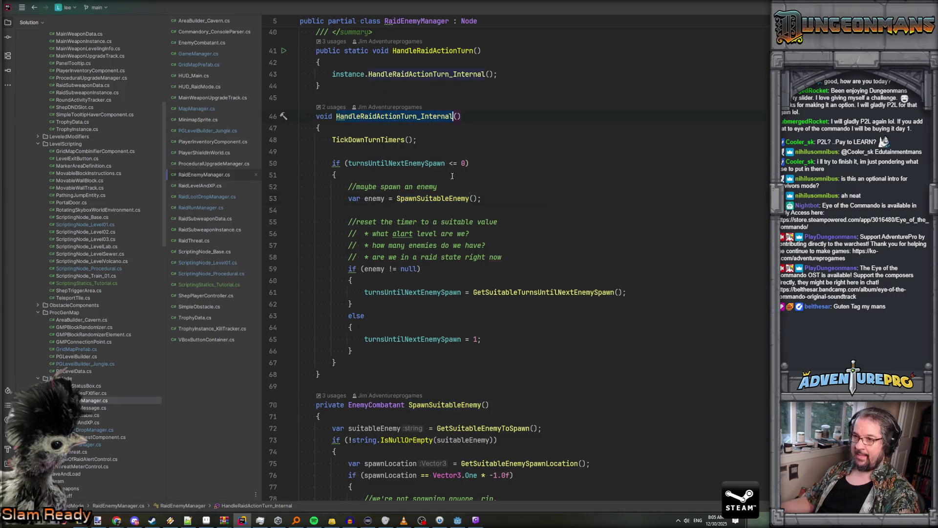
pyautogui.scroll(3, 452, 176)
# Find uses of HandleRaidActionTurn and preview its call in GameManager.cs
pyautogui.doubleClick(441, 156)
pyautogui.hotkey('ctrl', 'shift', 'f')
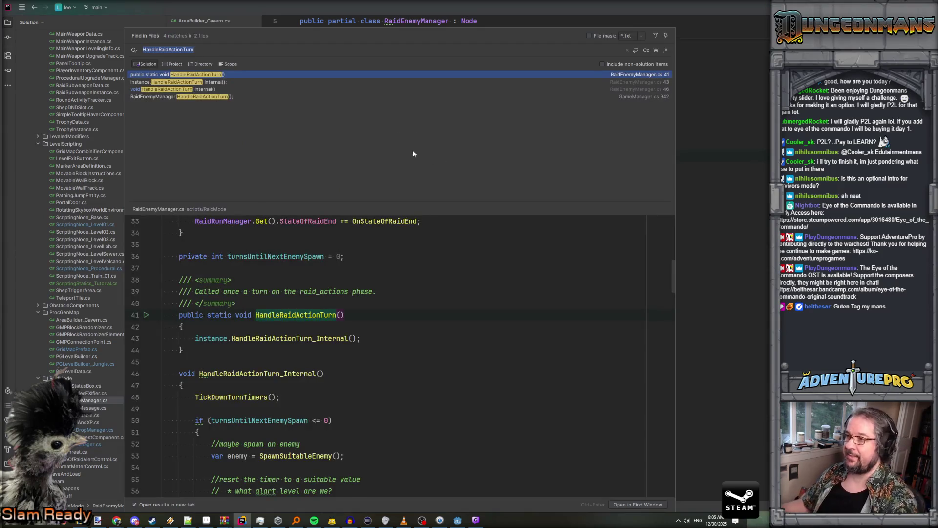
pyautogui.click(195, 97)
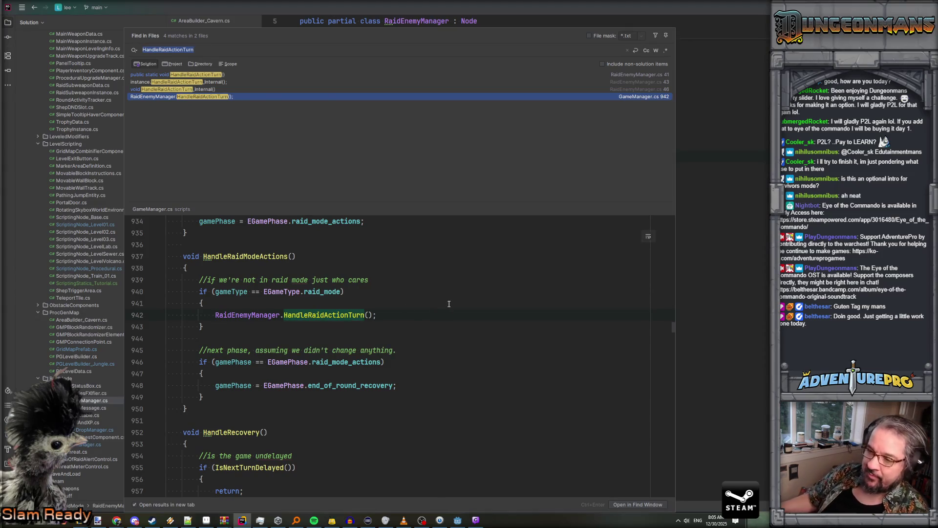
pyautogui.scroll(5, 449, 304)
pyautogui.scroll(-5, 449, 304)
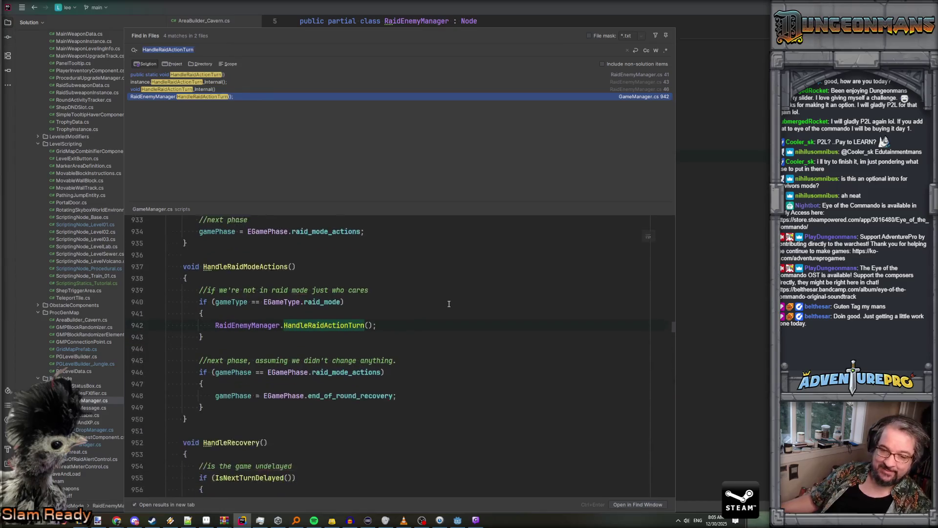
pyautogui.scroll(-1, 450, 304)
pyautogui.scroll(2, 449, 304)
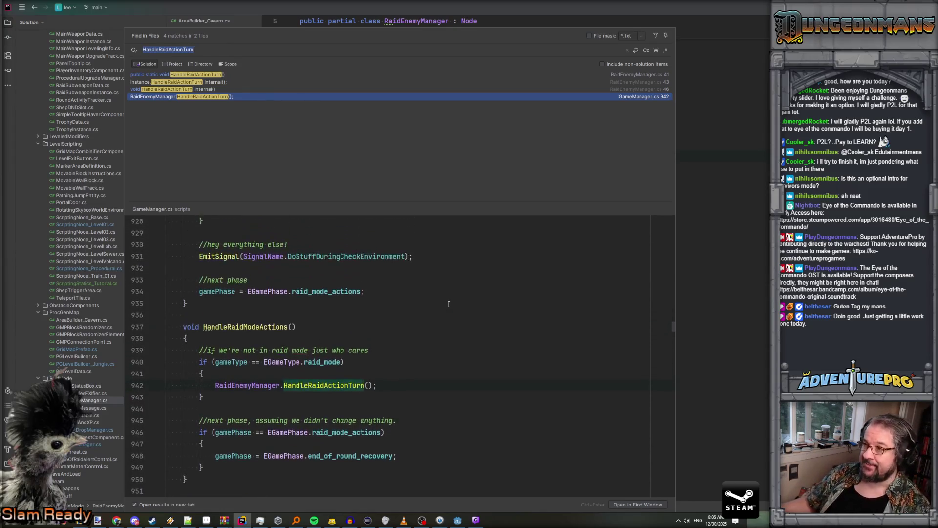
# Search for where HandleRaidModeActions is called, then close the results
pyautogui.click(288, 326)
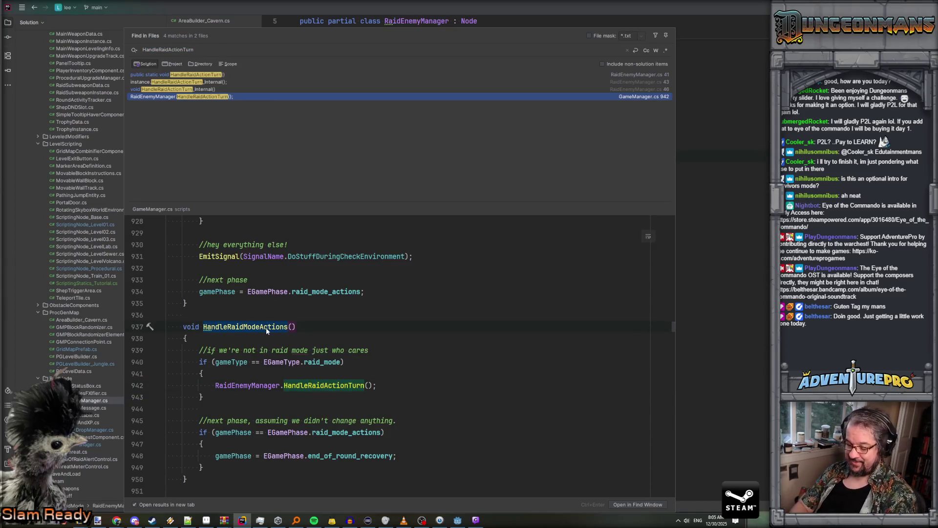
pyautogui.hotkey('ctrl', 'shift', 'f')
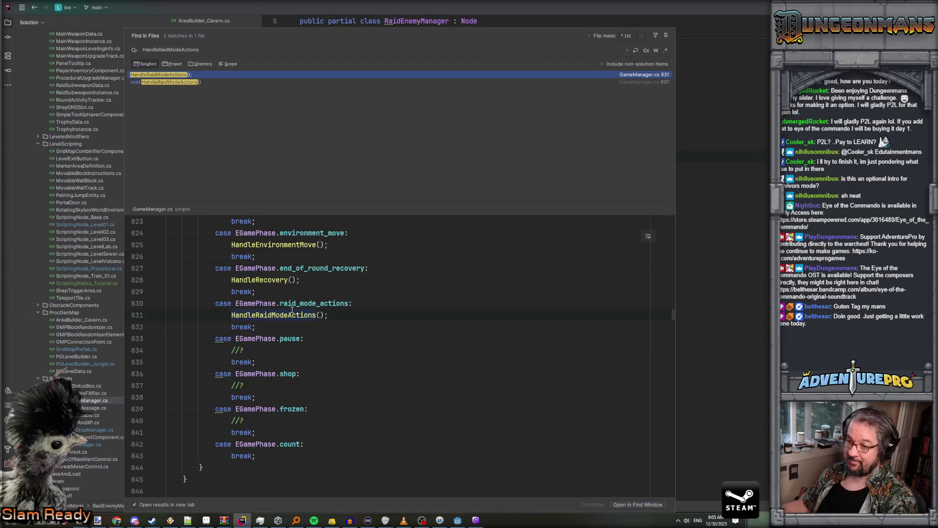
pyautogui.press('Escape')
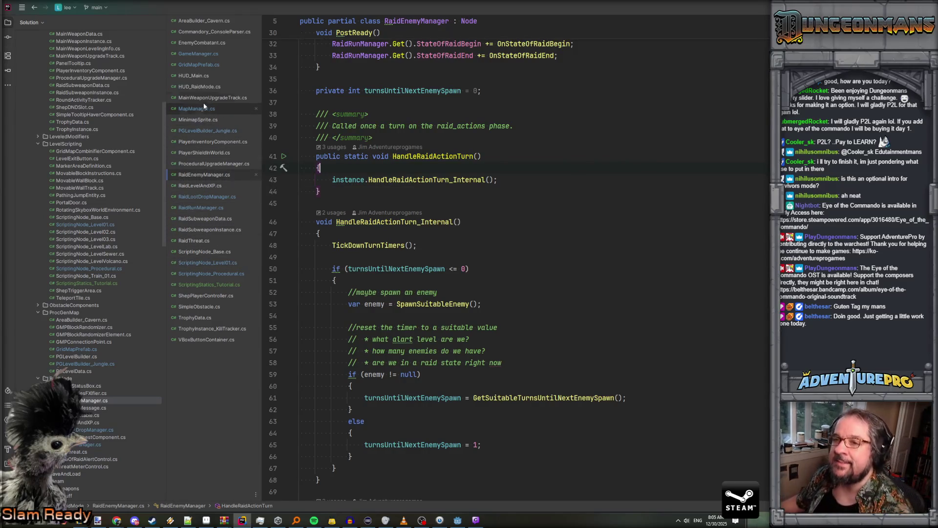
# Jump to the HandleRaidModeActions declaration in GameManager.cs
pyautogui.click(198, 54)
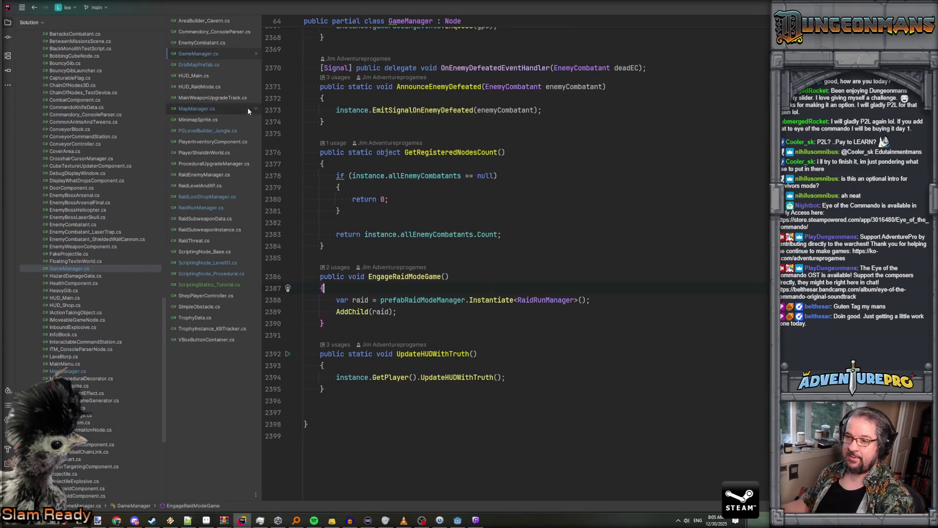
pyautogui.click(418, 200)
pyautogui.hotkey('ctrl', 'f')
pyautogui.write('han')
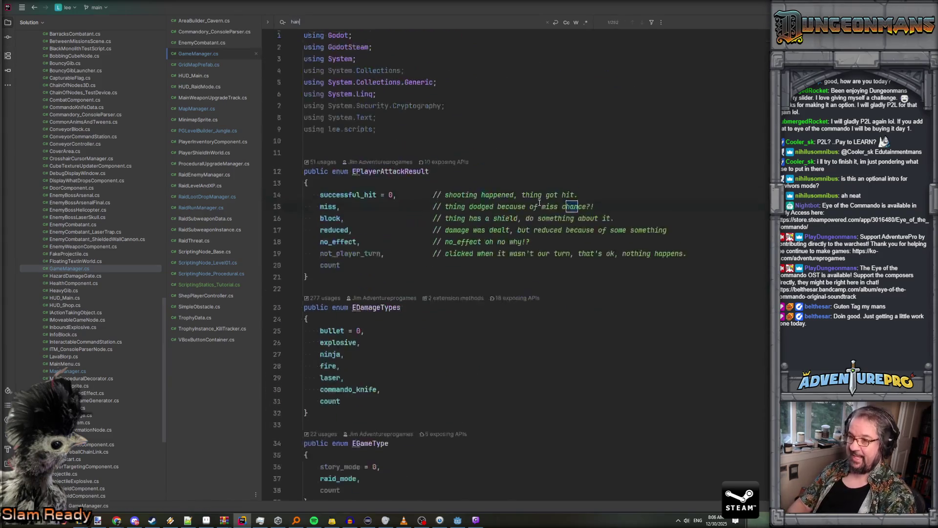
pyautogui.write('d')
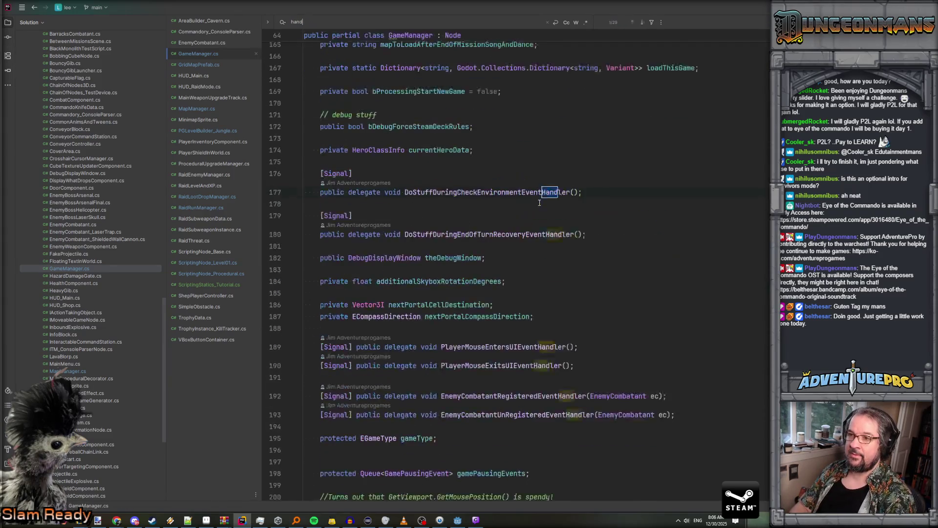
pyautogui.write('leraidmo')
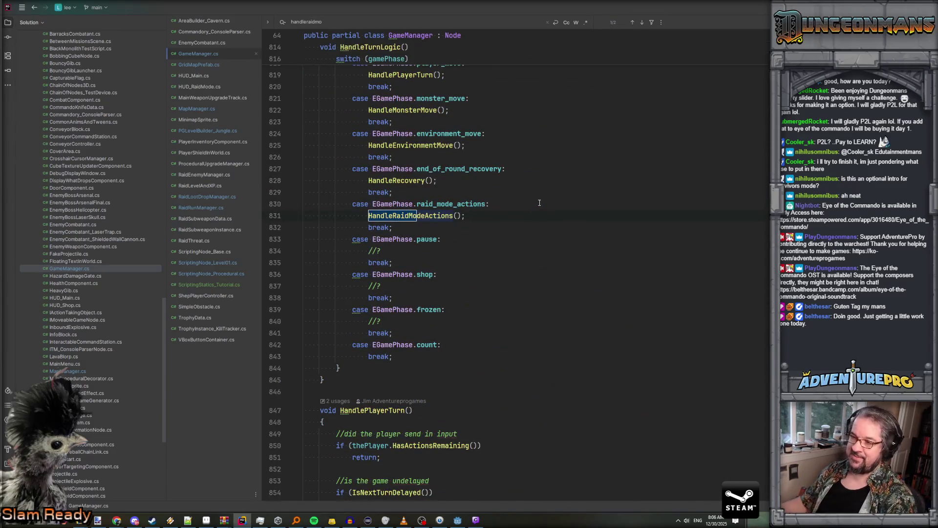
pyautogui.press('Return')
# Replace the old RaidEnemyManager call on line 942 with RaidRunManager.HandleActionTurn()
pyautogui.click(434, 266)
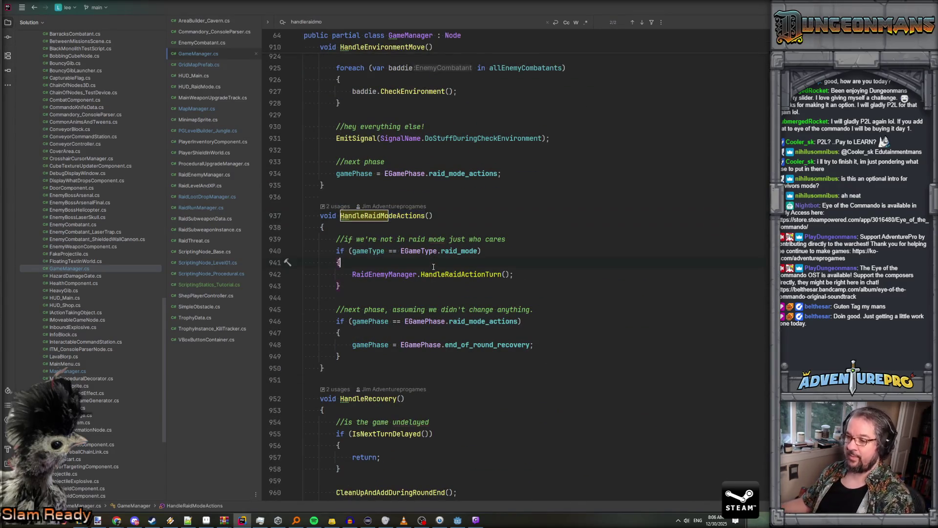
pyautogui.click(434, 270)
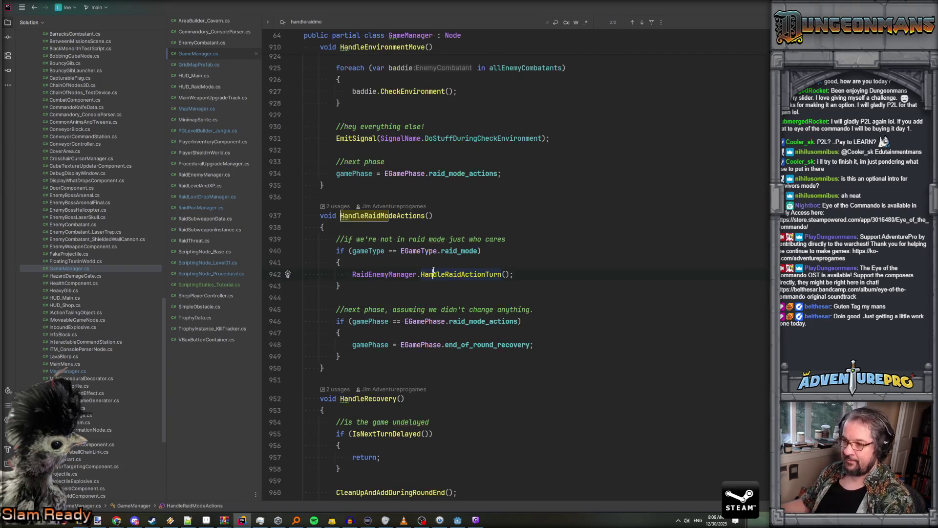
pyautogui.press('Return')
pyautogui.write('Radi')
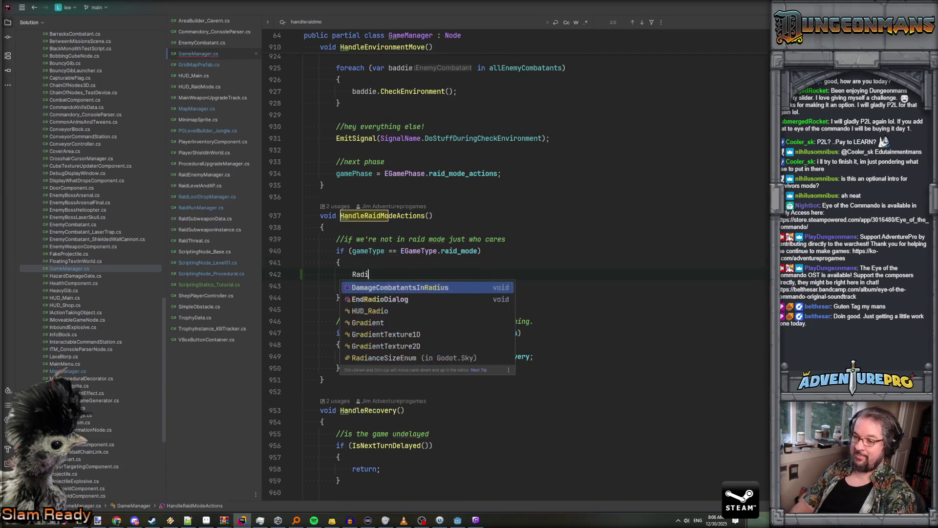
pyautogui.press('BackSpace')
pyautogui.press('BackSpace')
pyautogui.write('id')
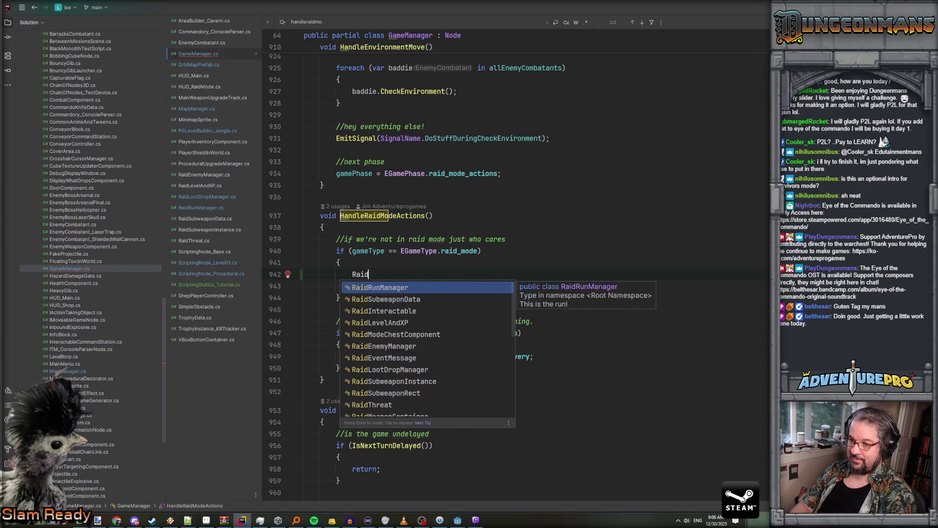
pyautogui.press('Return')
pyautogui.write('.Handle')
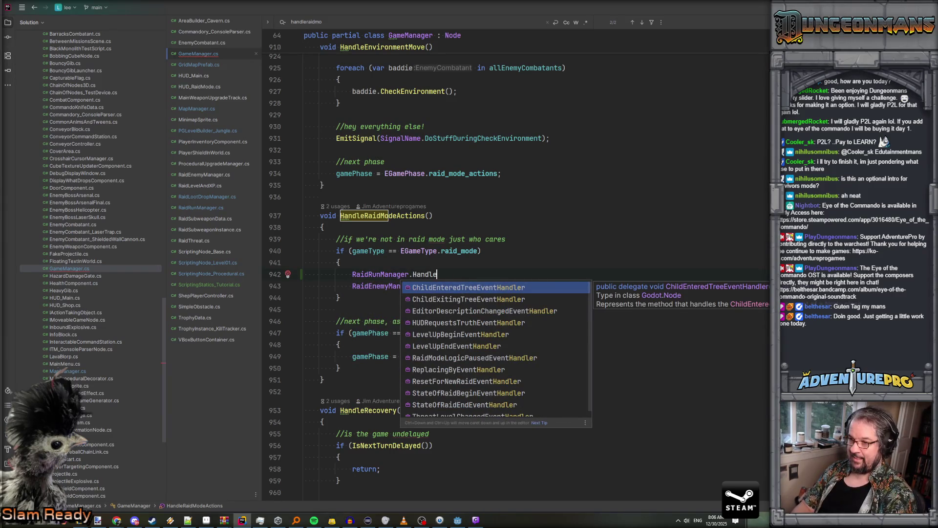
pyautogui.write('TurnActi')
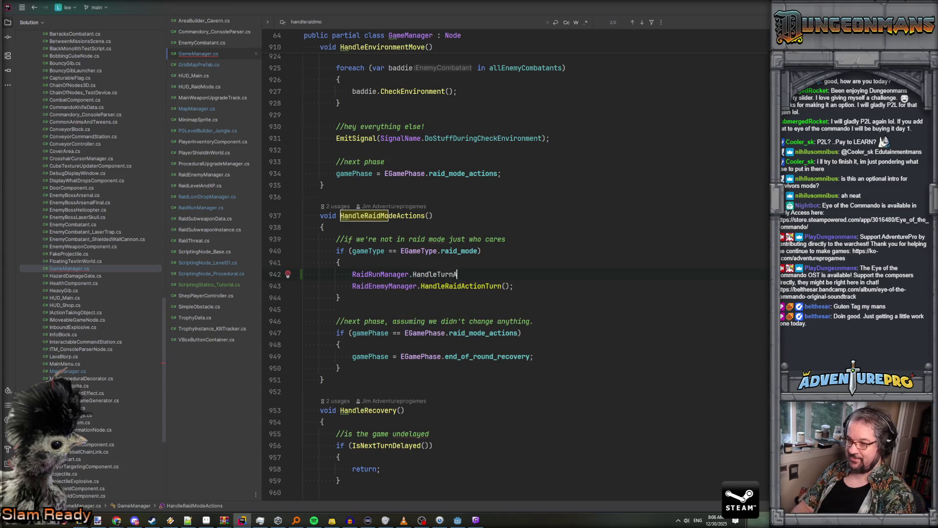
pyautogui.press('BackSpace')
pyautogui.press('BackSpace')
pyautogui.press('BackSpace')
pyautogui.write('ActionTur')
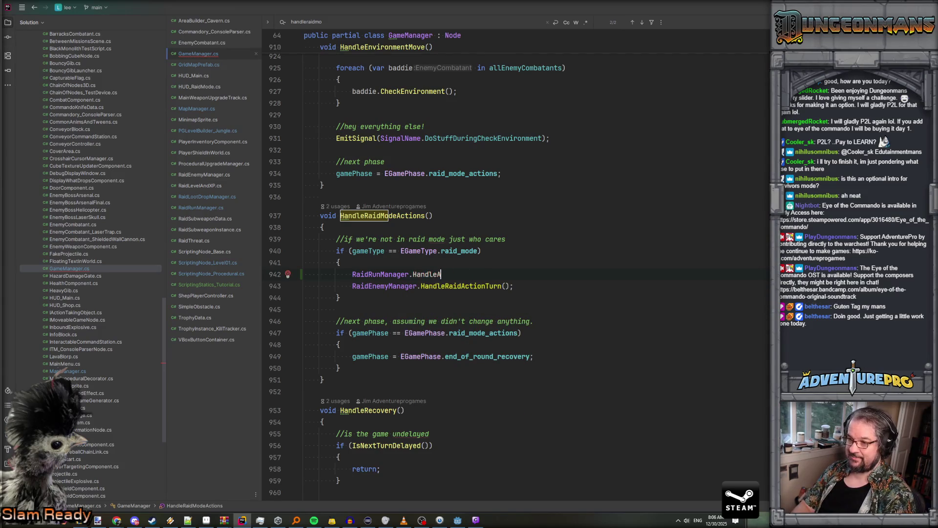
pyautogui.write('n();')
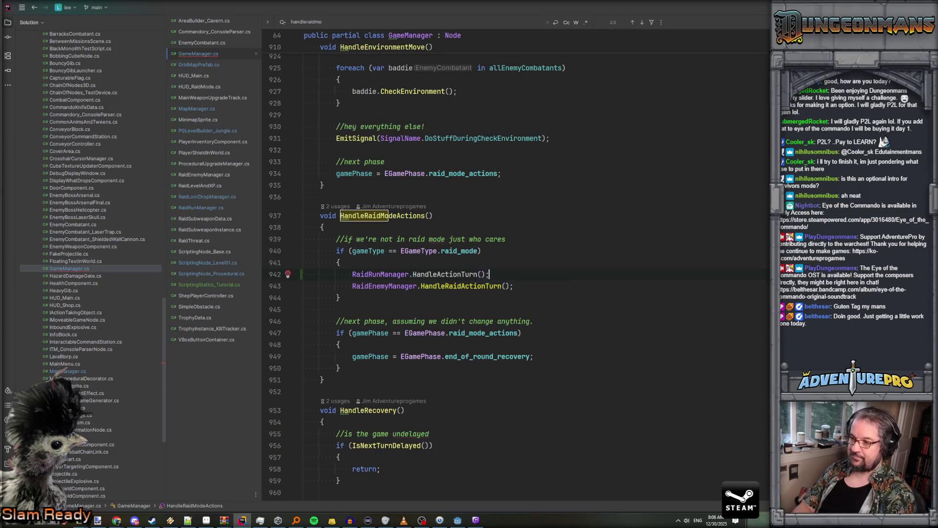
pyautogui.press('Down')
pyautogui.hotkey('ctrl', 'y')
# Generate the missing HandleActionTurn method in RaidRunManager.cs via Alt+Enter
pyautogui.click(441, 275)
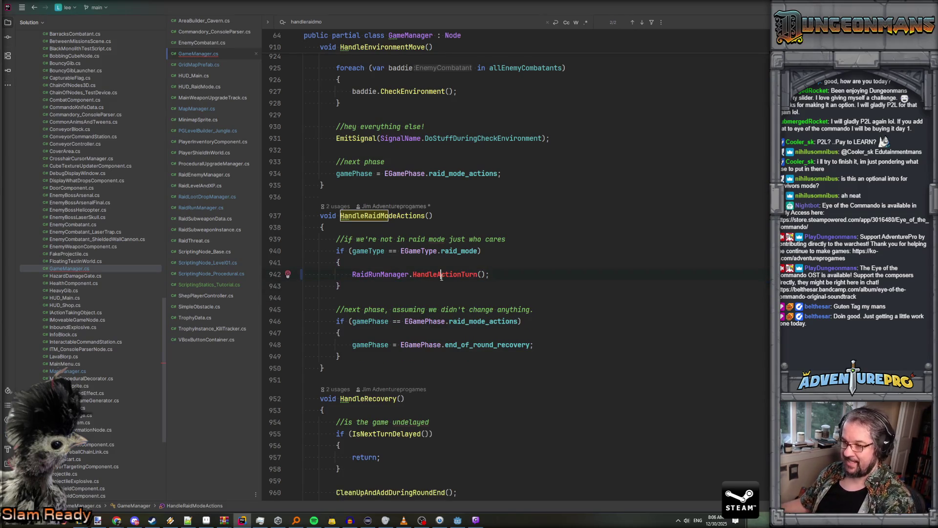
pyautogui.hotkey('alt', 'Return')
pyautogui.press('Return')
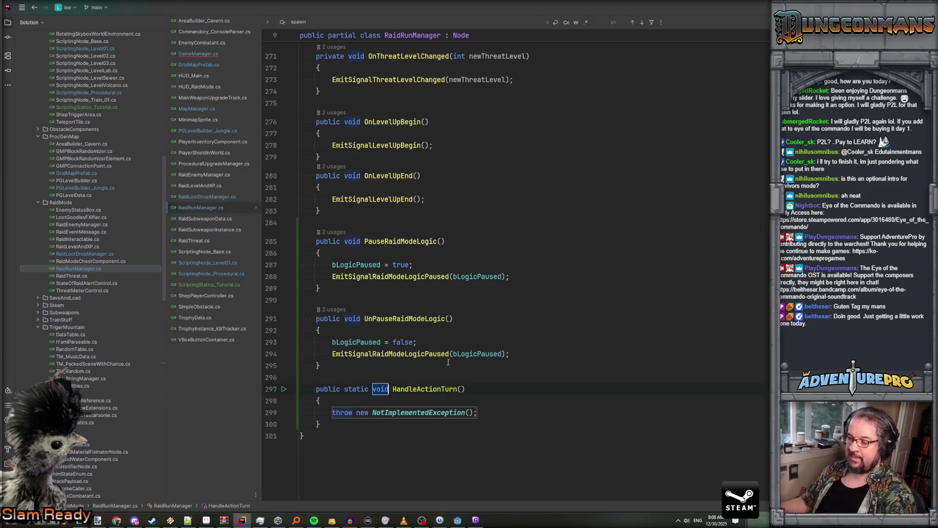
# Replace the NotImplementedException line with the pasted RaidEnemyManager.HandleRaidActionTurn() call
pyautogui.scroll(-2, 358, 400)
pyautogui.click(333, 415)
pyautogui.hotkey('shift', 'End')
pyautogui.write('RaidEnemyManager.HandleRaidActionTurn();')
# Add a /// summary comment describing HandleActionTurn as the end-of-round stuff
pyautogui.click(423, 370)
pyautogui.press('Return')
pyautogui.write('/// This is the once a round stuff, b')
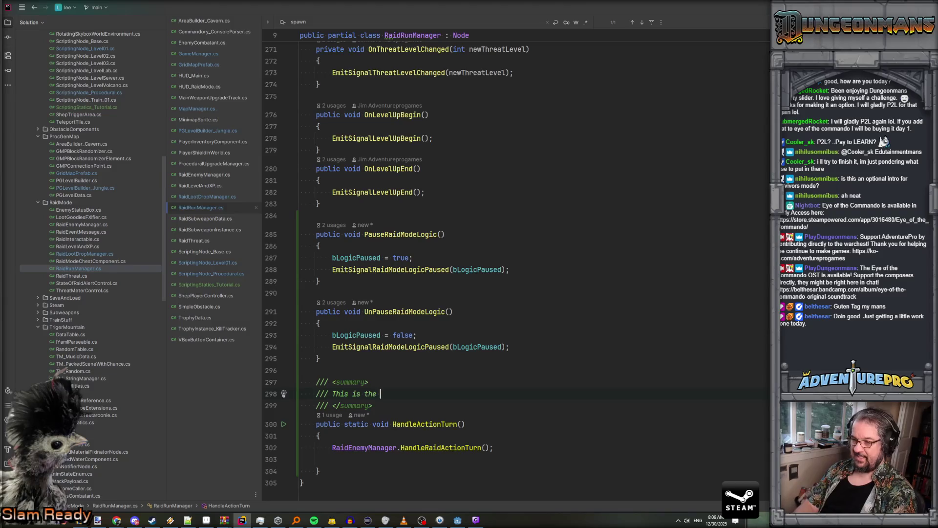
pyautogui.write('ut the n')
pyautogui.press('BackSpace')
pyautogui.write('the en')
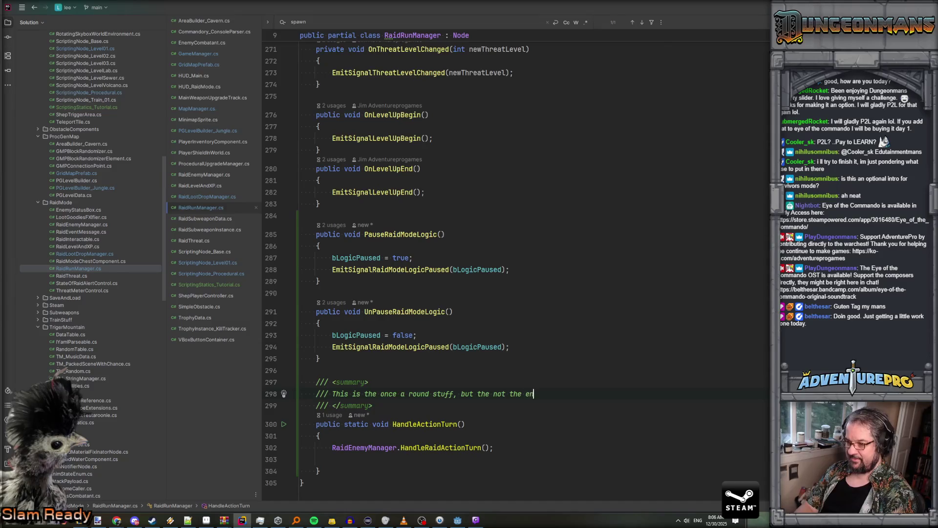
pyautogui.write('d-of-round stuff.')
# Remove the static modifier from HandleActionTurn
pyautogui.click(494, 447)
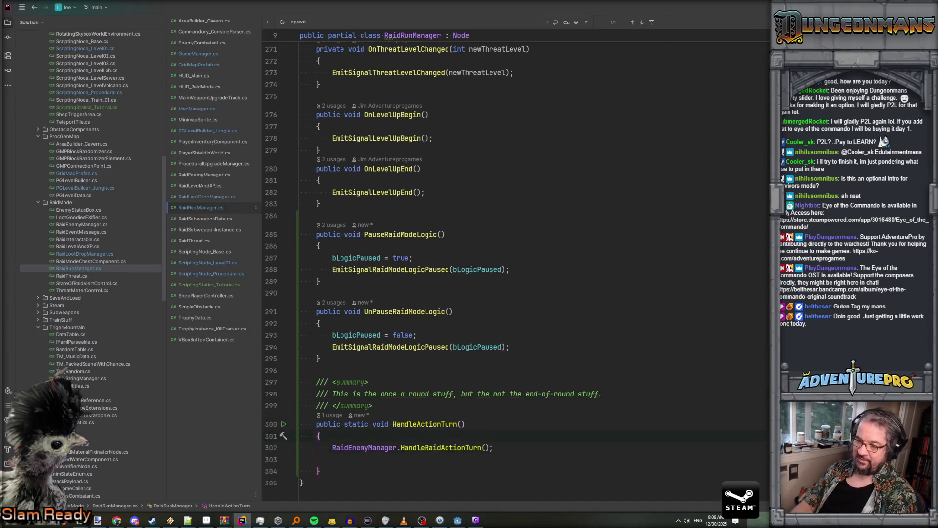
pyautogui.press('Return')
pyautogui.write('EditorSceneFormatImport')
pyautogui.press('BackSpace')
pyautogui.press('BackSpace')
pyautogui.press('BackSpace')
pyautogui.write('if( ')
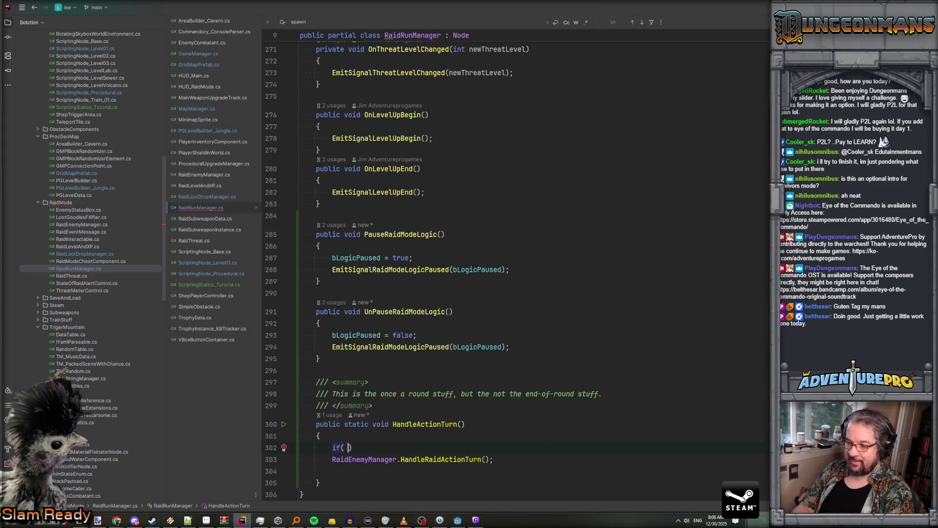
pyautogui.write('b')
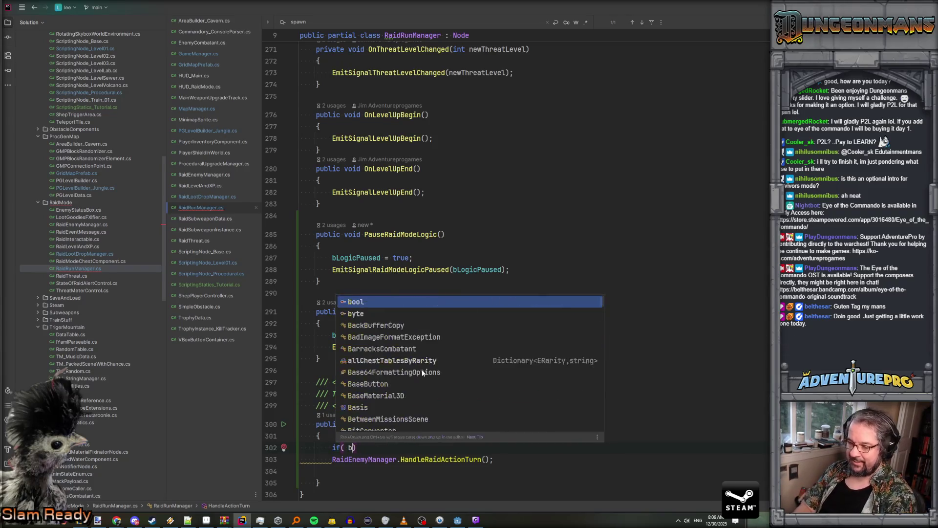
pyautogui.press('BackSpace')
pyautogui.press('BackSpace')
pyautogui.press('BackSpace')
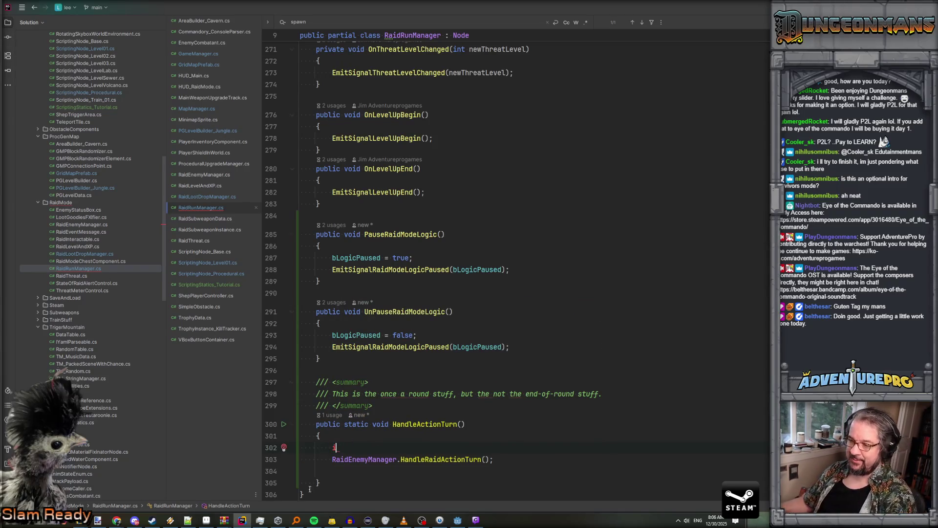
pyautogui.hotkey('alt', 'shift', 'b')
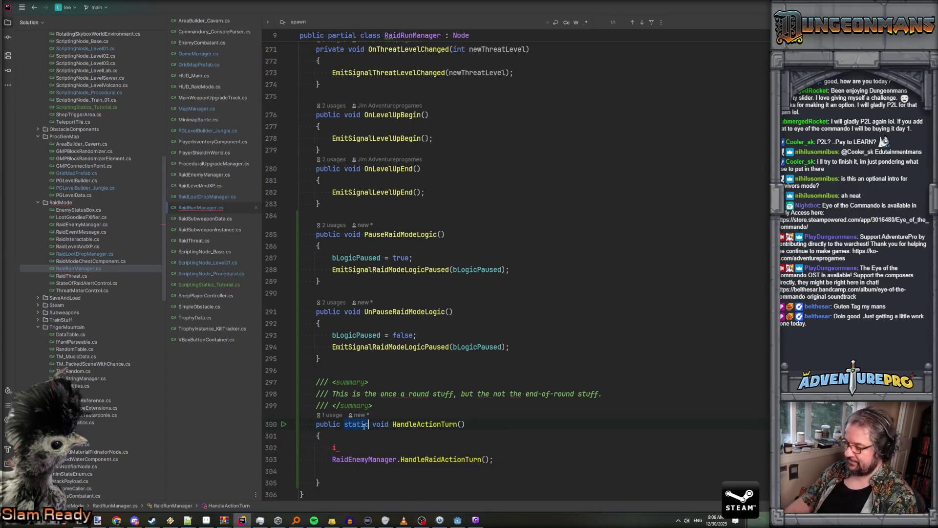
pyautogui.press('Delete')
# Add an early return block: if (bLogicPaused) { return; }
pyautogui.write('f( bRa')
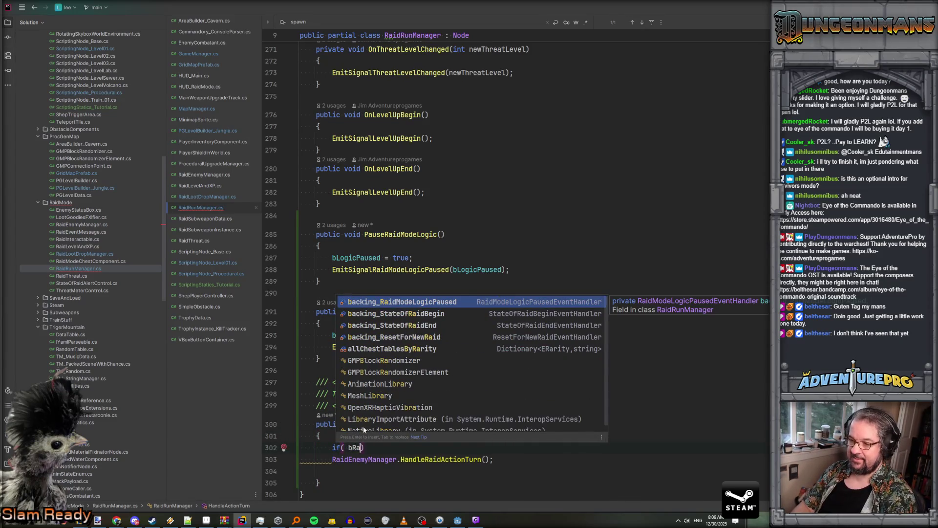
pyautogui.press('BackSpace')
pyautogui.press('BackSpace')
pyautogui.write('logi')
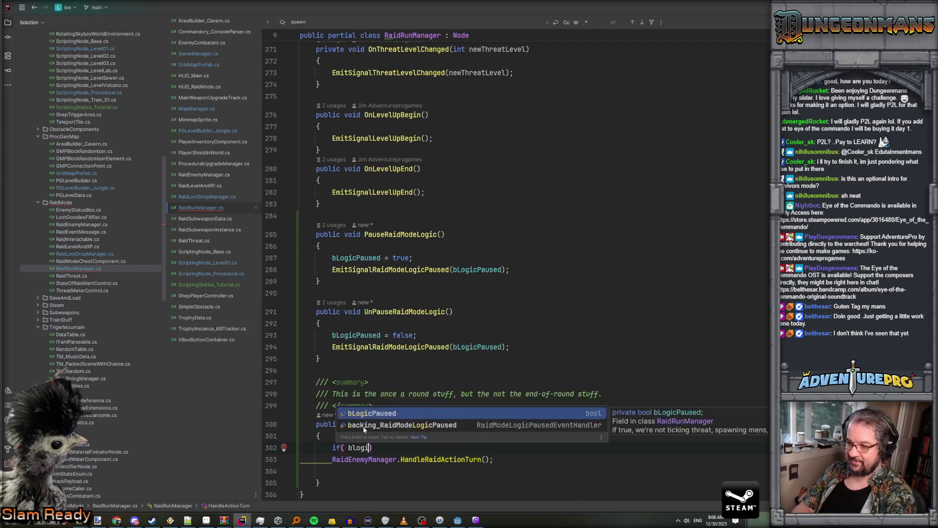
pyautogui.press('Return')
pyautogui.write(')')
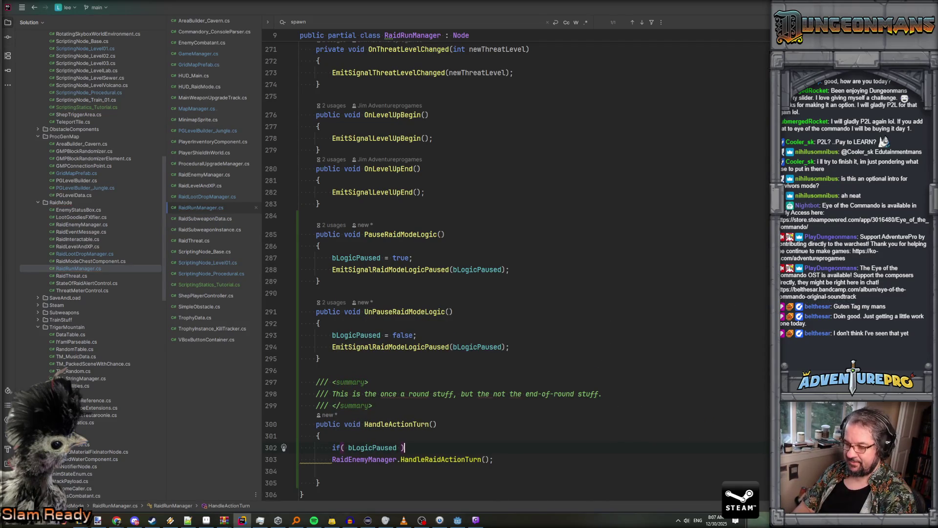
pyautogui.press('Return')
pyautogui.write('{')
pyautogui.press('Return')
pyautogui.write('return;')
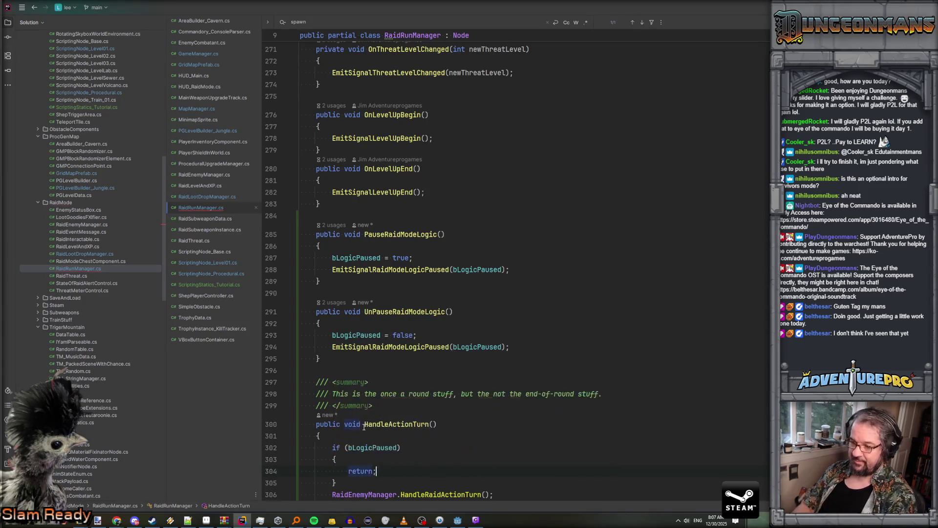
pyautogui.press('Return')
pyautogui.scroll(-3, 364, 427)
pyautogui.hotkey('ctrl', 'alt', 'Left')
pyautogui.hotkey('ctrl', 'alt', 'Left')
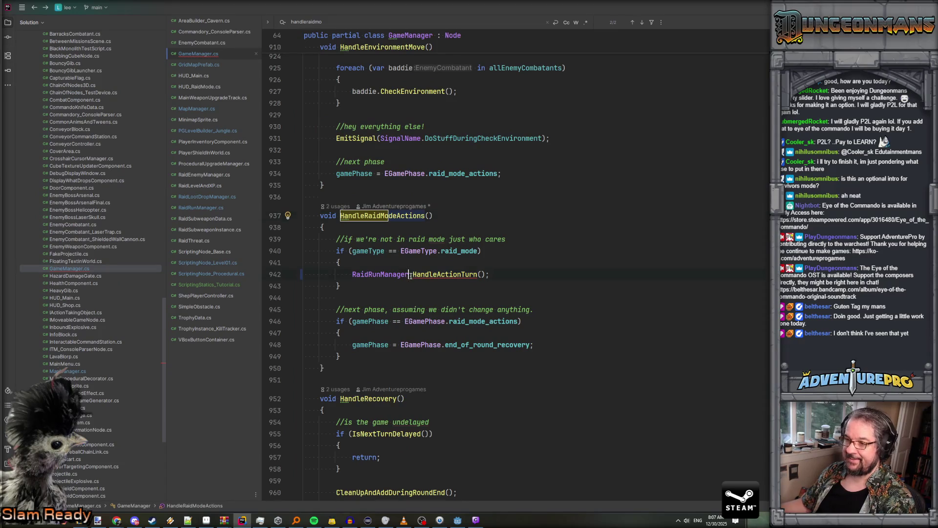
# Route the call through RaidRunManager.Get().HandleActionTurn() and run the project in Godot
pyautogui.write('Get().')
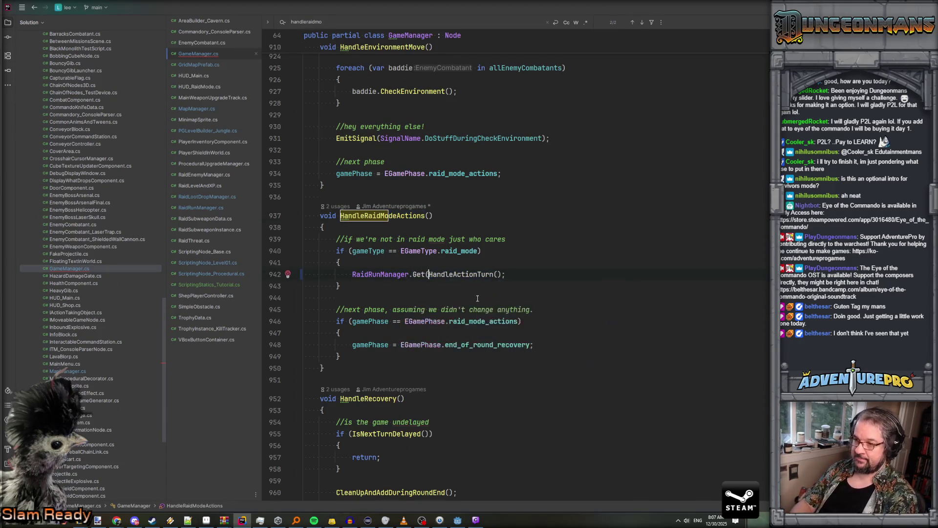
pyautogui.press('Escape')
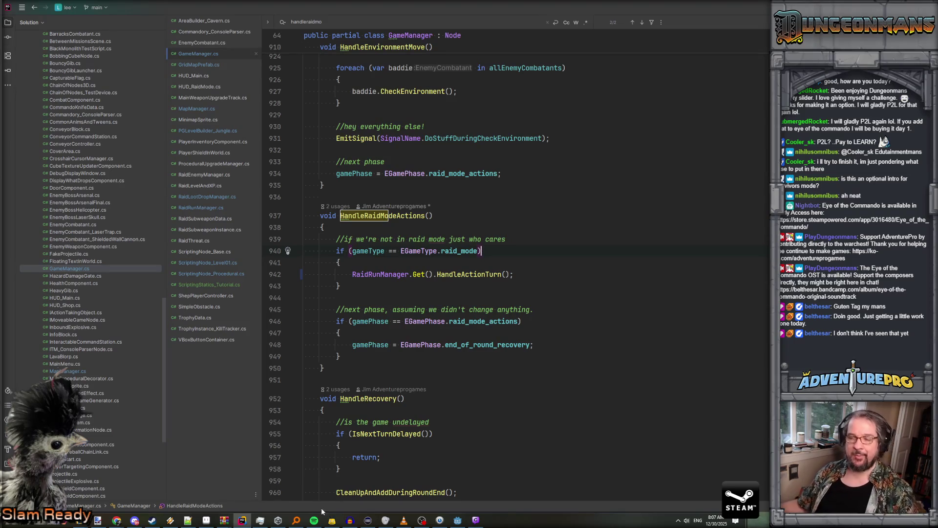
pyautogui.click(457, 521)
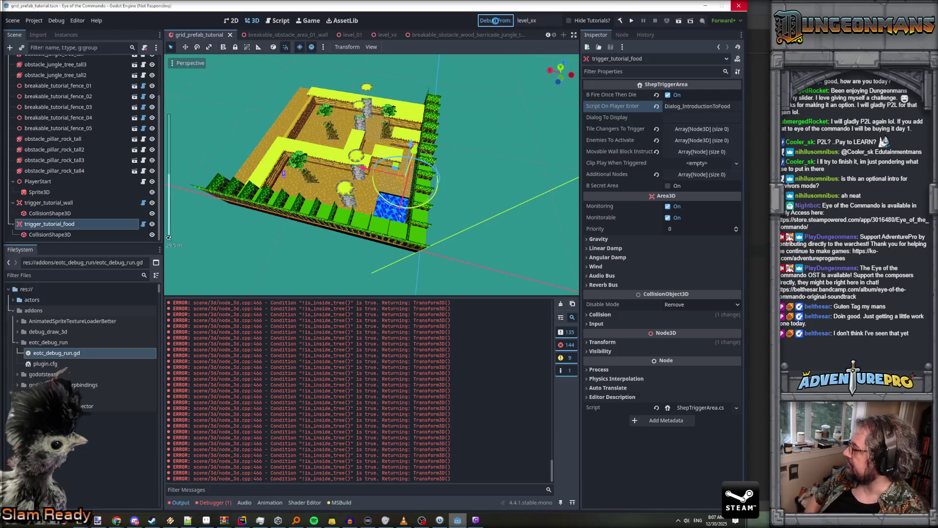
pyautogui.click(496, 23)
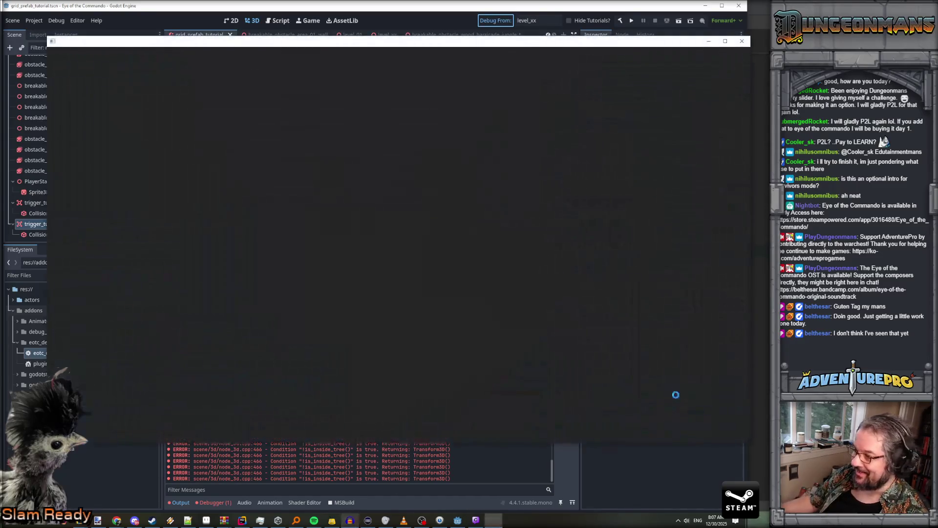
# Dismiss Audacity's update notice and return to the running game window
pyautogui.click(350, 521)
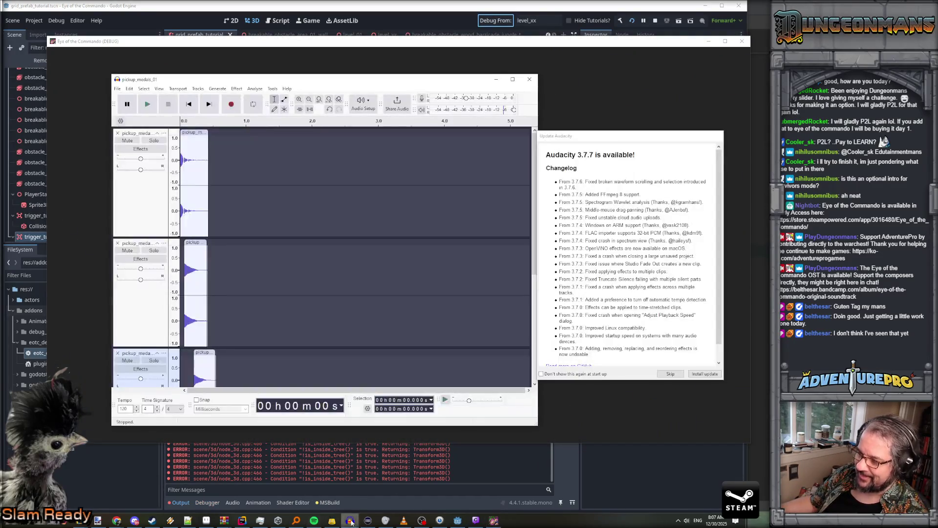
pyautogui.click(671, 374)
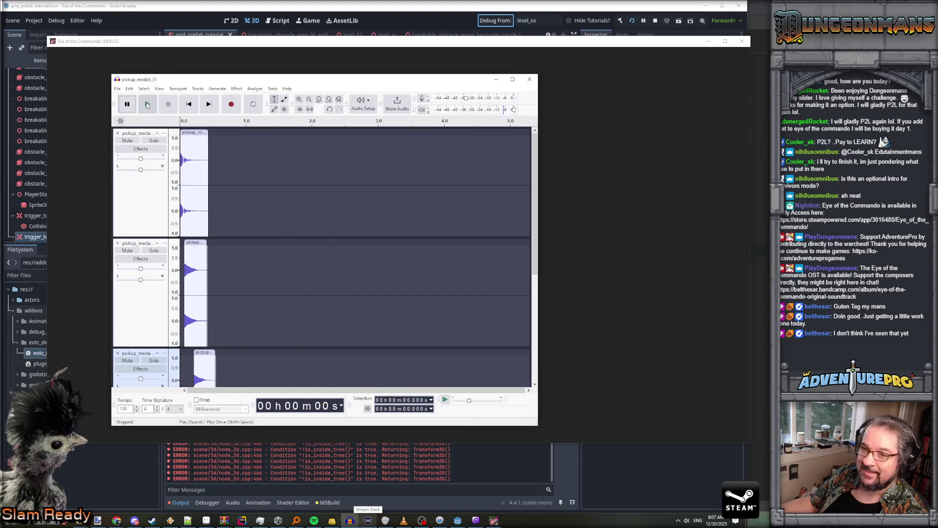
pyautogui.click(545, 42)
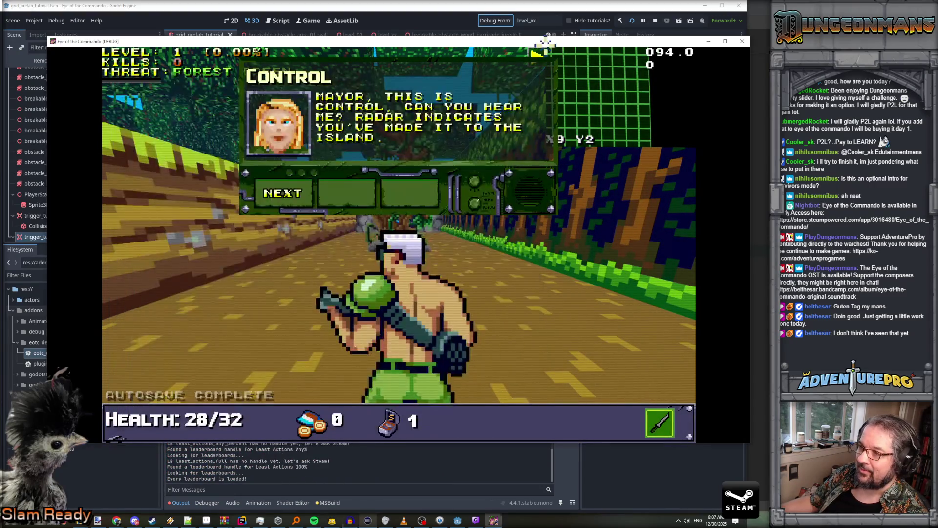
# Page through the first Control dialog, walk through the gate and close the Freedom Medal popup
pyautogui.click(287, 193)
pyautogui.click(290, 193)
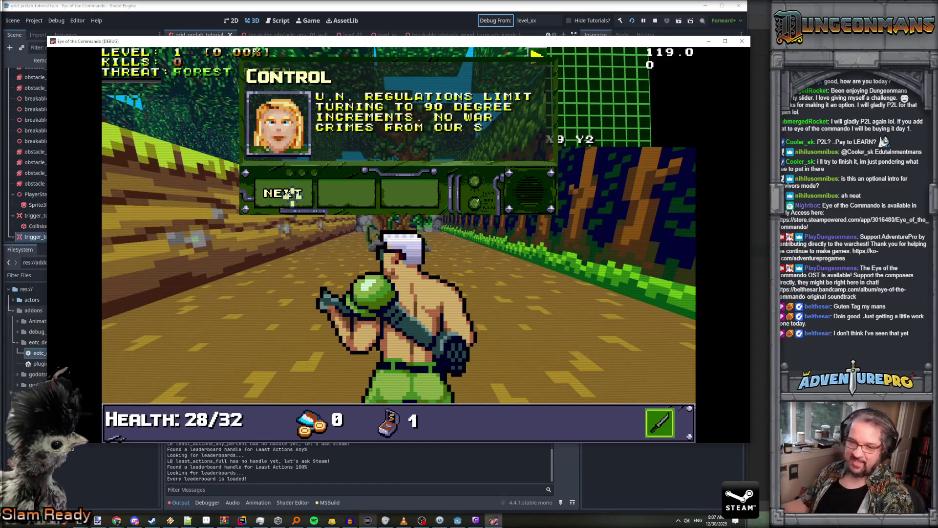
pyautogui.click(293, 193)
pyautogui.click(279, 194)
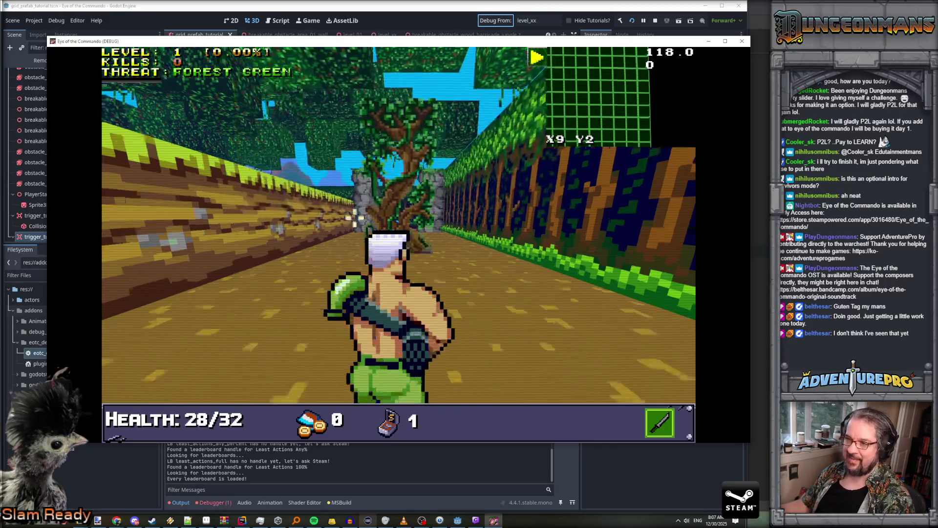
pyautogui.press('w')
pyautogui.press('w')
pyautogui.press('w')
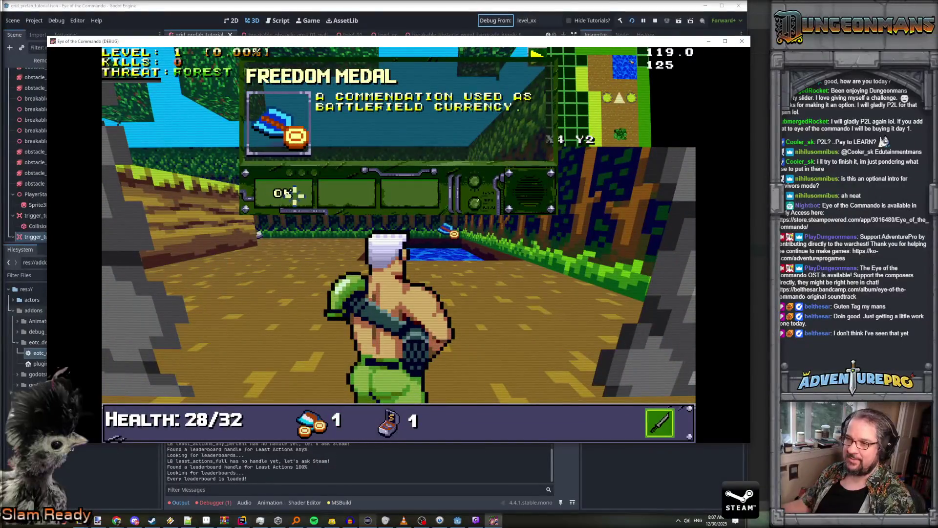
pyautogui.click(290, 194)
pyautogui.press('w')
pyautogui.press('w')
pyautogui.press('w')
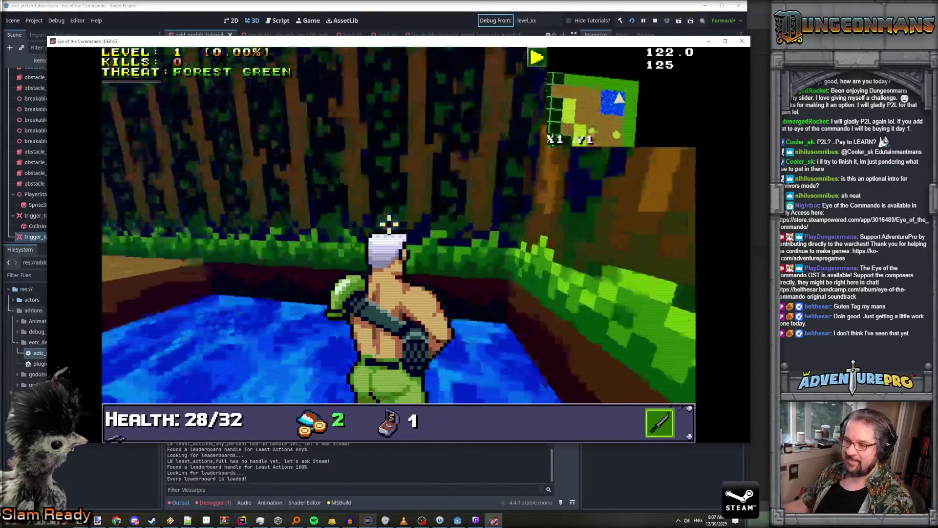
pyautogui.press('a')
pyautogui.press('w')
pyautogui.press('w')
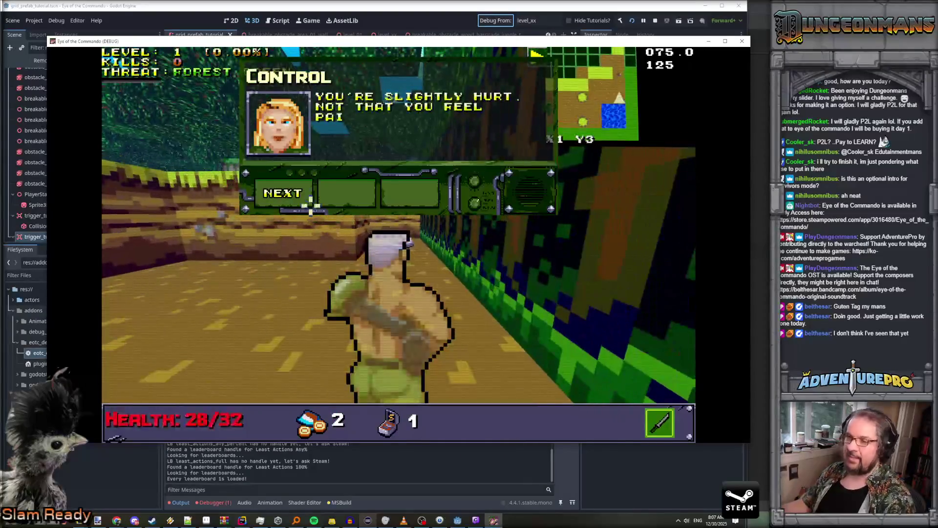
# Read the next Control dialogs, pick up the healing item and advance past the stone pillars
pyautogui.click(286, 196)
pyautogui.click(287, 196)
pyautogui.click(291, 196)
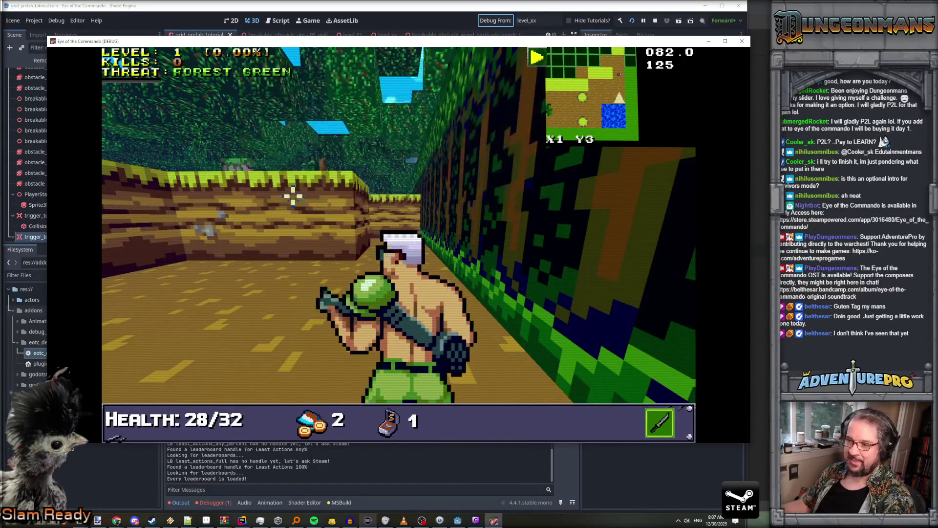
pyautogui.press('w')
pyautogui.press('w')
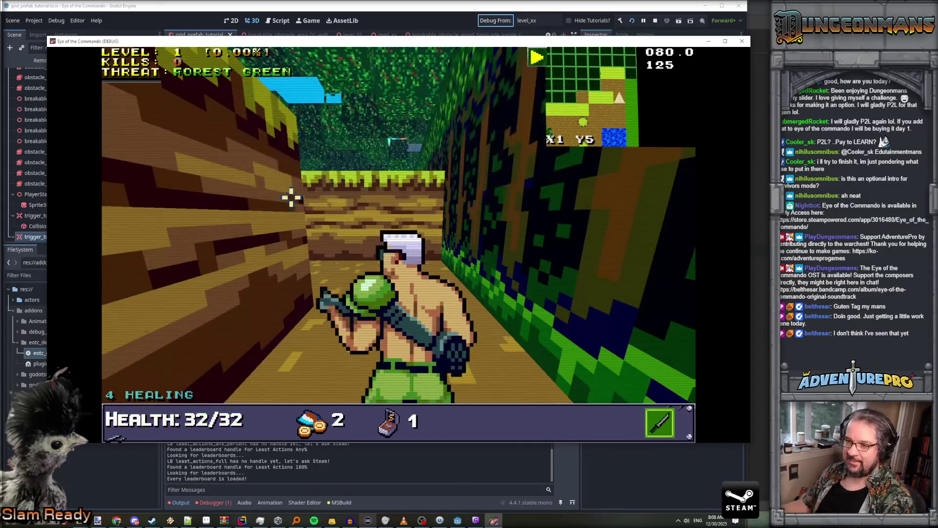
pyautogui.press('w')
pyautogui.press('a')
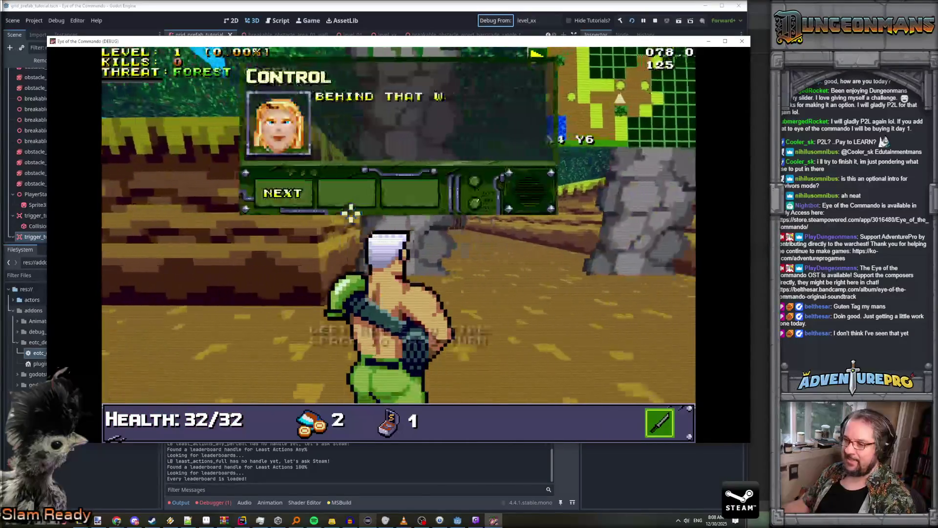
pyautogui.press('w')
pyautogui.click(293, 193)
pyautogui.press('w')
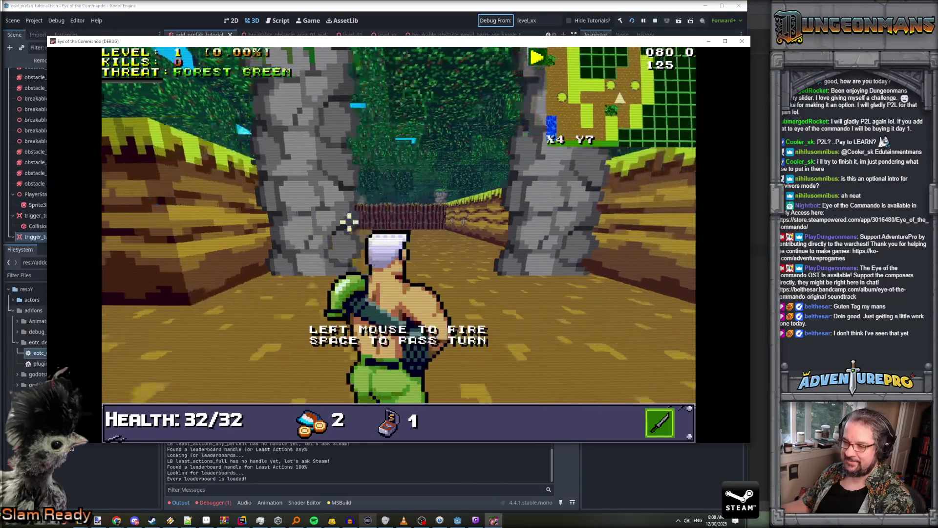
# Move along the row and shoot the Nitro Mook until it is defeated
pyautogui.click(367, 215)
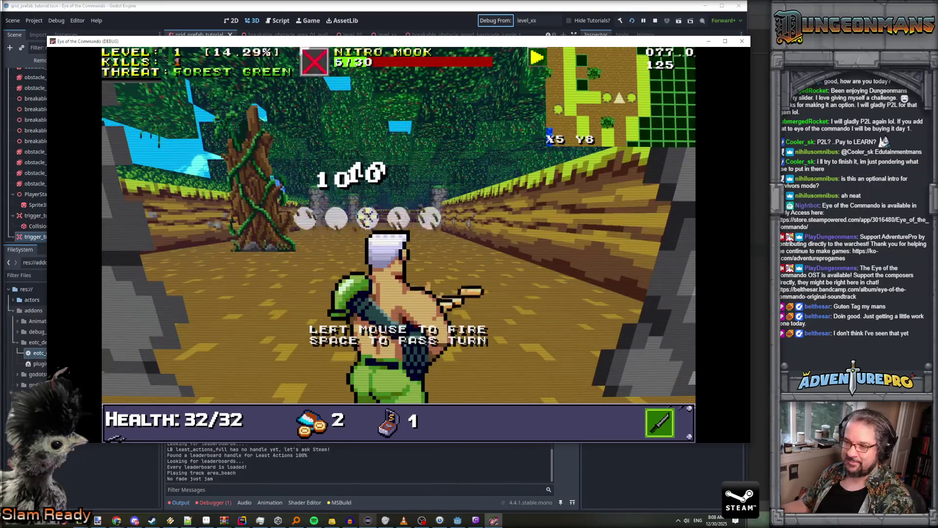
pyautogui.press('d')
pyautogui.press('d')
pyautogui.press('d')
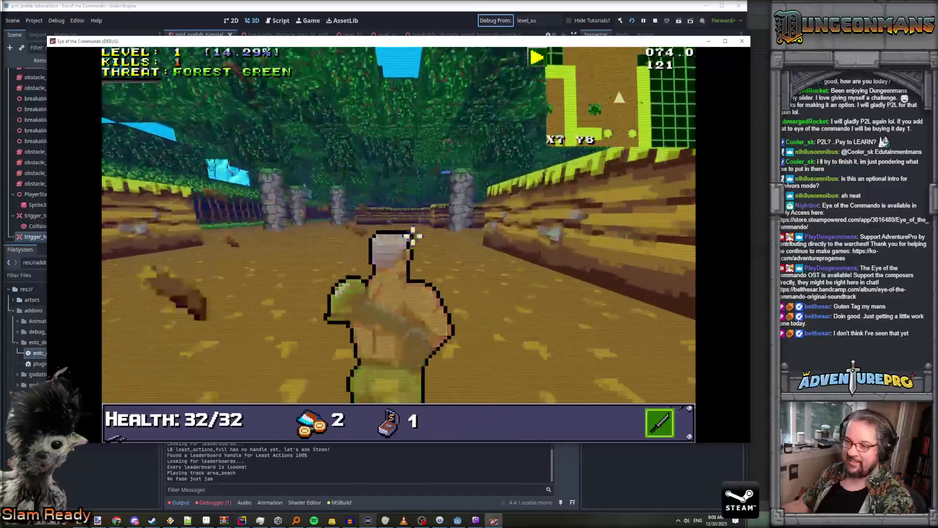
pyautogui.press('d')
pyautogui.press('d')
pyautogui.press('w')
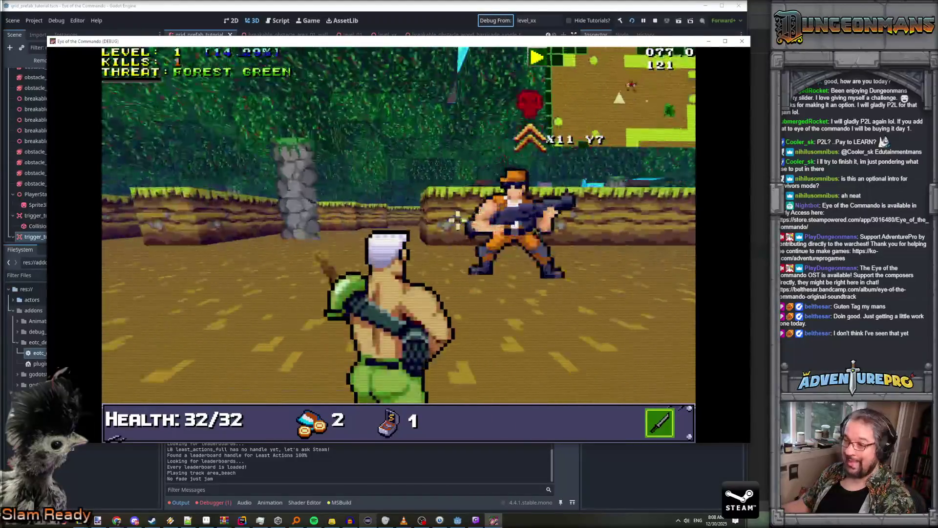
pyautogui.press('s')
pyautogui.press('d')
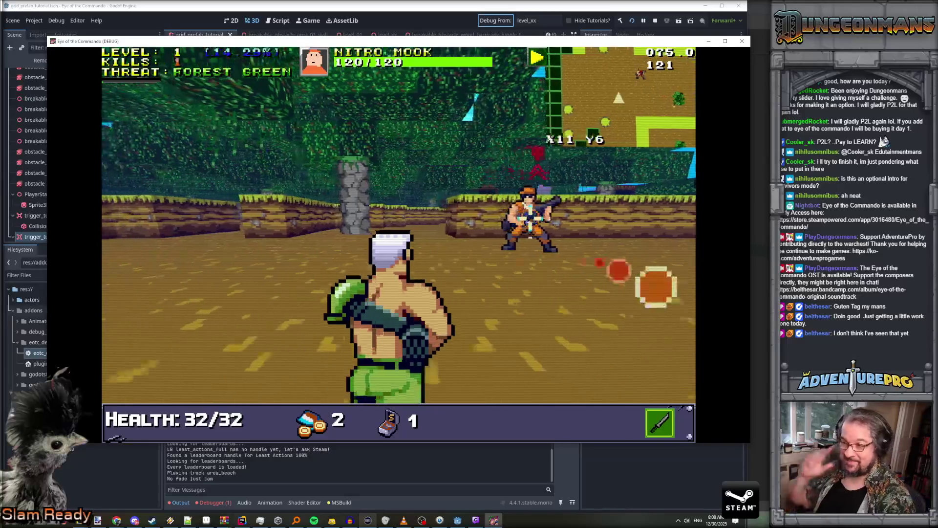
pyautogui.press('space')
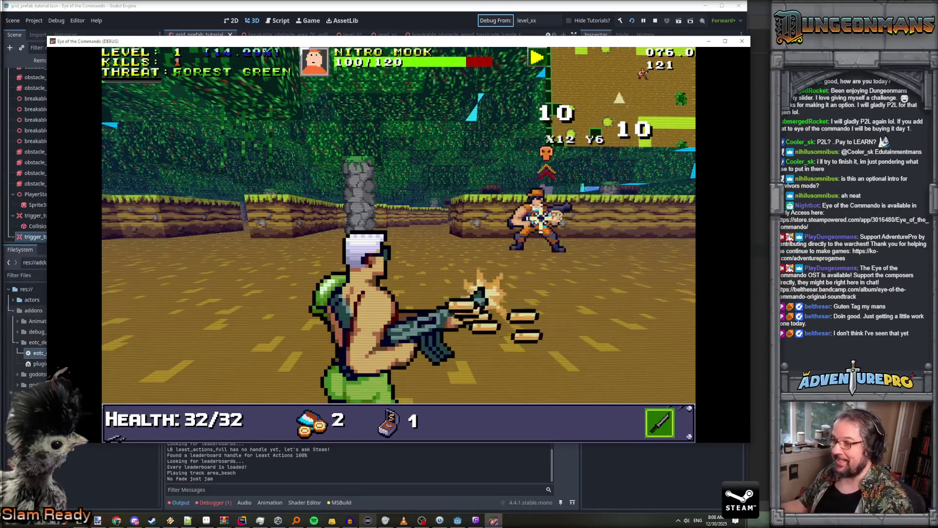
pyautogui.press('d')
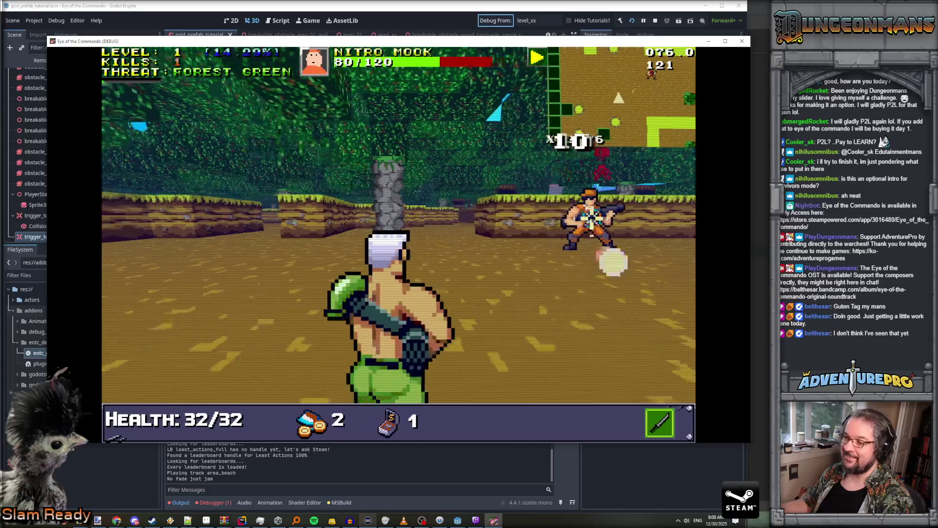
pyautogui.press('space')
pyautogui.press('d')
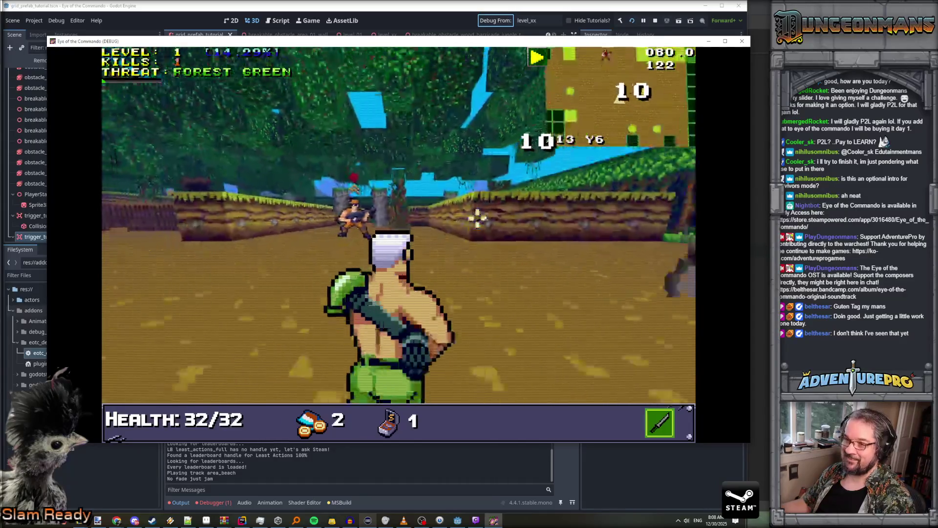
pyautogui.press('space')
pyautogui.press('s')
pyautogui.press('d')
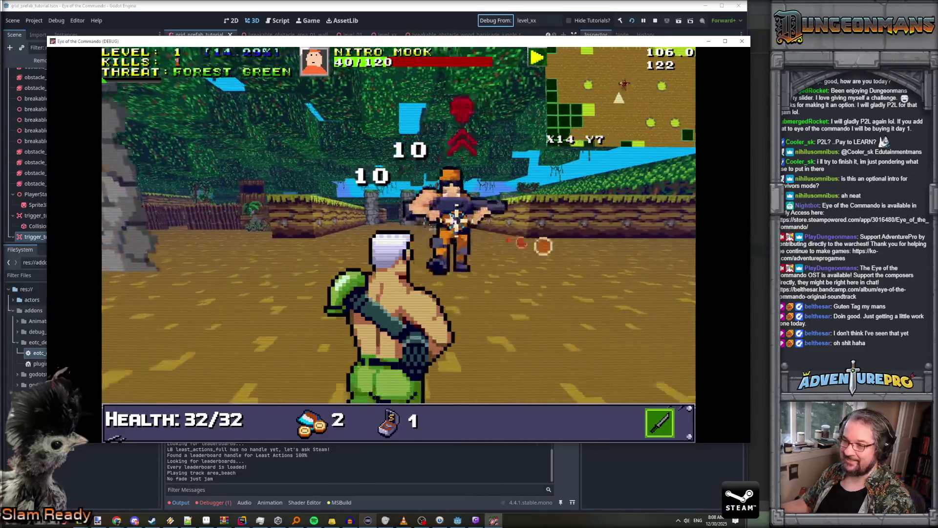
pyautogui.press('space')
pyautogui.press('s')
pyautogui.press('space')
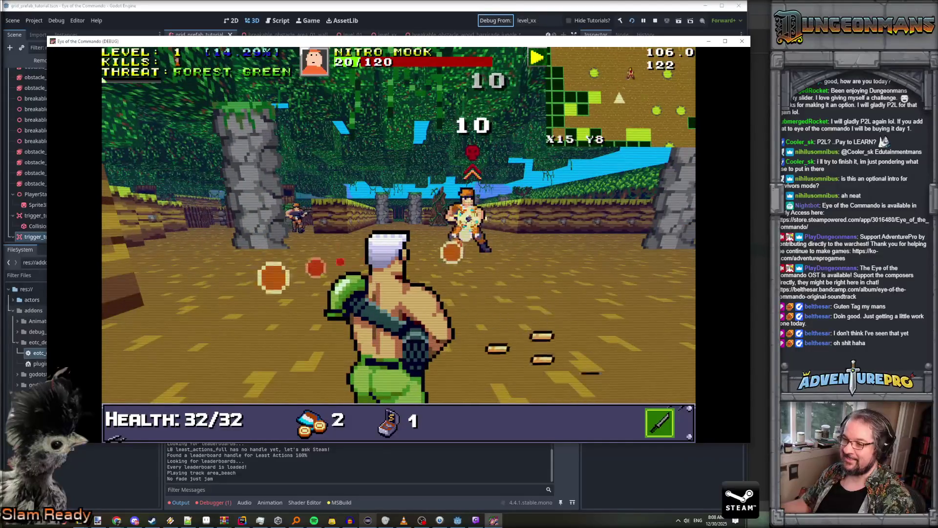
pyautogui.press('d')
pyautogui.press('w')
pyautogui.press('space')
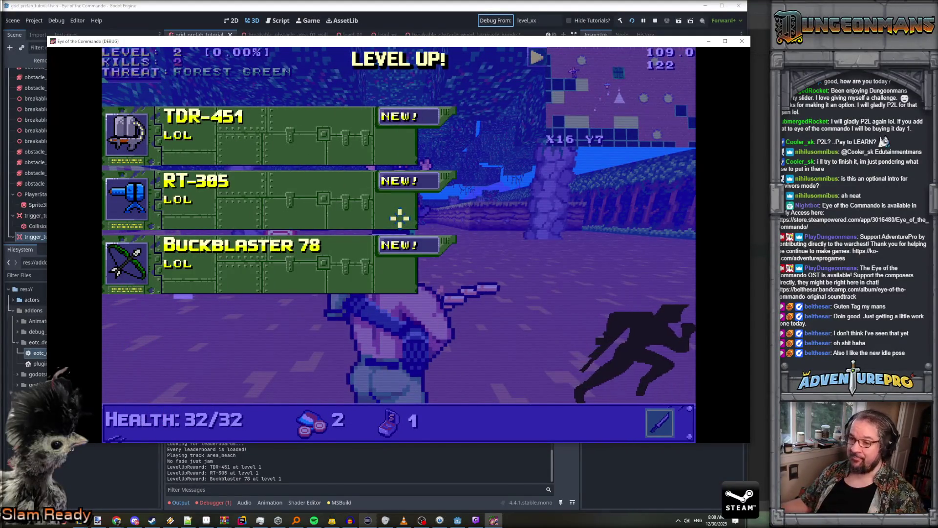
# Take Buckblaster 78, shoot the enemy, and collect its medal, dismissing the Eagle of Freedom popup
pyautogui.press('Up')
pyautogui.press('Up')
pyautogui.press('Up')
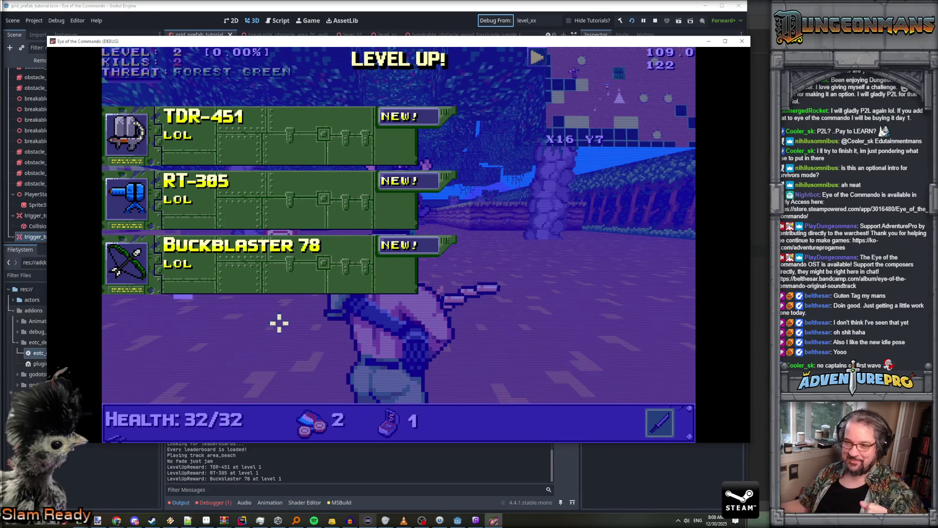
pyautogui.click(235, 266)
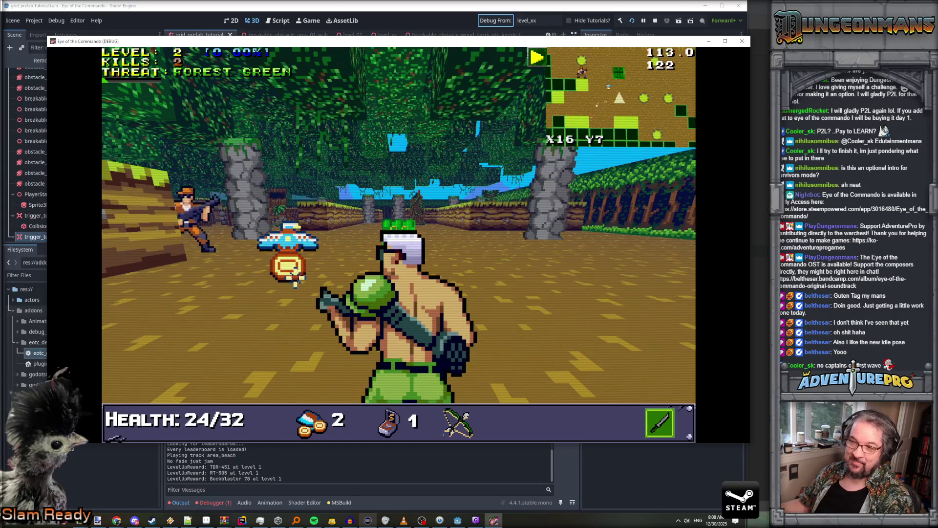
pyautogui.rightClick(254, 266)
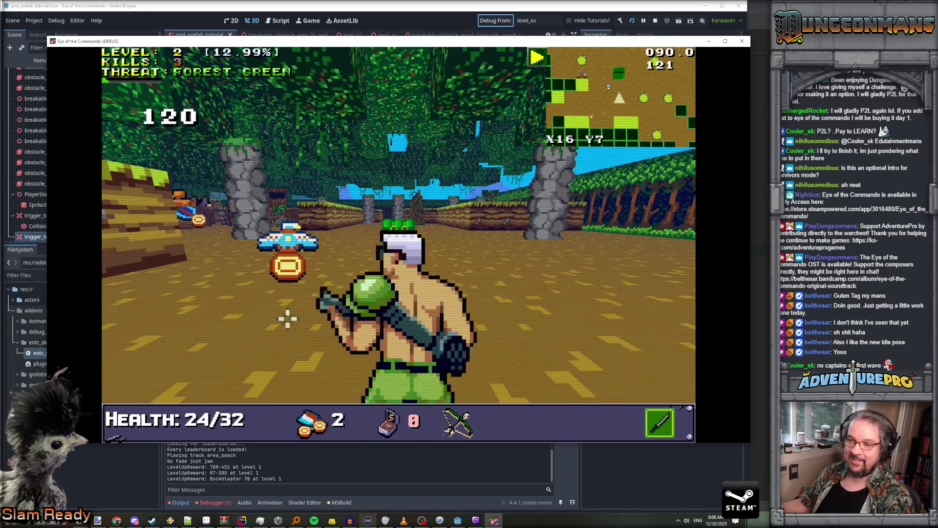
pyautogui.press('w')
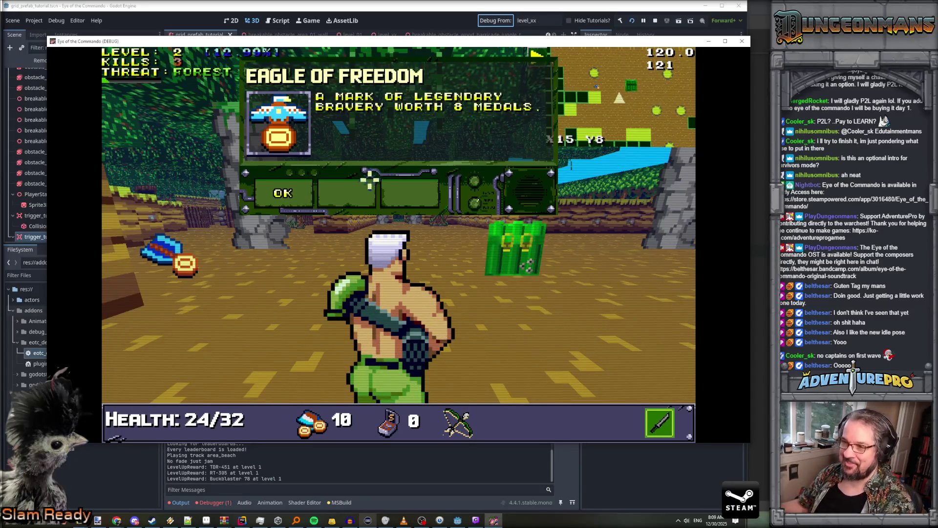
pyautogui.click(274, 193)
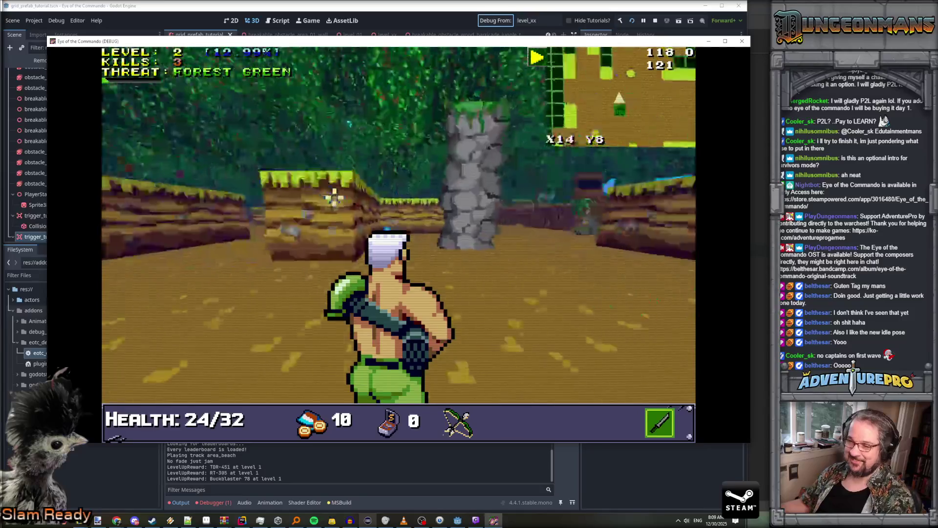
# Walk on along the wooden wall, then close the game window
pyautogui.press('w')
pyautogui.press('w')
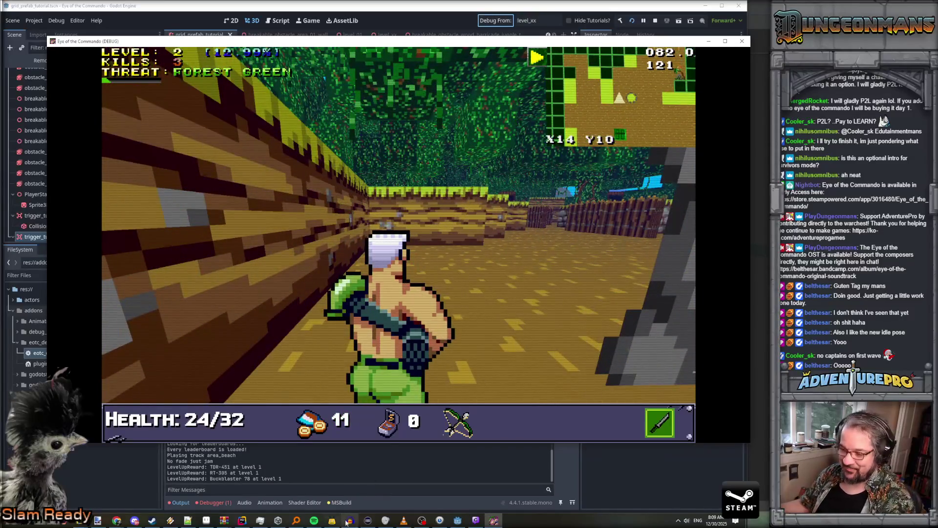
pyautogui.click(348, 521)
pyautogui.click(743, 42)
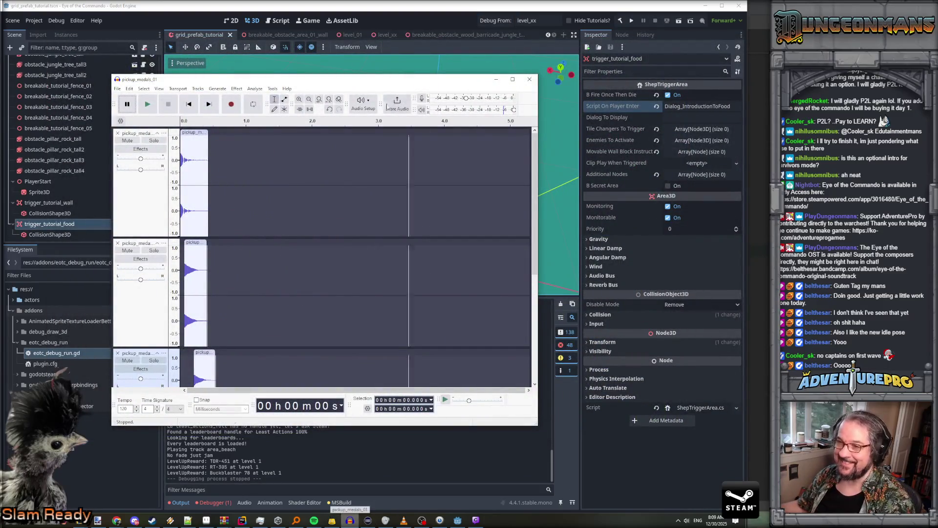
# Move and enlarge the Audacity window so all four medal tracks show, then play them all
pyautogui.moveTo(317, 79); pyautogui.dragTo(286, 37)
pyautogui.moveTo(505, 384)
pyautogui.mouseDown()
pyautogui.moveTo(549, 486)
pyautogui.moveTo(676, 505)
pyautogui.mouseUp()
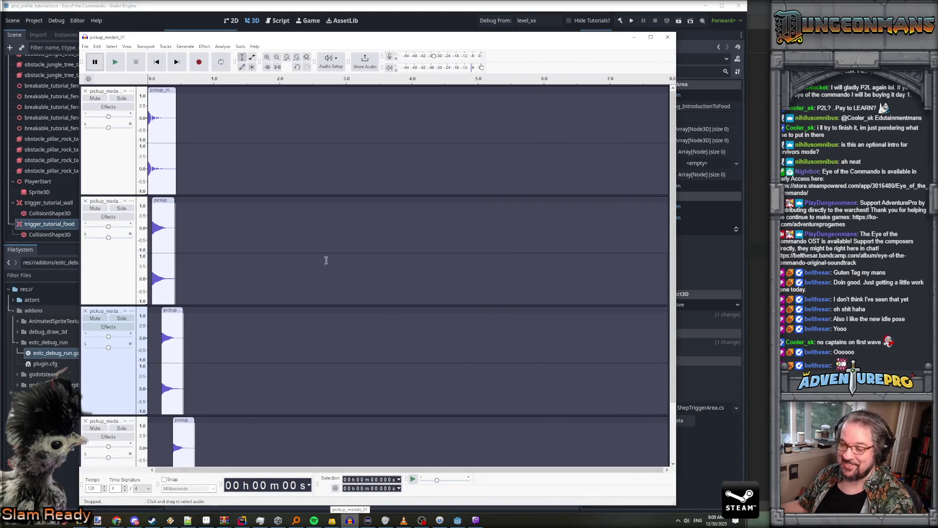
pyautogui.click(116, 62)
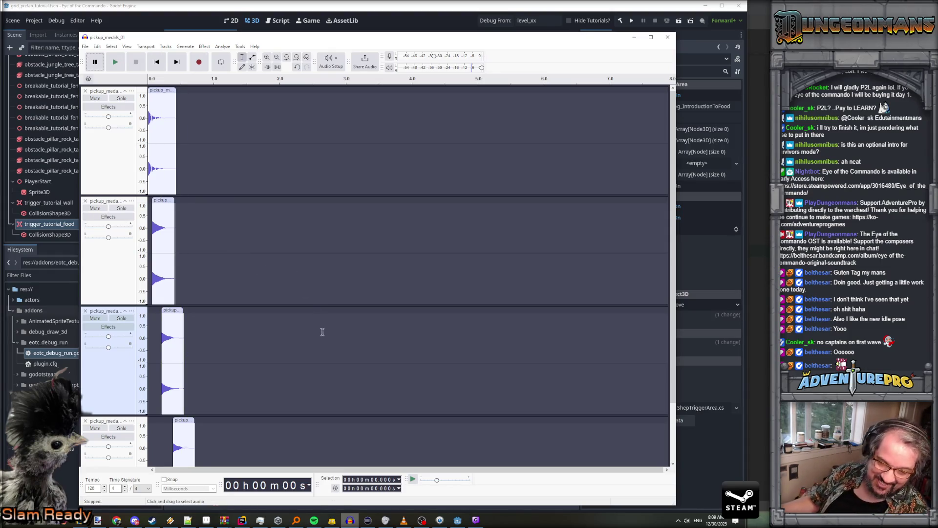
# Select the clip on track 2 and play the second medal sound several times
pyautogui.click(171, 310)
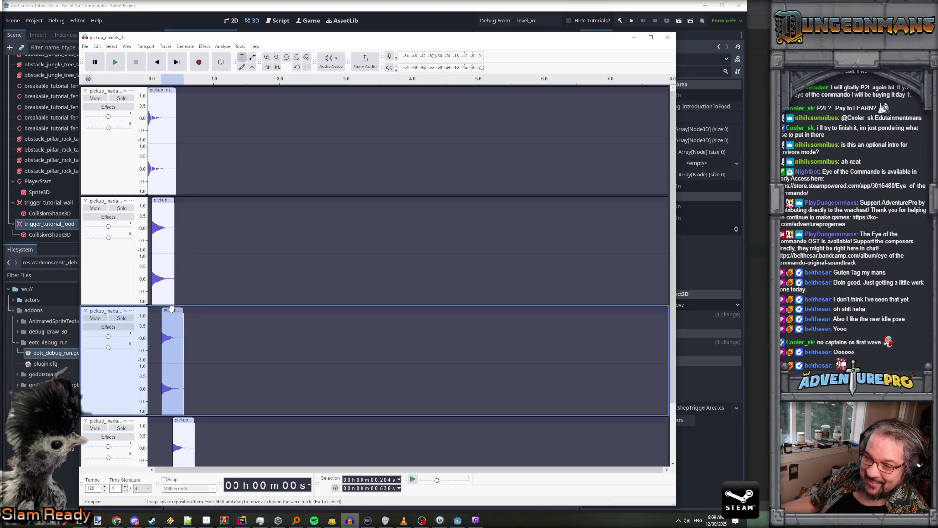
pyautogui.click(162, 200)
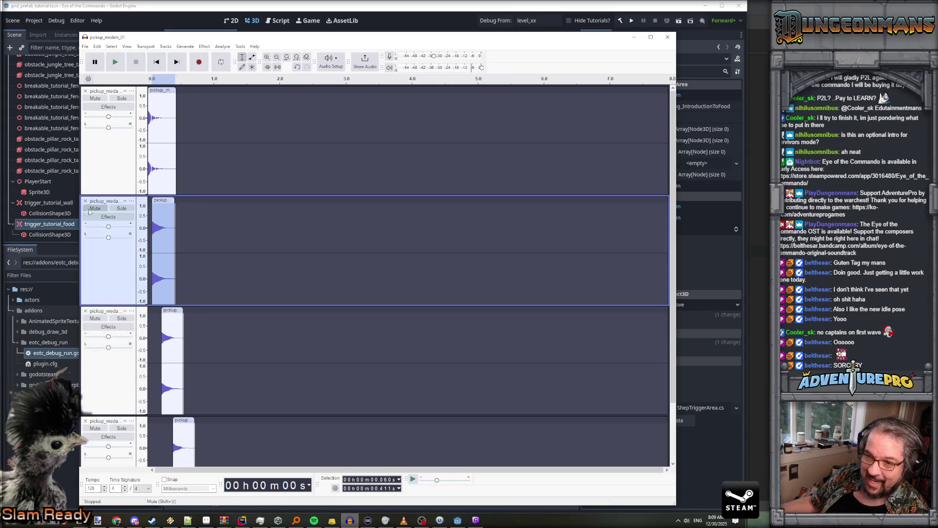
pyautogui.click(116, 64)
pyautogui.click(118, 65)
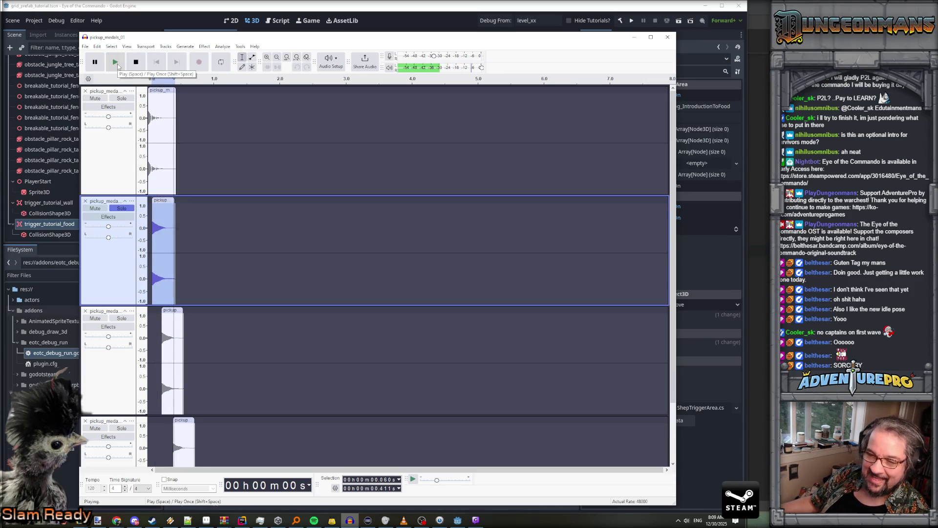
pyautogui.click(116, 62)
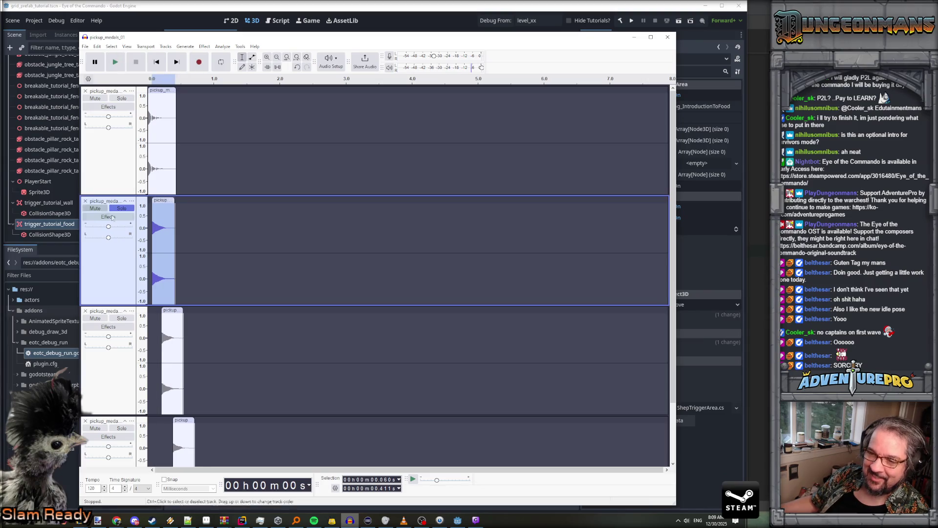
# Solo track 3 and replay its sound from the start, then play all tracks
pyautogui.click(178, 342)
pyautogui.click(120, 319)
pyautogui.click(116, 62)
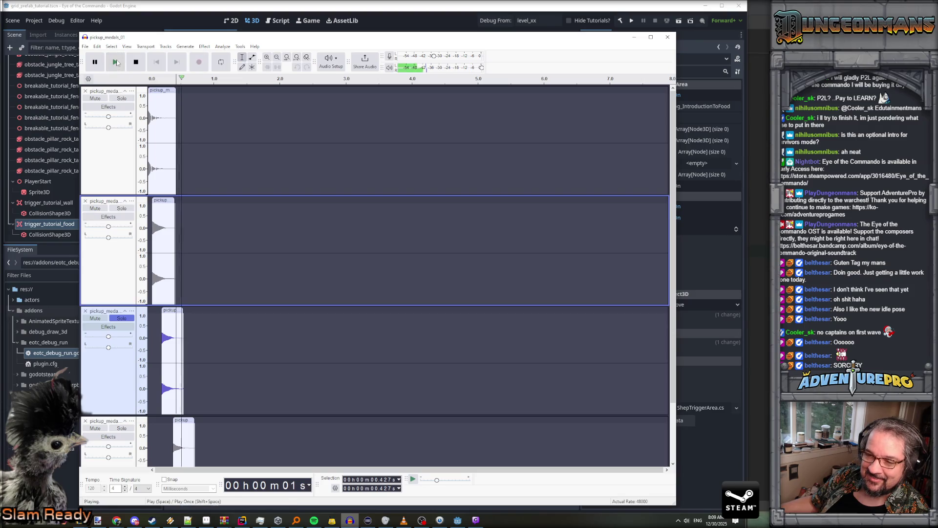
pyautogui.click(116, 62)
pyautogui.click(156, 62)
pyautogui.click(116, 62)
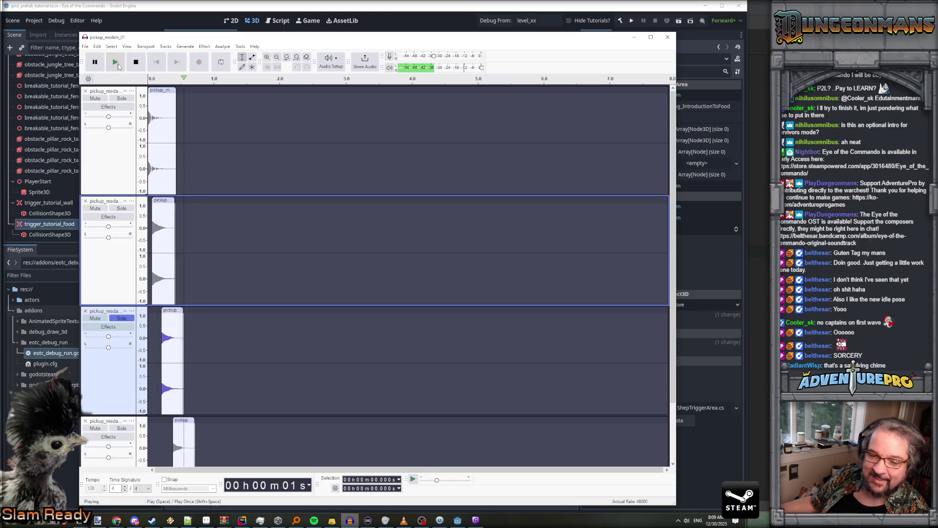
pyautogui.click(150, 345)
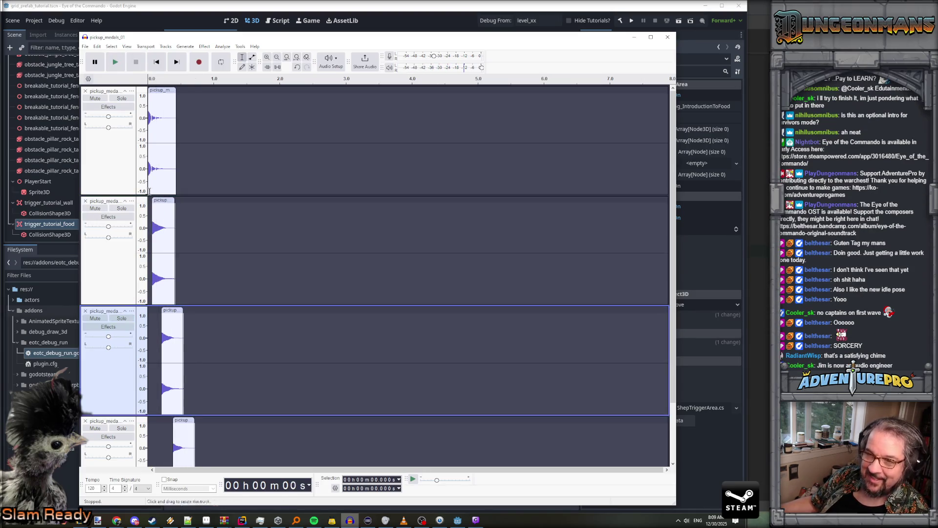
pyautogui.click(116, 62)
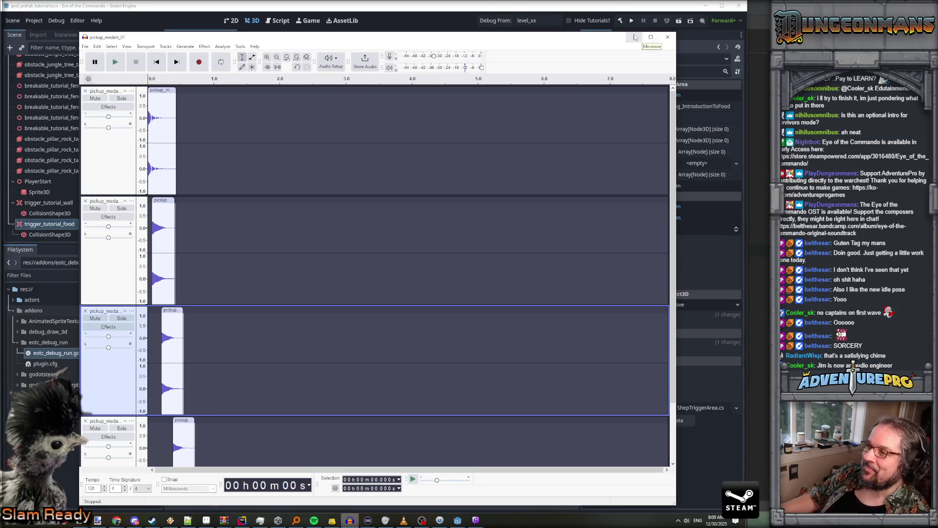
# Minimize Audacity, freelook over the grid_prefab_tutorial level with W, S and E, then return to Rider
pyautogui.click(634, 37)
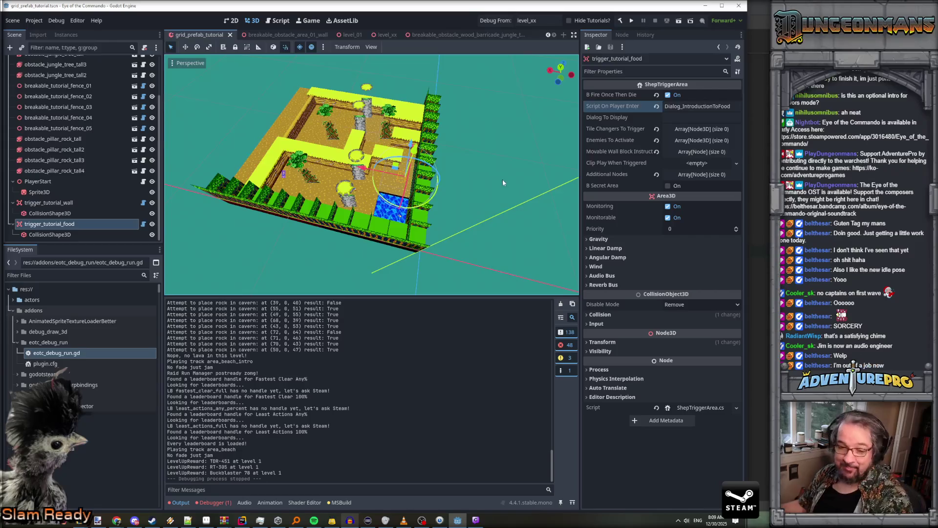
pyautogui.scroll(5, 481, 204)
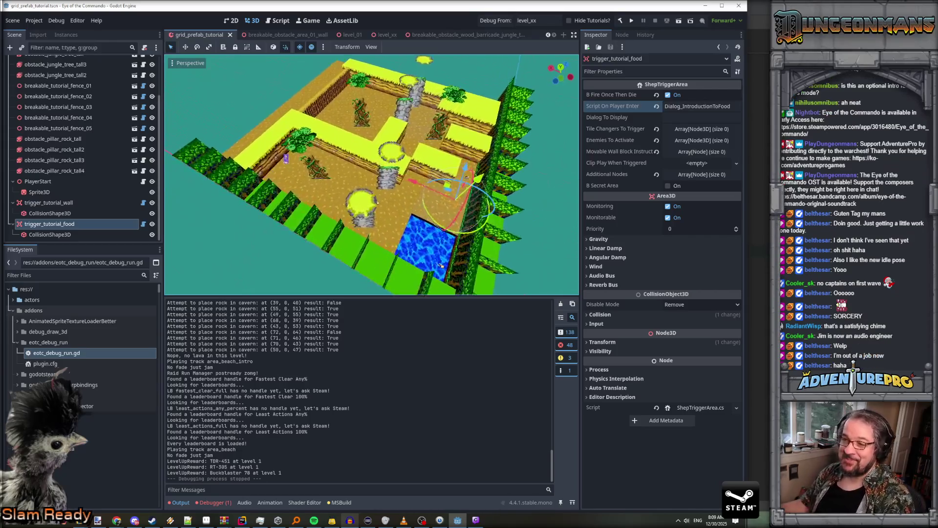
pyautogui.press('w')
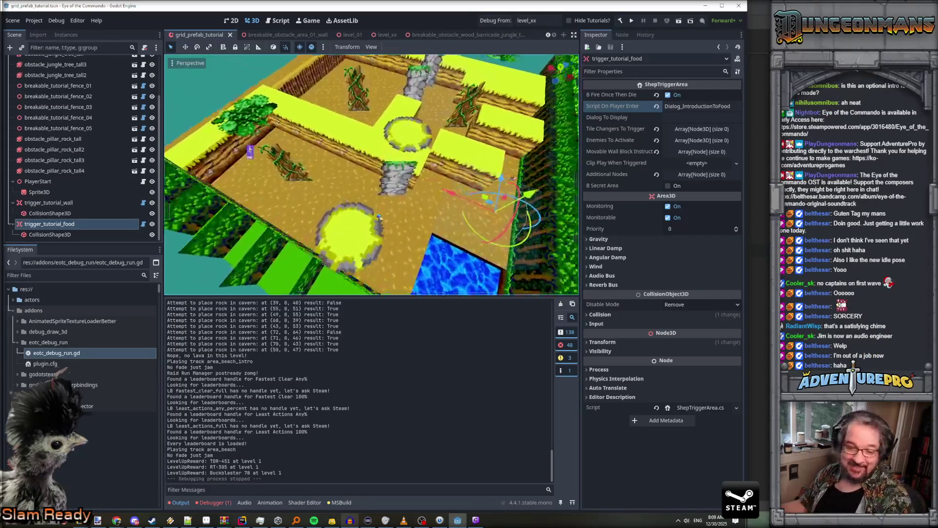
pyautogui.press('s')
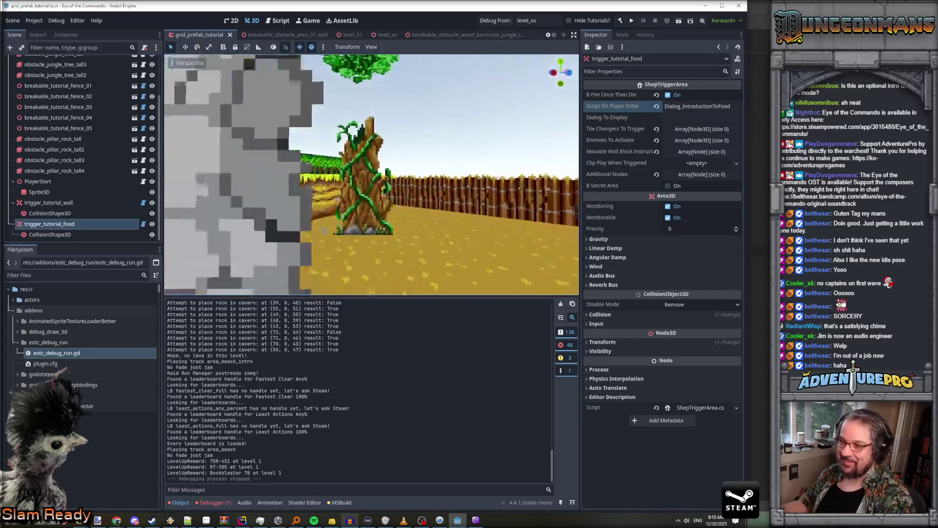
pyautogui.press('e')
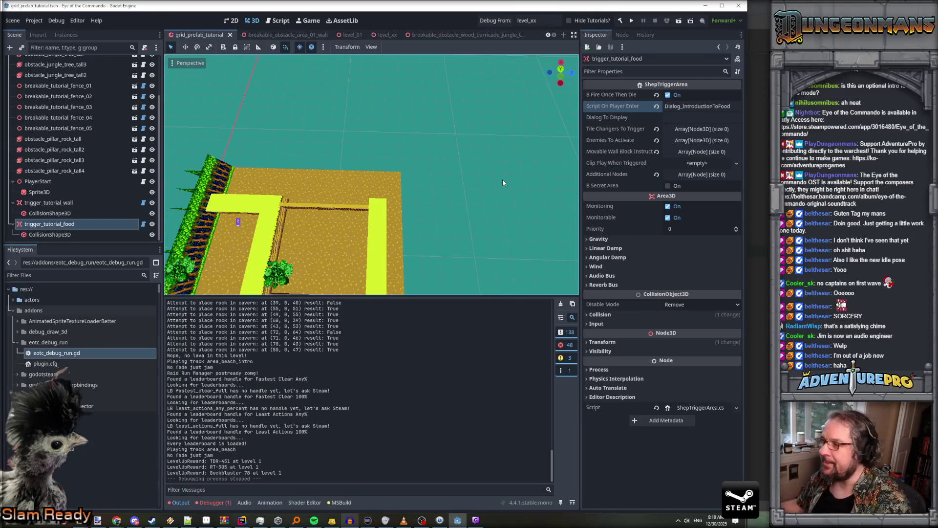
pyautogui.hotkey('alt', 'Tab')
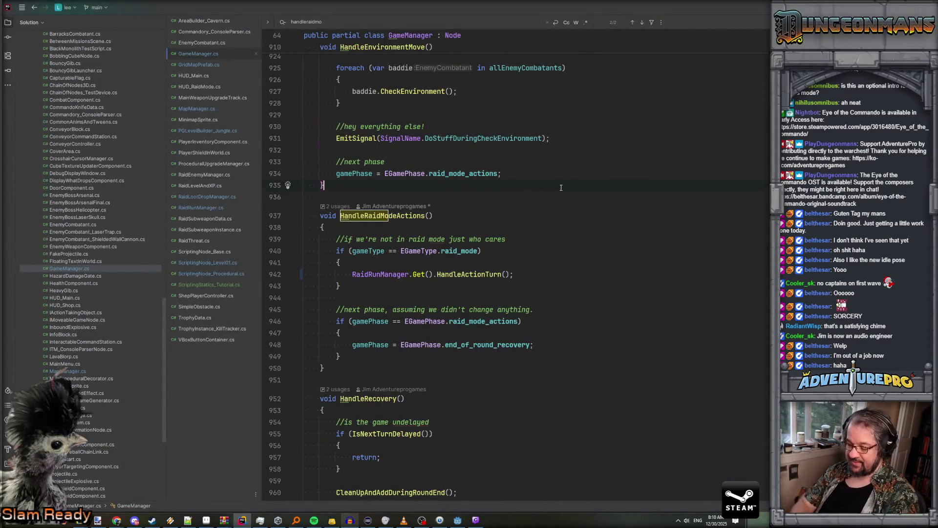
# Open RaidEnemyManager.cs from the file switcher and locate the SpawnSuitableEnemy call
pyautogui.write('chance')
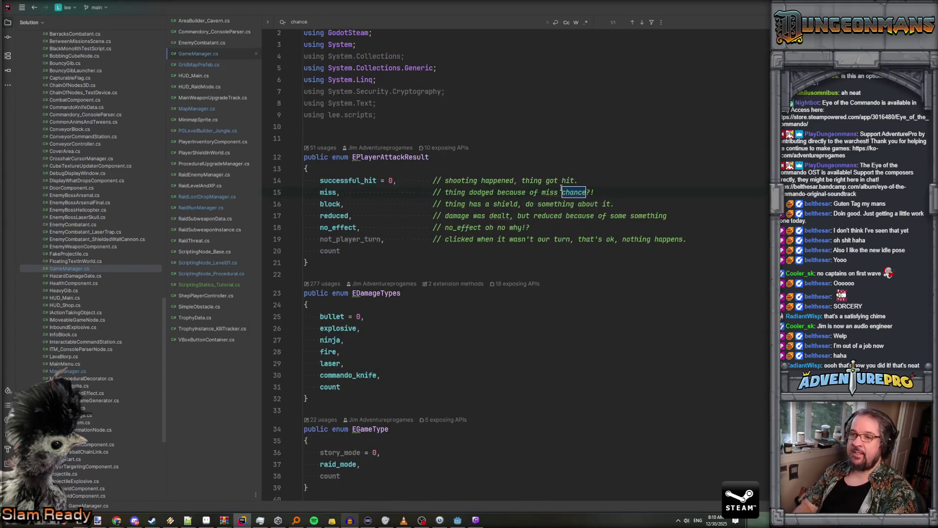
pyautogui.click(212, 174)
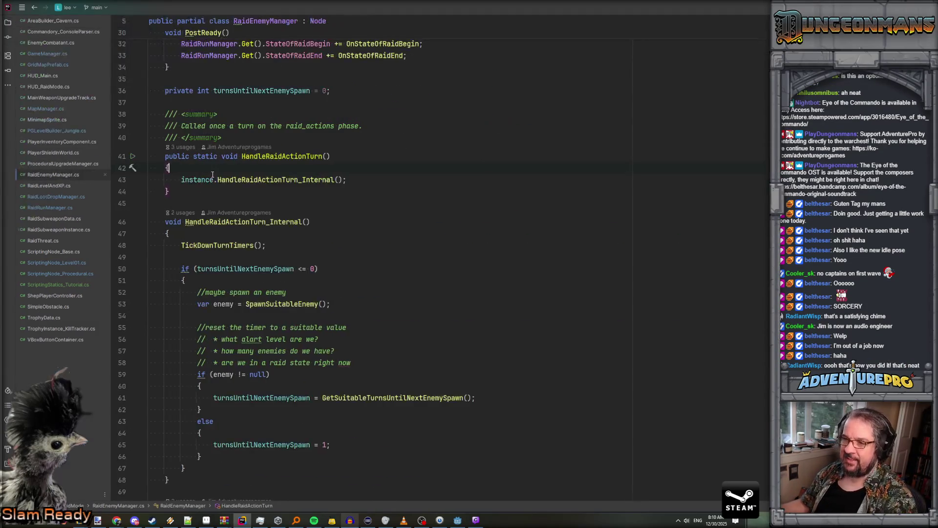
pyautogui.scroll(-3, 399, 217)
pyautogui.click(282, 198)
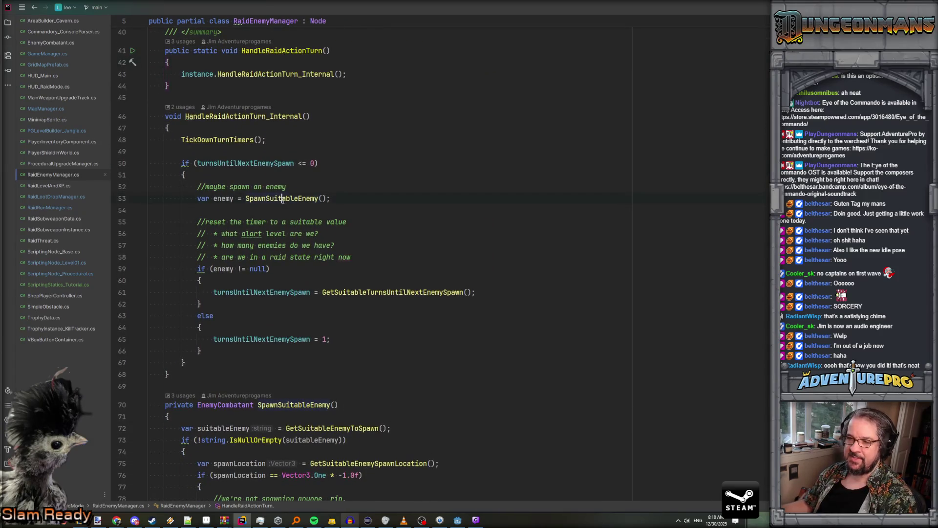
pyautogui.scroll(2, 327, 223)
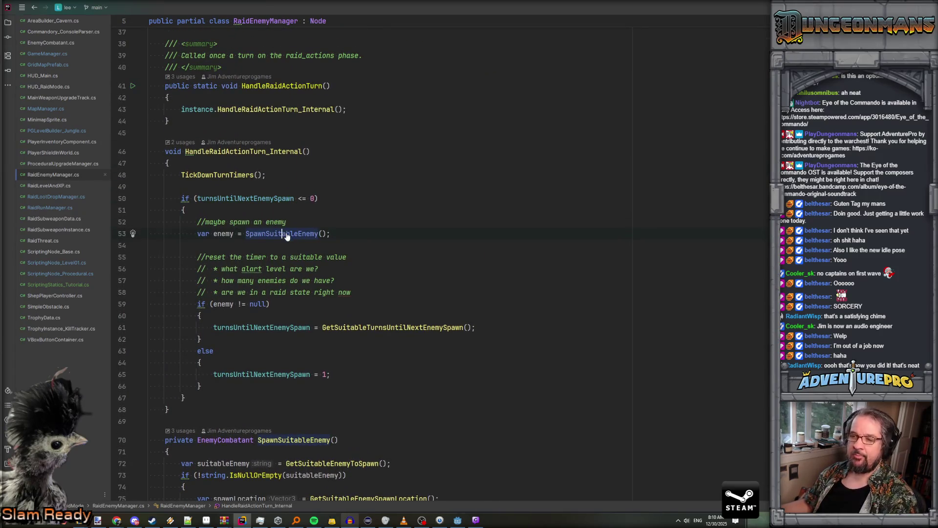
# Jump to SpawnSuitableEnemy and inspect championSpawnChance, someYamlValue and enemiesSinceLastChampion
pyautogui.keyDown('ctrl'); pyautogui.click(287, 234); pyautogui.keyUp('ctrl')
pyautogui.scroll(-7, 363, 279)
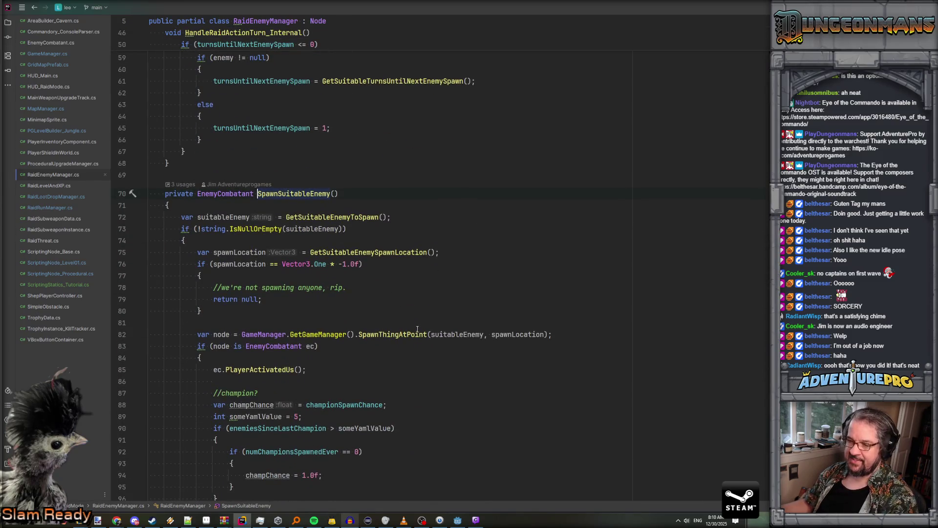
pyautogui.scroll(-5, 417, 329)
pyautogui.click(342, 229)
pyautogui.click(263, 241)
pyautogui.click(363, 253)
pyautogui.click(290, 253)
pyautogui.press('Down')
pyautogui.press('Down')
pyautogui.press('Down')
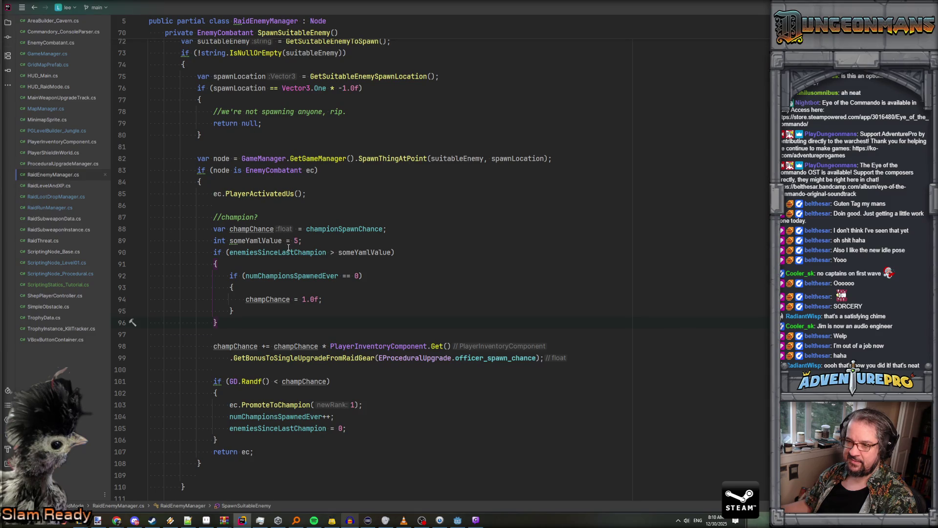
# Revisit the someYamlValue declaration and read through the champion-spawn logic
pyautogui.click(262, 240)
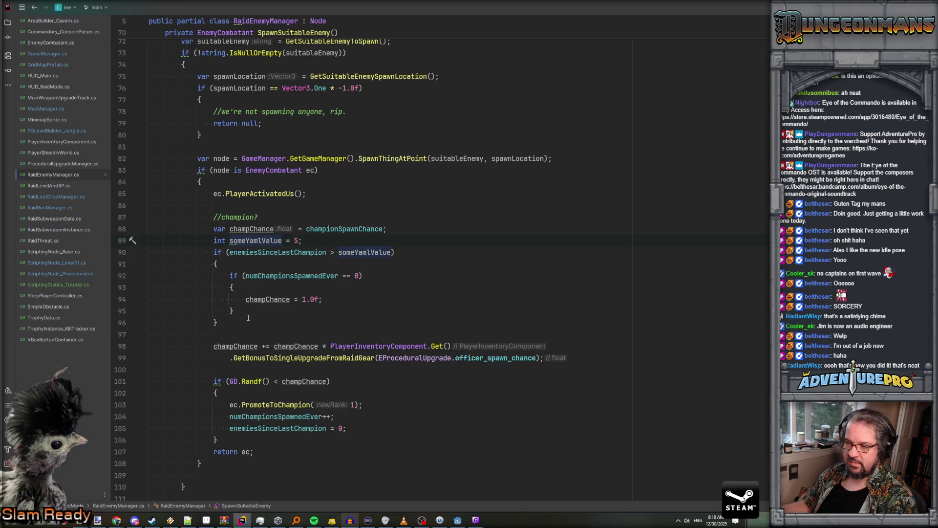
pyautogui.scroll(15, 248, 318)
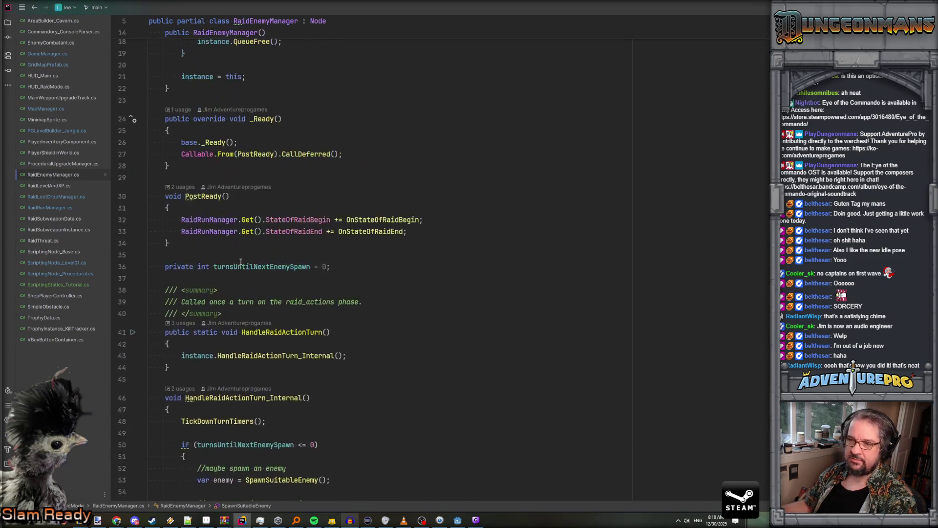
pyautogui.scroll(3, 241, 262)
pyautogui.scroll(-3, 241, 261)
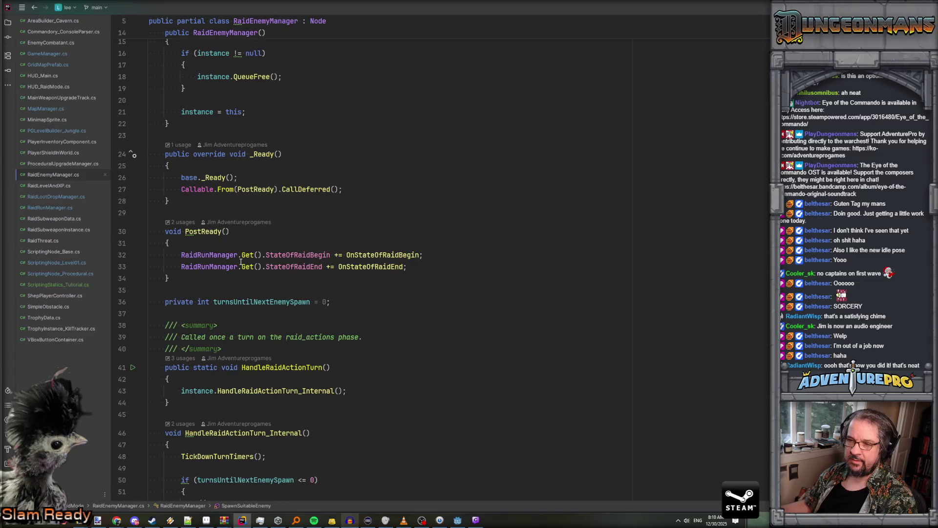
pyautogui.scroll(-4, 241, 262)
pyautogui.scroll(6, 241, 262)
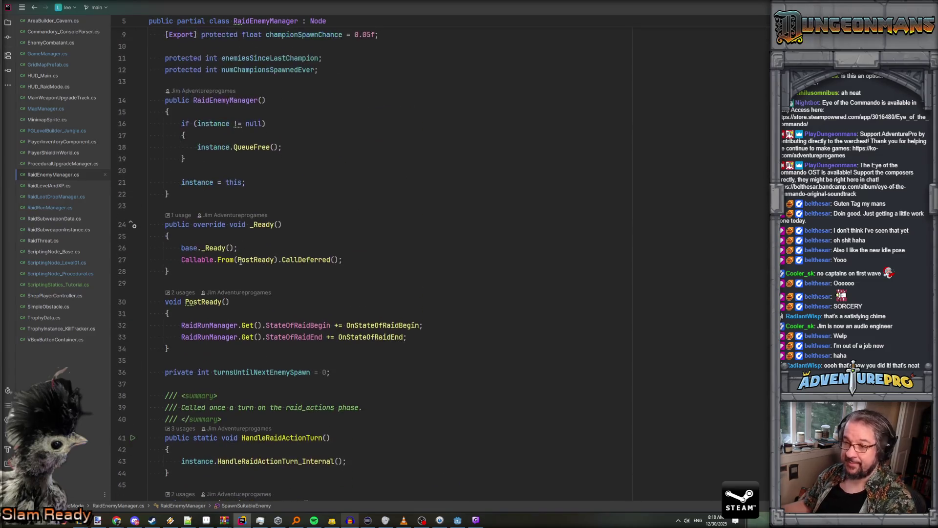
pyautogui.scroll(3, 275, 235)
pyautogui.scroll(-7, 275, 235)
# Add 'RaidRunManager.Get().ResetForNewRaid += ResetForNewRaid;' to PostReady, then bring Audacity forward
pyautogui.click(439, 185)
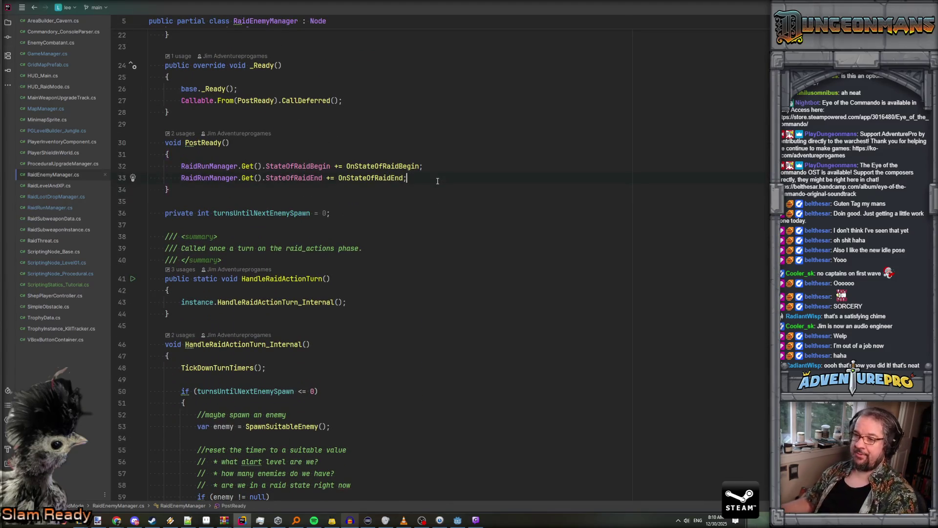
pyautogui.press('Return')
pyautogui.write('RaidRunManager.Get')
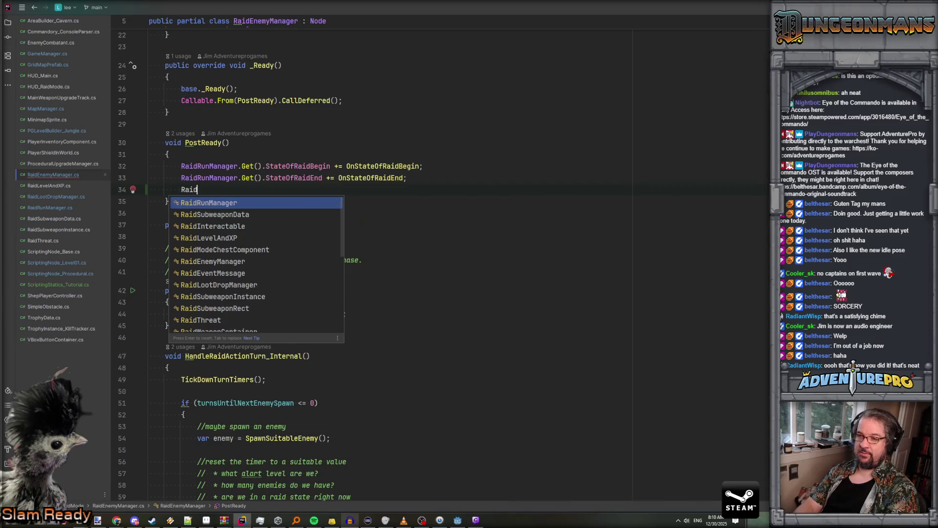
pyautogui.write('().Re')
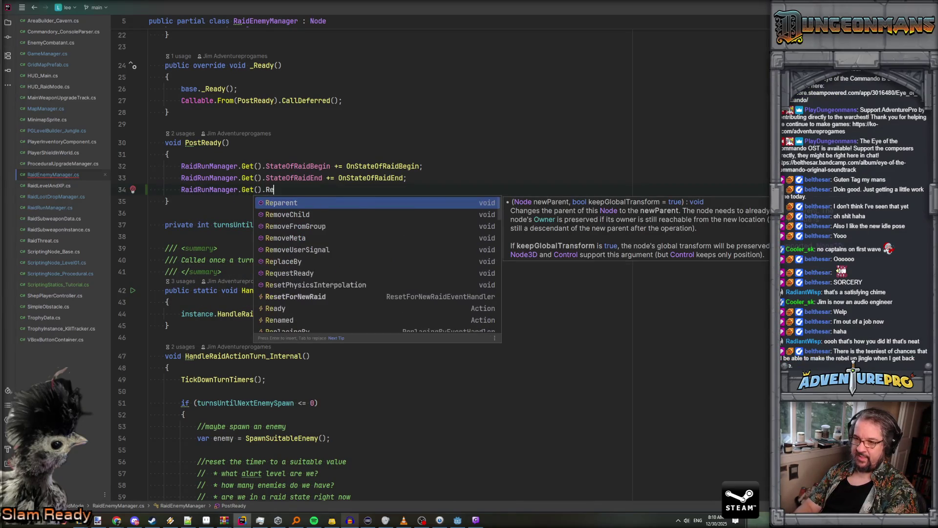
pyautogui.write('se')
pyautogui.press('Down')
pyautogui.press('Return')
pyautogui.write('+')
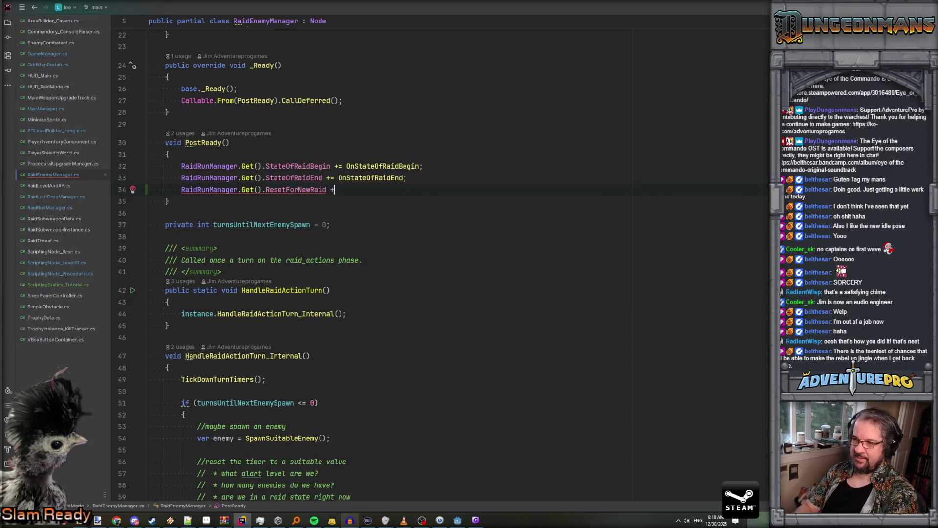
pyautogui.write('= ResetForNewRaid')
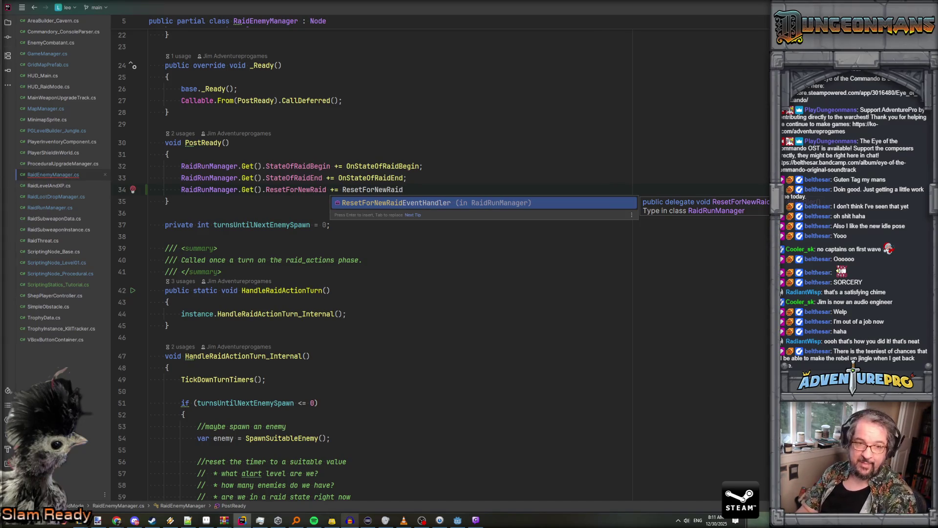
pyautogui.write(';')
pyautogui.hotkey('ctrl', 'z')
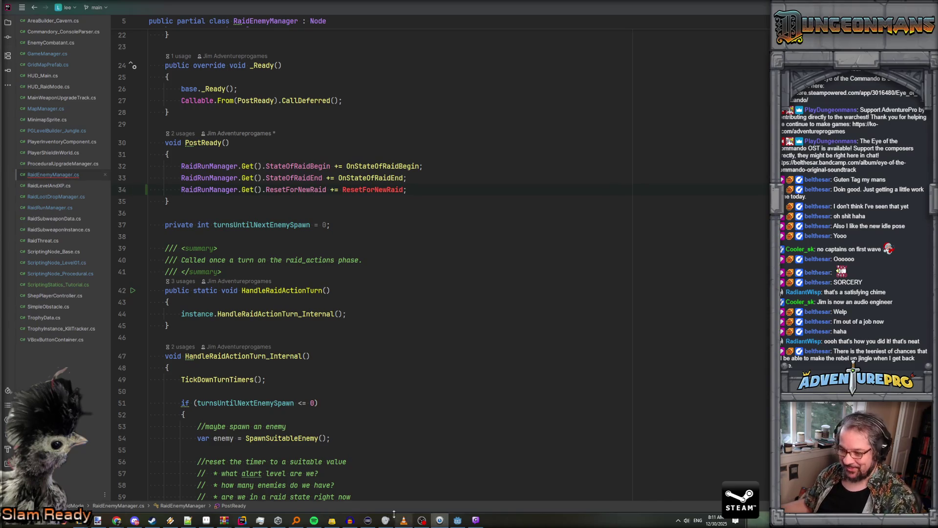
pyautogui.click(350, 519)
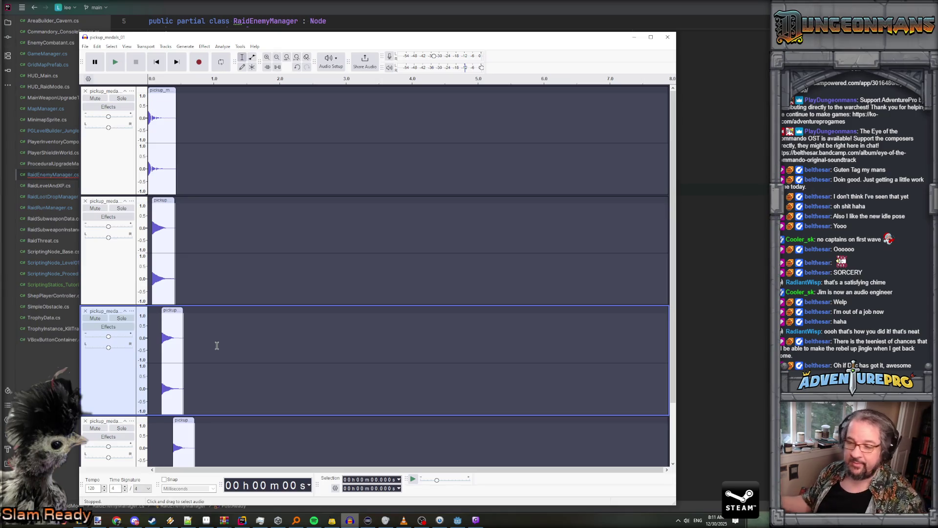
# Back in RaidEnemyManager.cs, go to the end of the file and add blank lines after the last method
pyautogui.hotkey('alt', 'Tab')
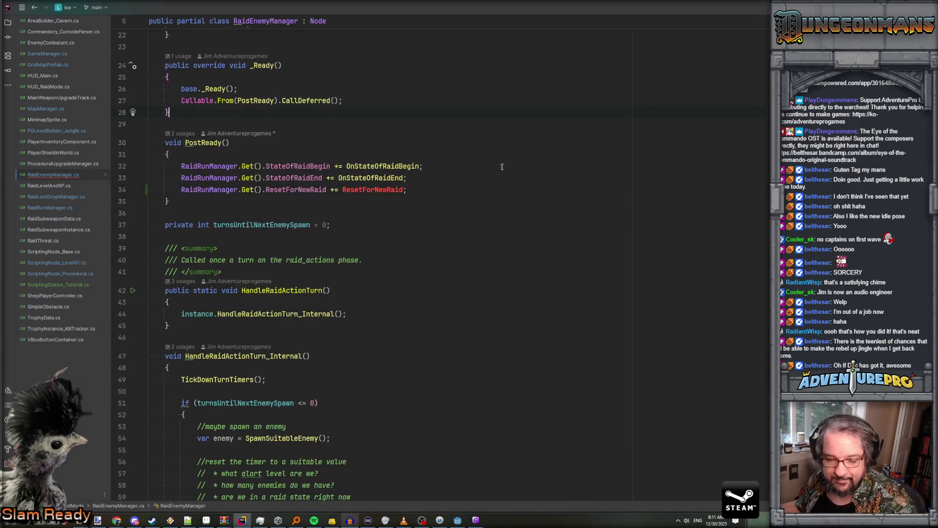
pyautogui.scroll(-2, 454, 188)
pyautogui.scroll(2, 454, 188)
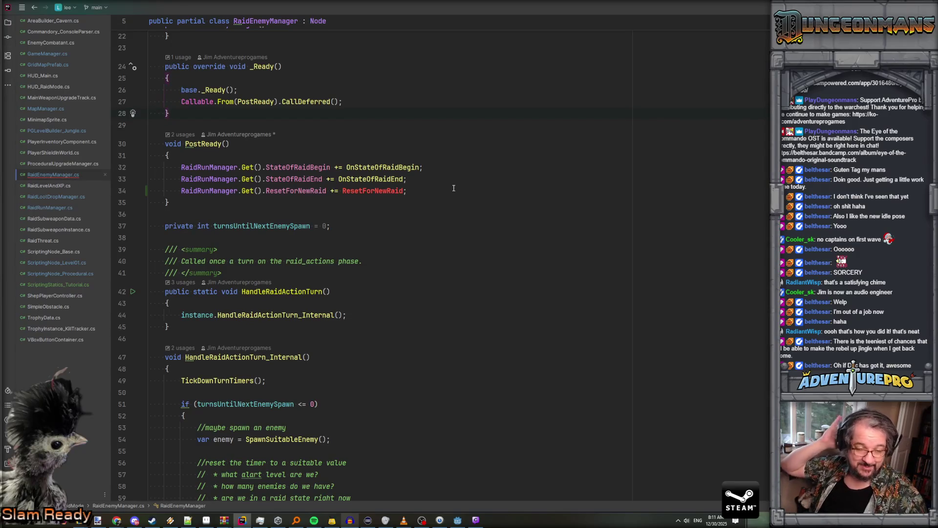
pyautogui.scroll(-16, 453, 188)
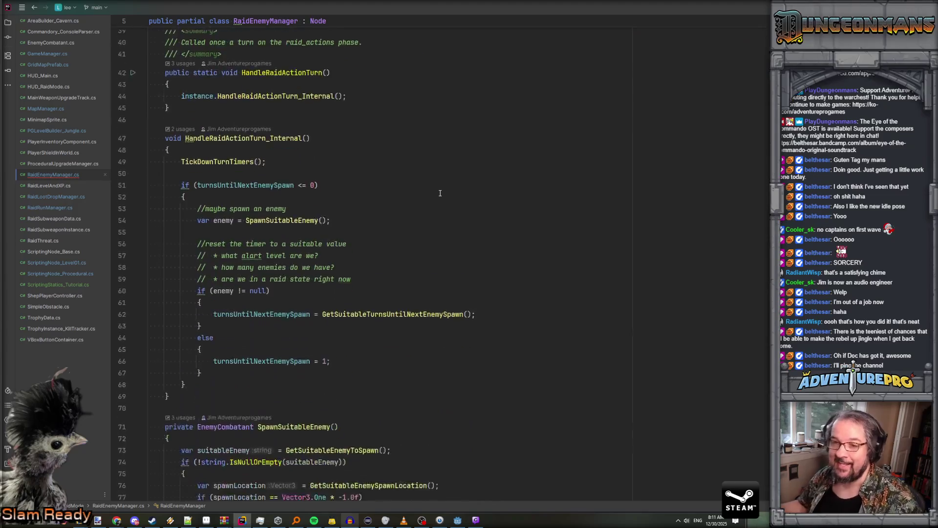
pyautogui.scroll(-20, 440, 193)
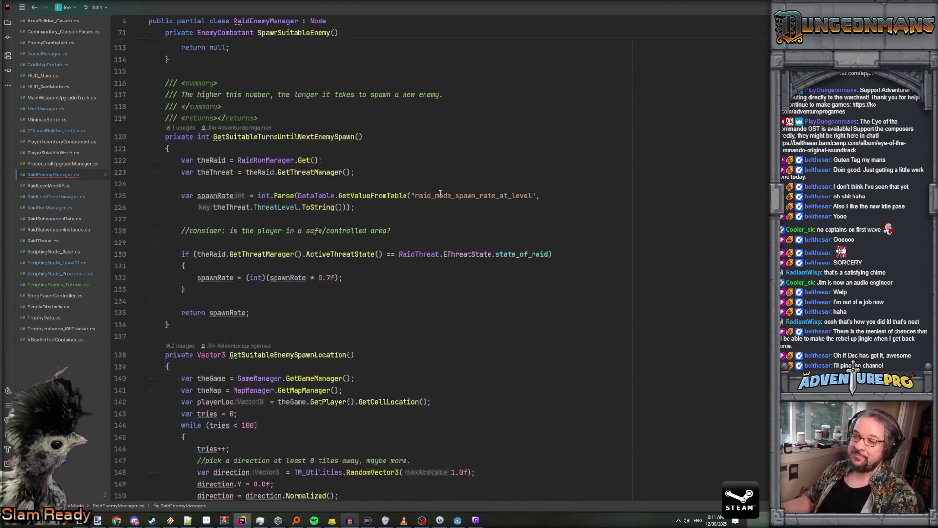
pyautogui.scroll(-3, 440, 193)
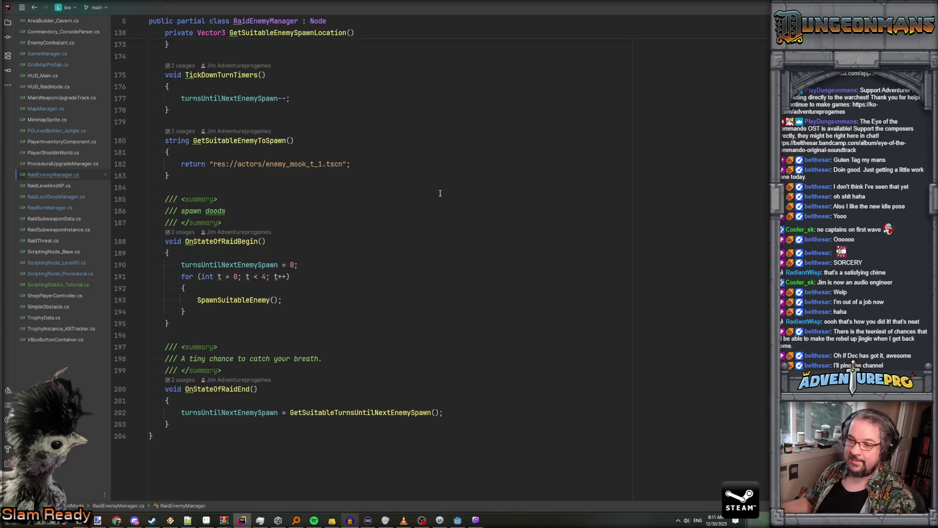
pyautogui.scroll(20, 440, 194)
pyautogui.scroll(11, 440, 194)
pyautogui.click(404, 315)
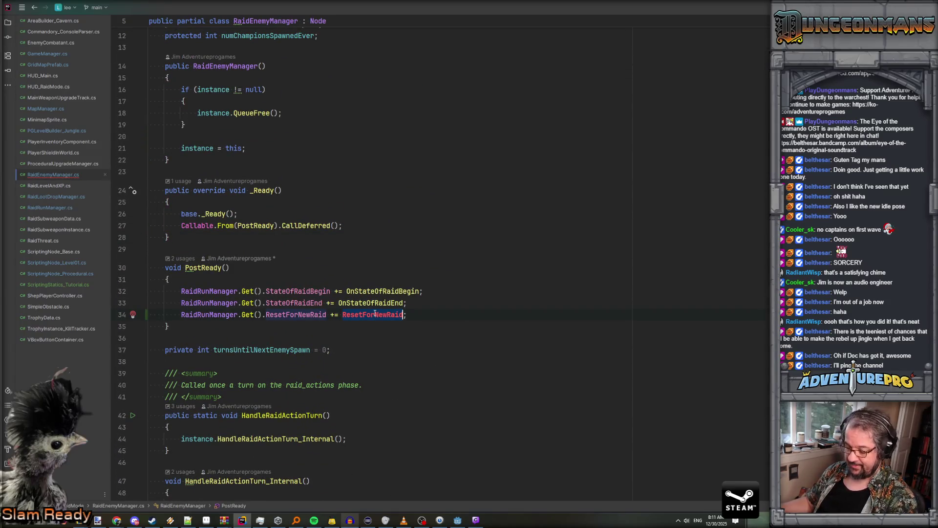
pyautogui.hotkey('ctrl', 'End')
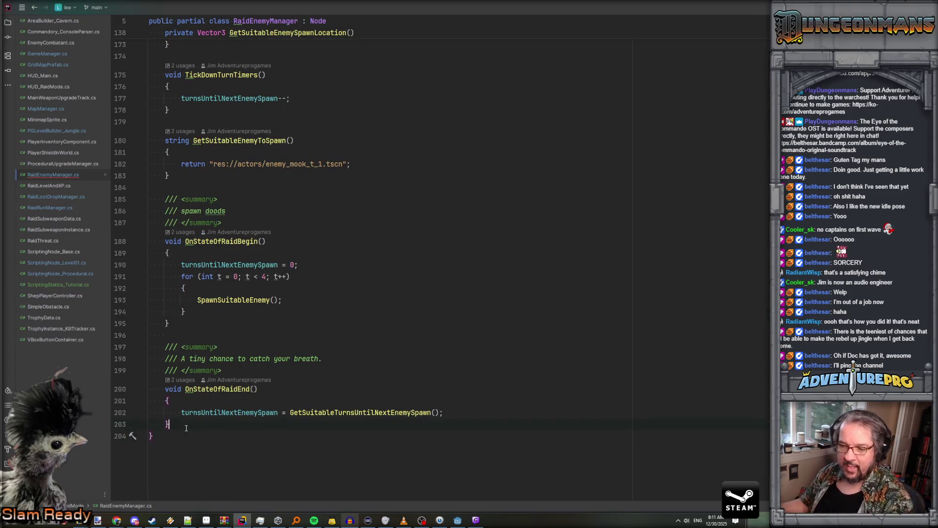
pyautogui.press('Return')
pyautogui.press('Return')
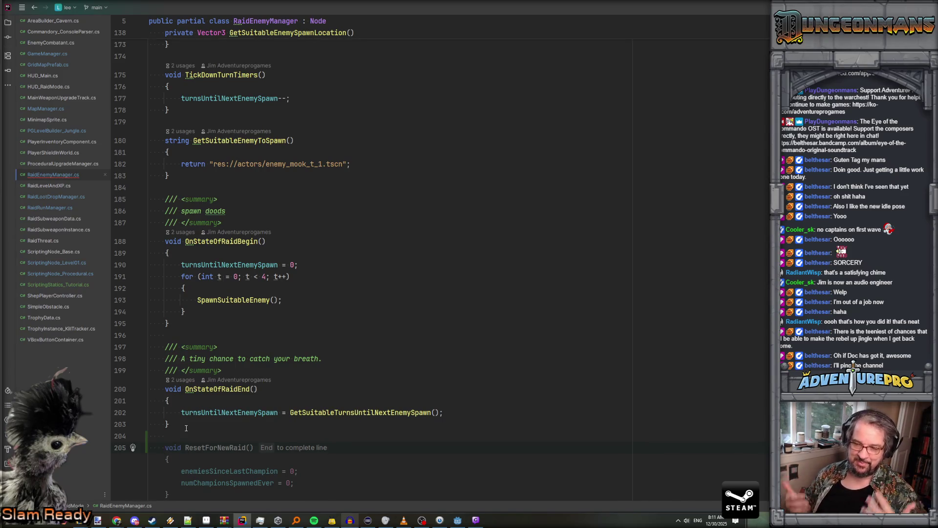
# Accept the suggested void ResetForNewRaid() method zeroing enemiesSinceLastChampion and numChampionsSpawnedEver
pyautogui.press('Tab')
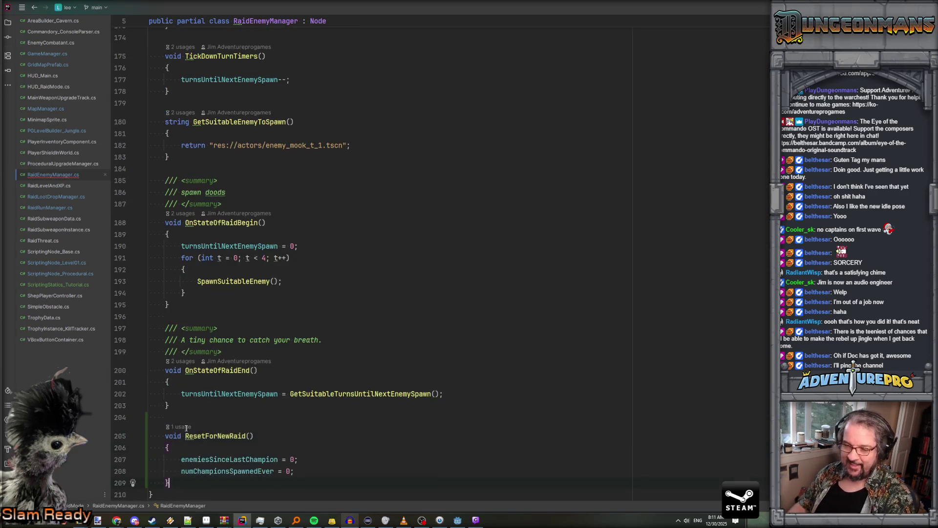
pyautogui.scroll(-1, 186, 428)
pyautogui.doubleClick(232, 377)
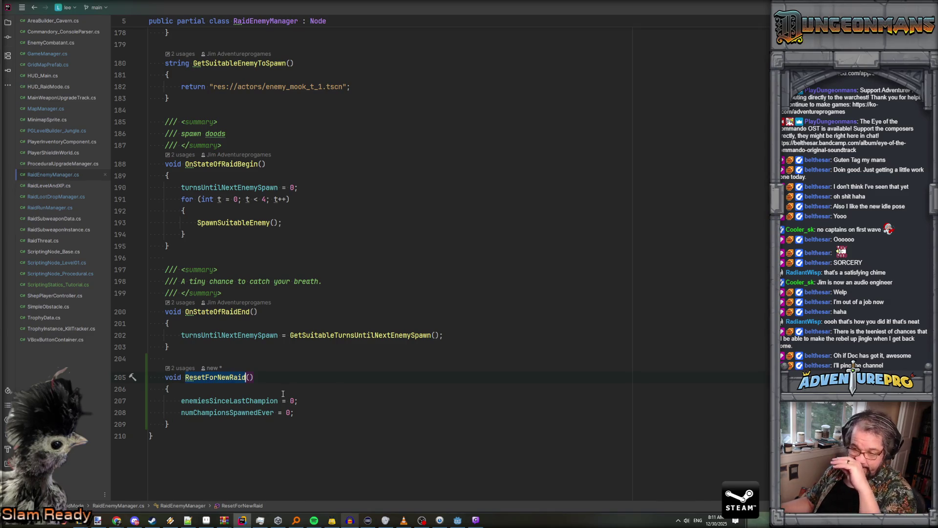
pyautogui.scroll(20, 256, 400)
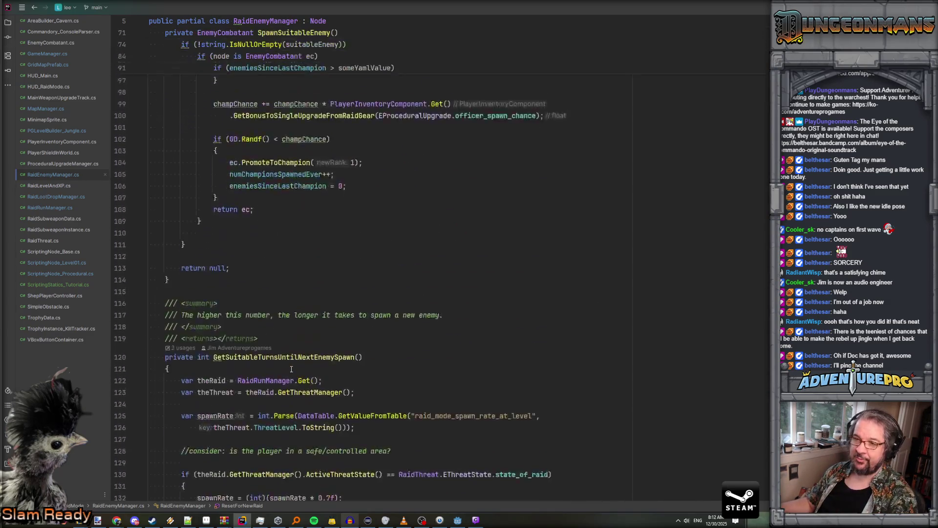
pyautogui.scroll(15, 292, 369)
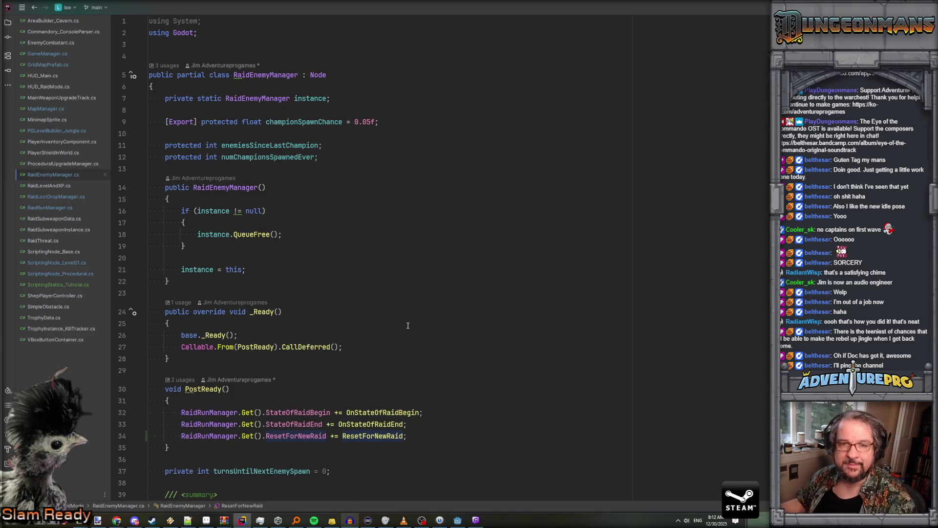
# Add a 'protected int numSpawnsEver;' field below numChampionsSpawnedEver and copy its name
pyautogui.click(342, 157)
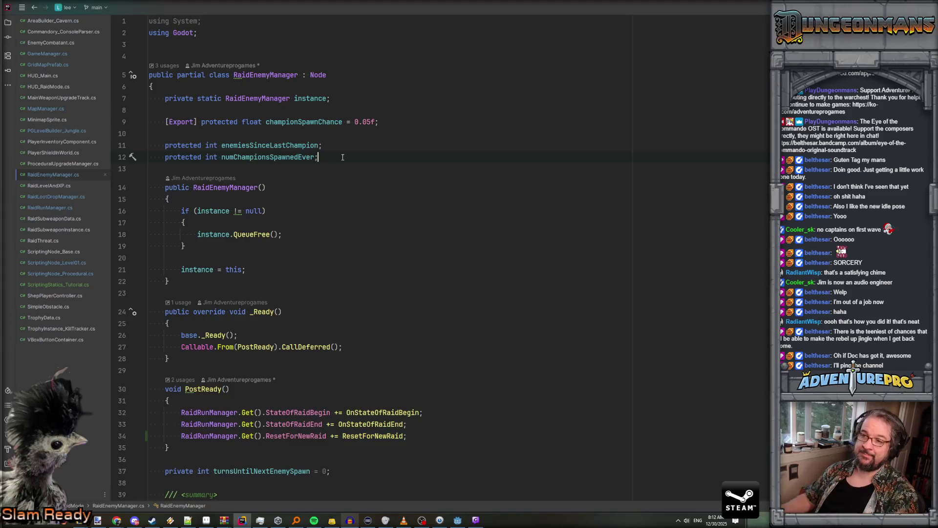
pyautogui.press('Return')
pyautogui.write('protected ')
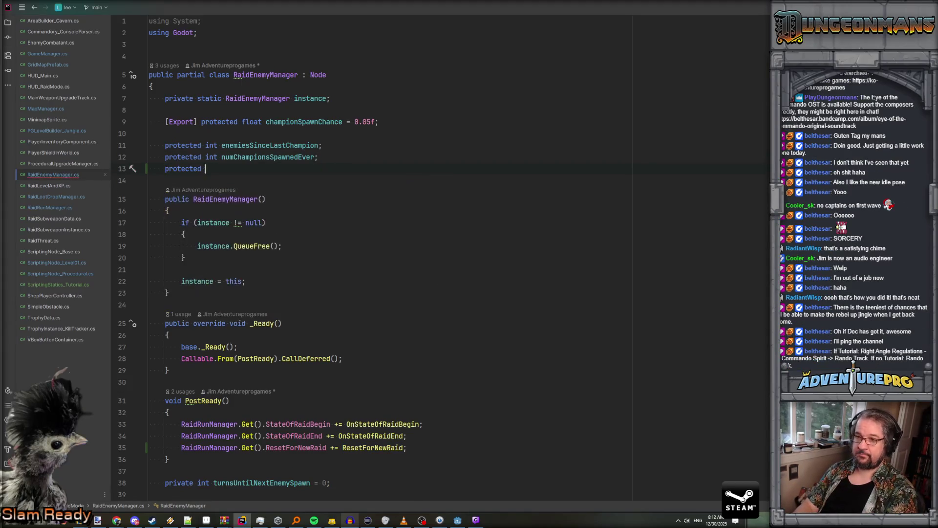
pyautogui.write('int numSpawnsEver;')
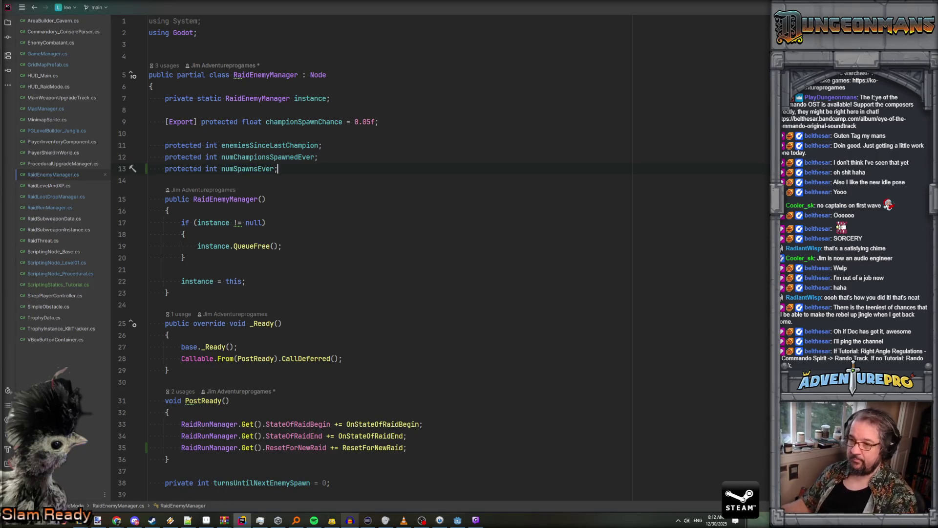
pyautogui.doubleClick(276, 170)
pyautogui.hotkey('ctrl', 'c')
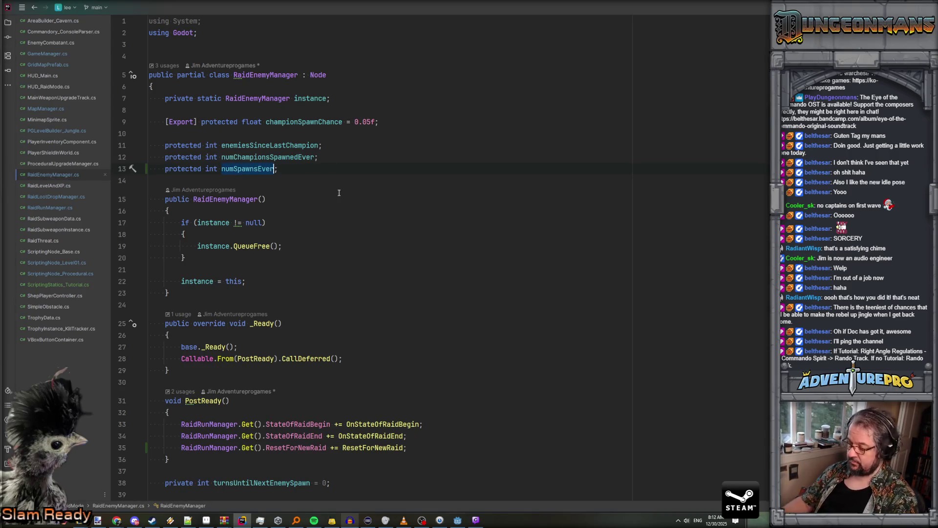
# Reset numSpawnsEver to 0 inside ResetForNewRaid at the end of the file
pyautogui.hotkey('ctrl', 'End')
pyautogui.click(321, 414)
pyautogui.press('Return')
pyautogui.hotkey('ctrl', 'v')
pyautogui.write("= 0;'")
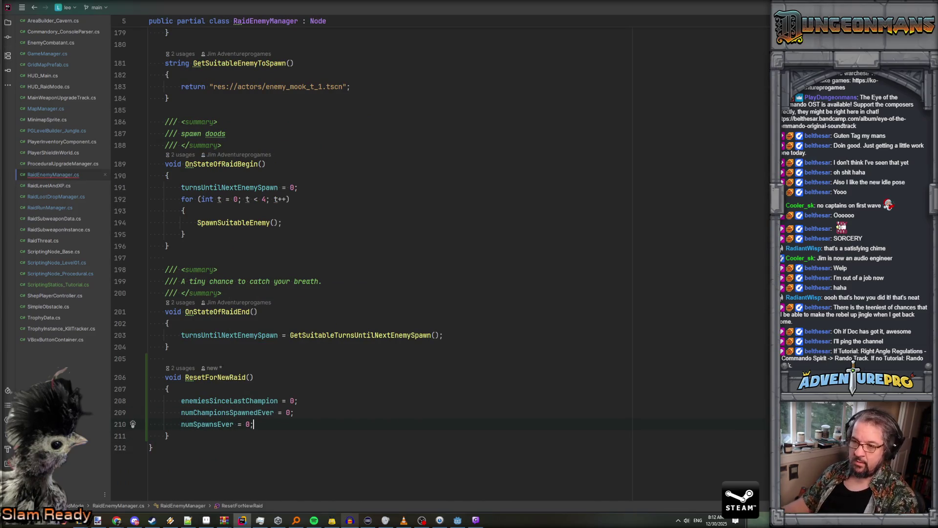
pyautogui.scroll(10, 313, 415)
pyautogui.scroll(17, 314, 415)
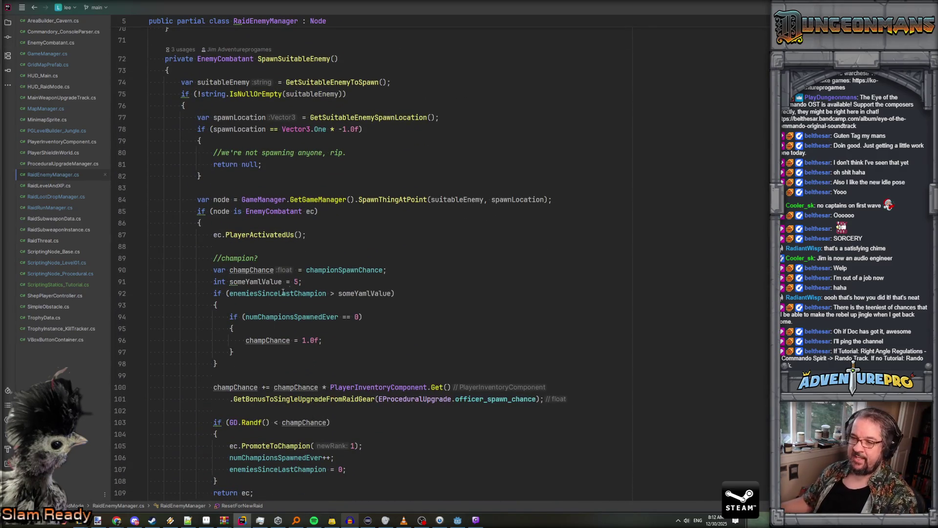
# Rename someYamlValue to someYamlValueForChampLogic across all usages
pyautogui.doubleClick(264, 282)
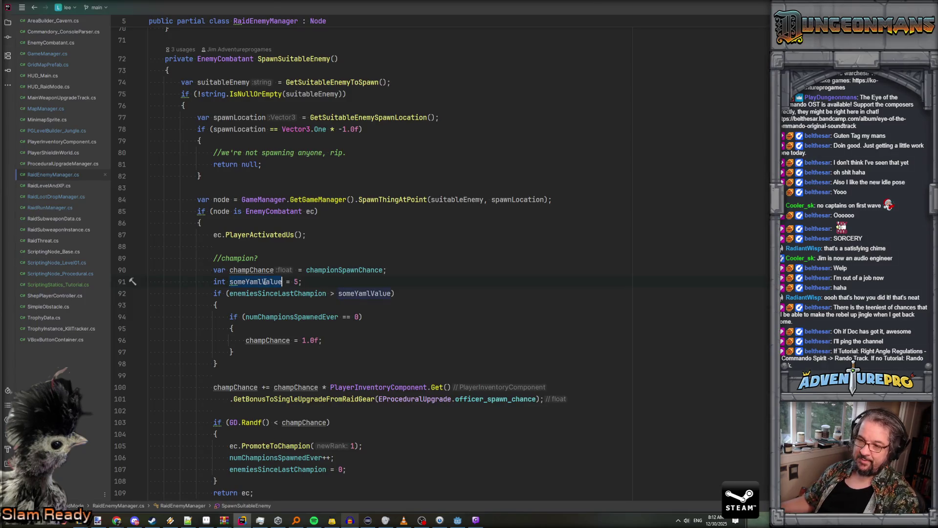
pyautogui.hotkey('shift', 'F6')
pyautogui.press('Escape')
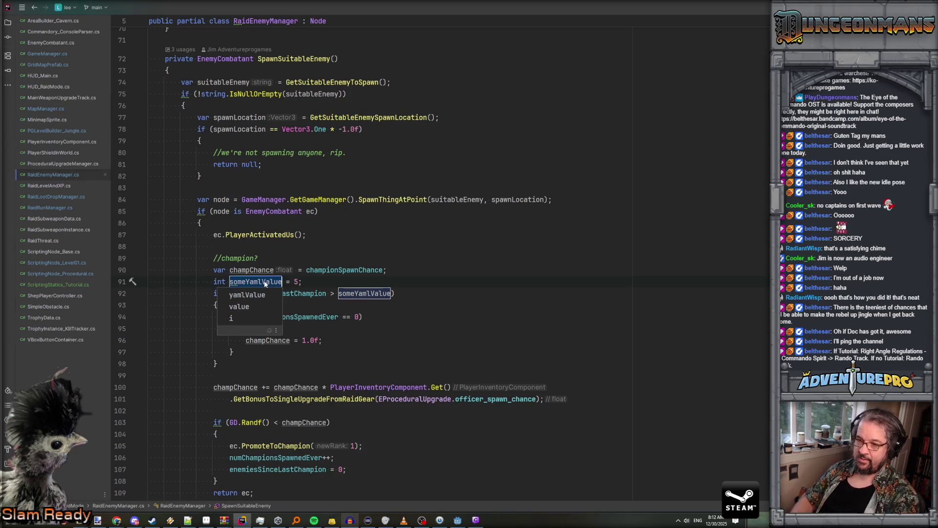
pyautogui.press('Escape')
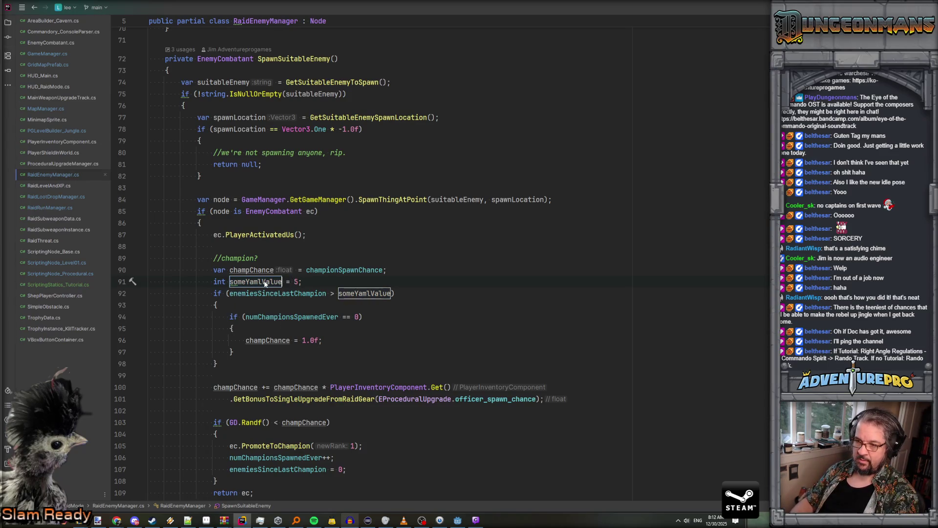
pyautogui.write('For')
pyautogui.write('Champ')
pyautogui.write('Chance')
pyautogui.press('Escape')
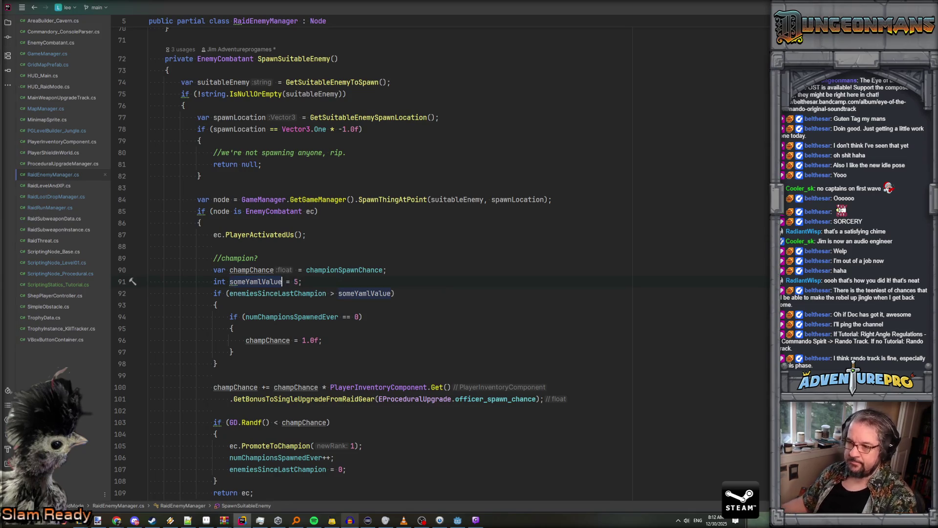
pyautogui.doubleClick(248, 280)
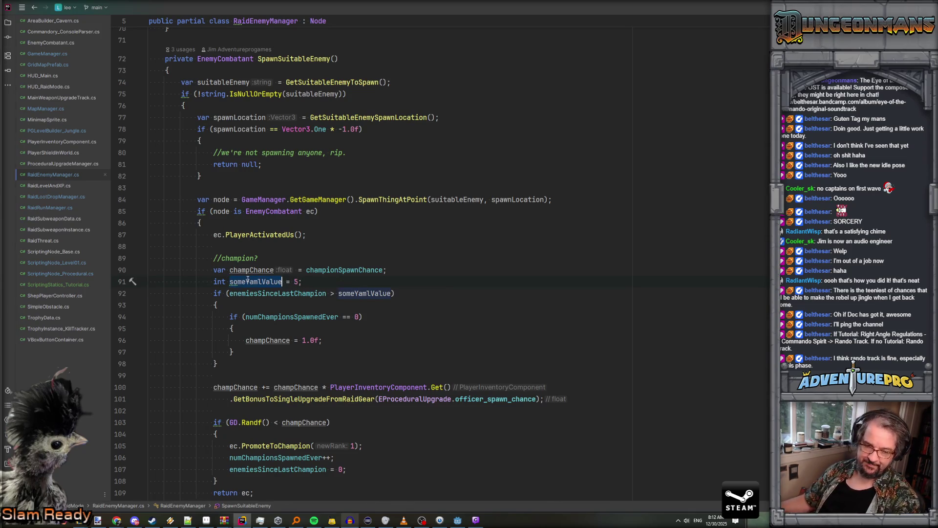
pyautogui.hotkey('shift', 'F6')
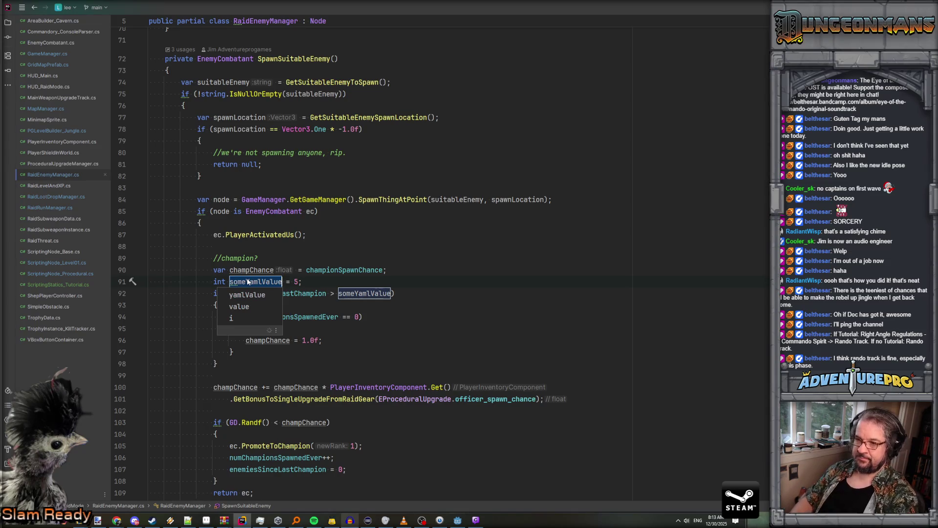
pyautogui.press('Escape')
pyautogui.write('ForChamp')
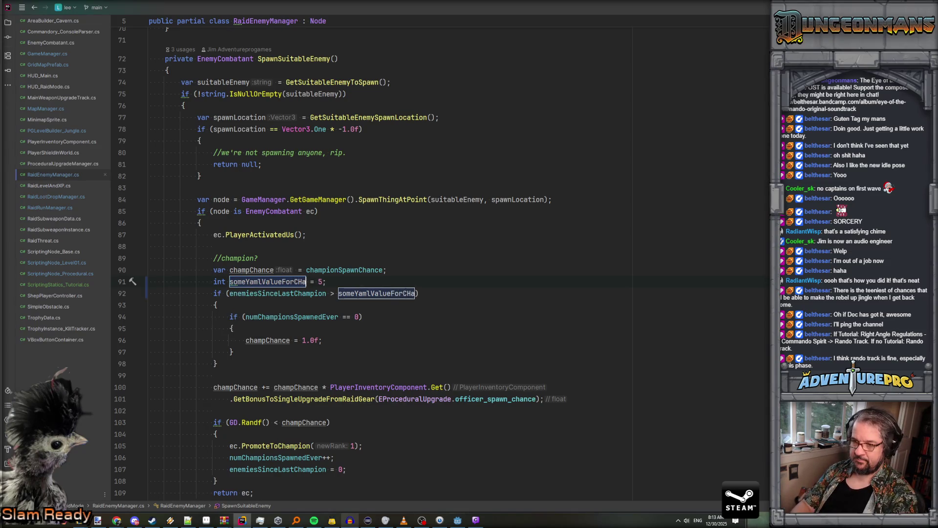
pyautogui.press('BackSpace')
pyautogui.press('BackSpace')
pyautogui.press('BackSpace')
pyautogui.write('ForChampLogic')
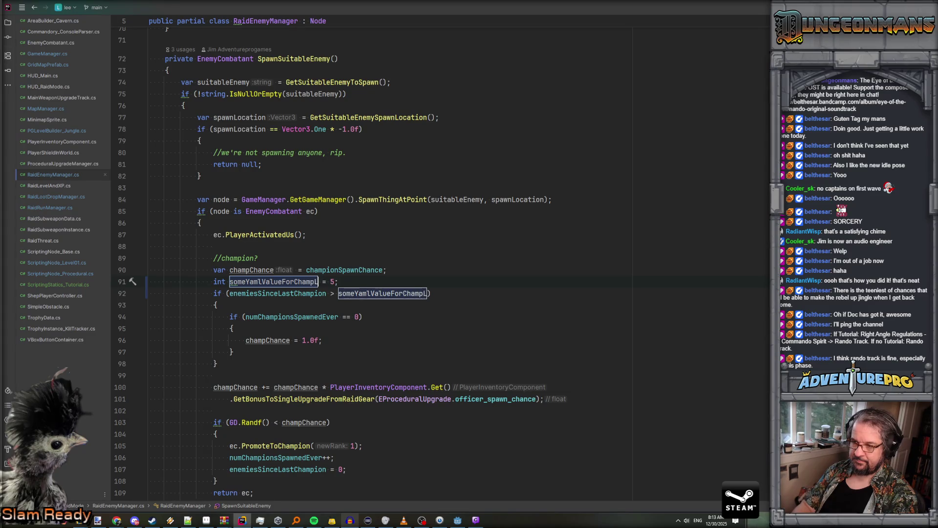
pyautogui.press('Return')
# Add 'if(numSpawnsEver < someYamlValueForChampLogic)' setting champChance = 0.0f below line 91
pyautogui.press('End')
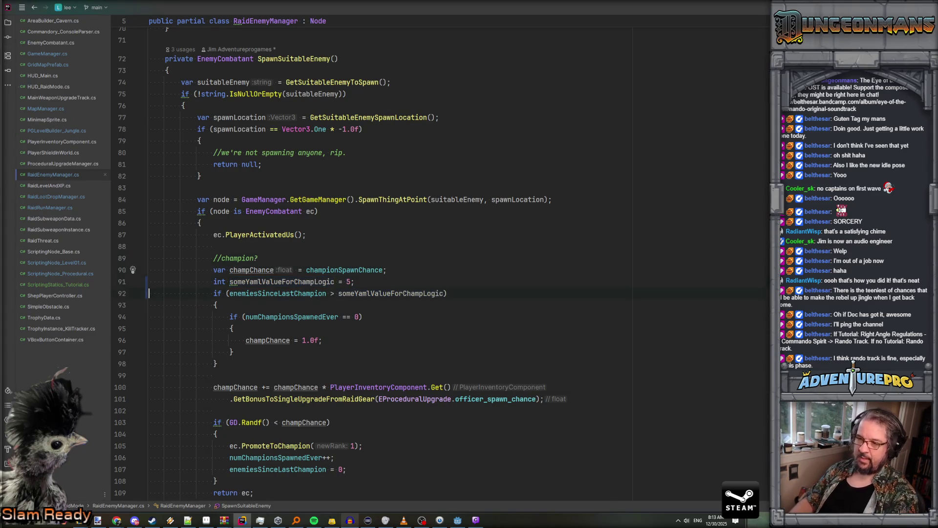
pyautogui.press('Return')
pyautogui.write('if( enem')
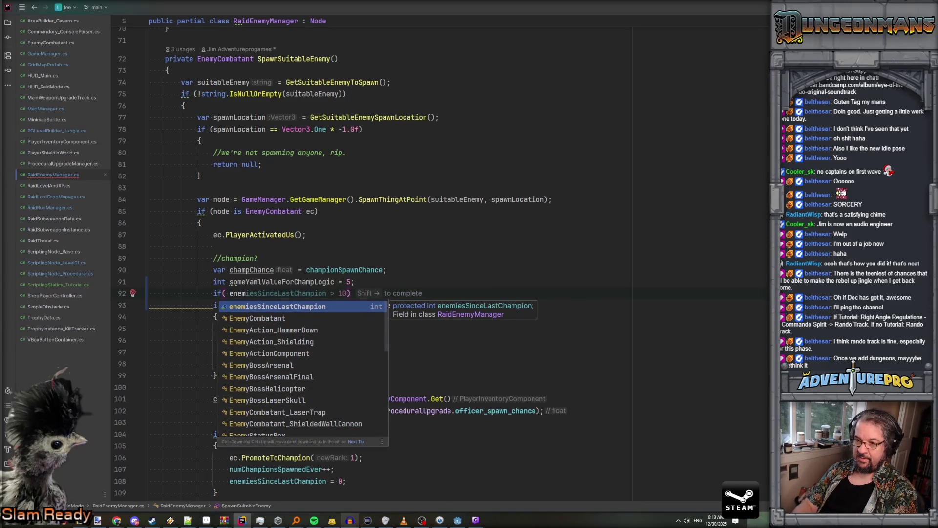
pyautogui.press('BackSpace')
pyautogui.press('BackSpace')
pyautogui.press('BackSpace')
pyautogui.write('numSpawnsEver')
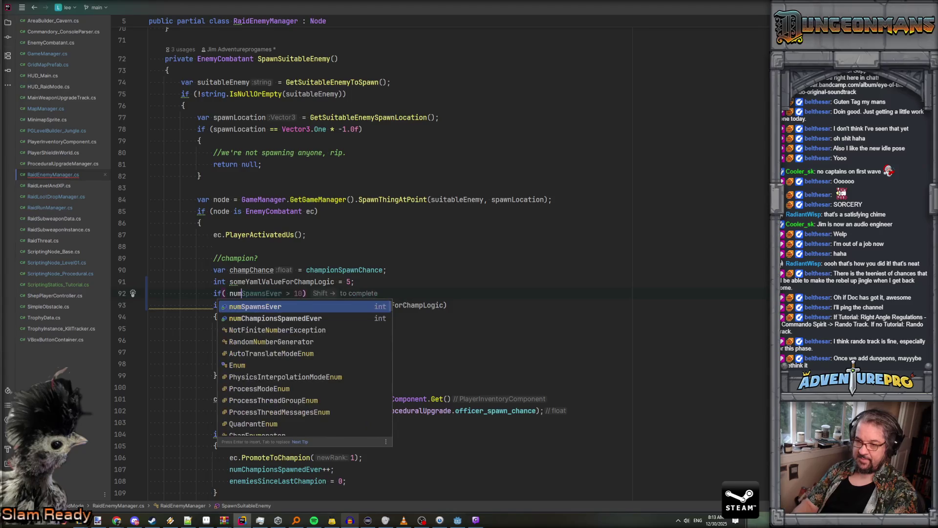
pyautogui.write(' < som')
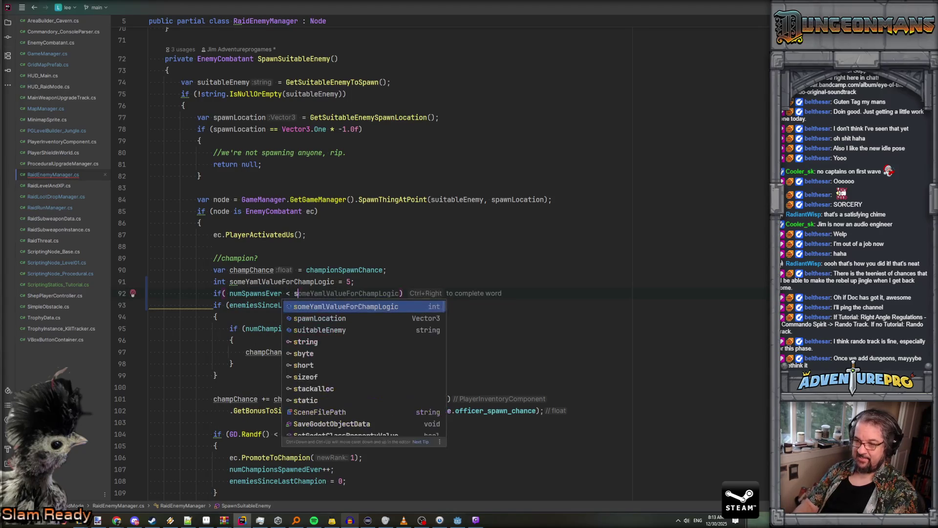
pyautogui.press('Return')
pyautogui.write(')')
pyautogui.press('Return')
pyautogui.write('{')
pyautogui.press('Return')
pyautogui.write('champChance =')
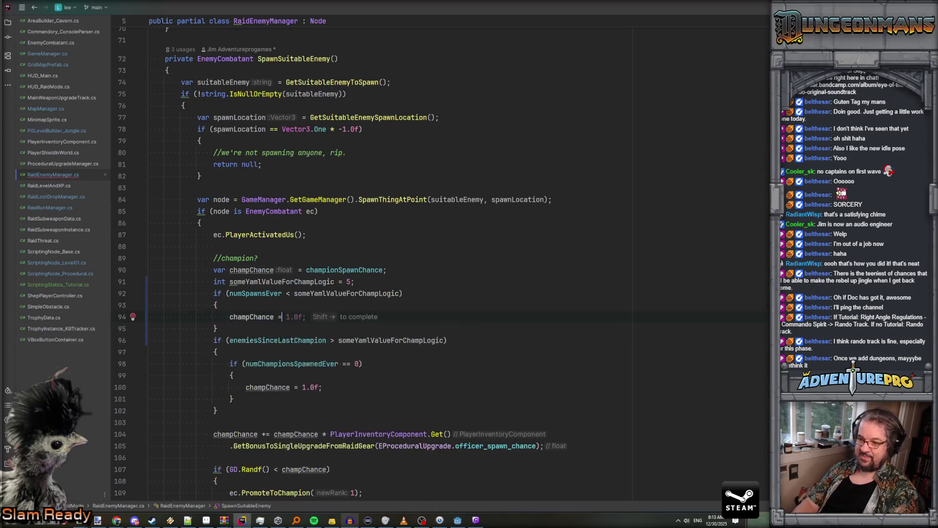
pyautogui.write(' 0.0f;')
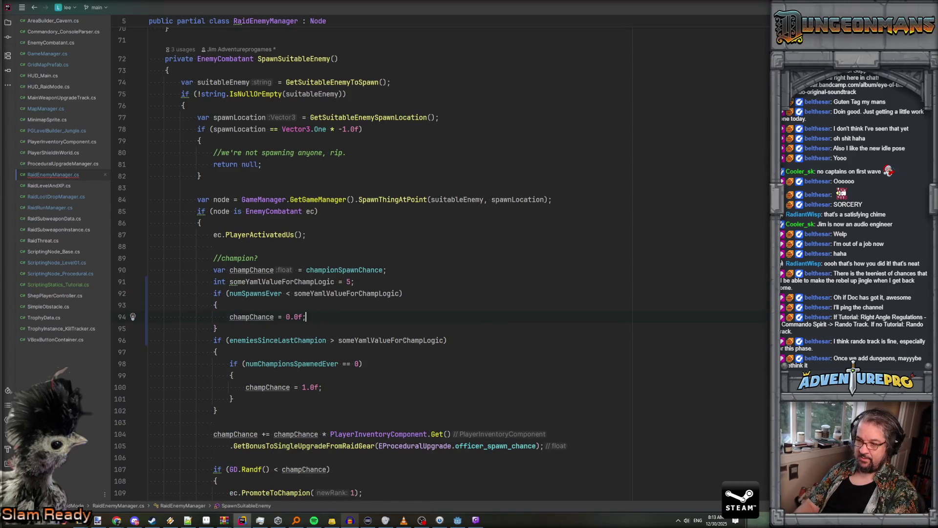
# Turn the enemiesSinceLastChampion check into an else-if
pyautogui.click(152, 341)
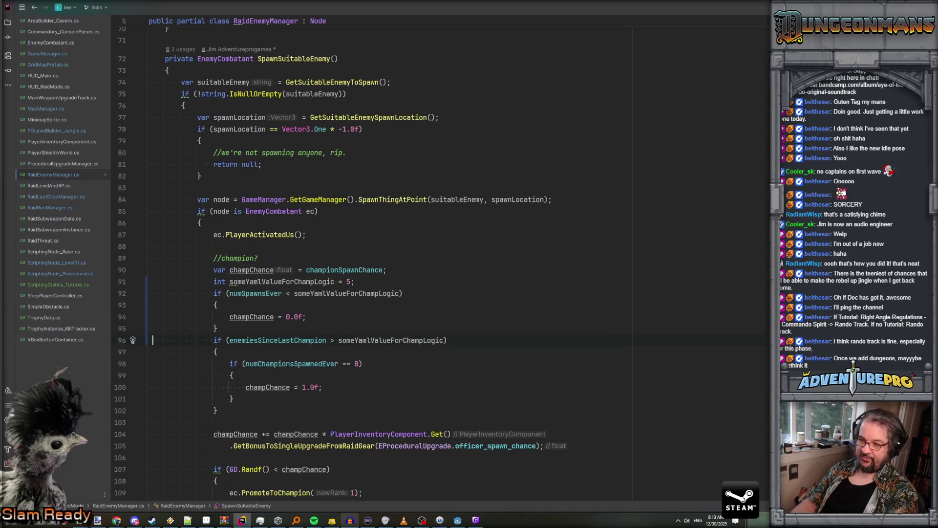
pyautogui.press('Home')
pyautogui.write('else')
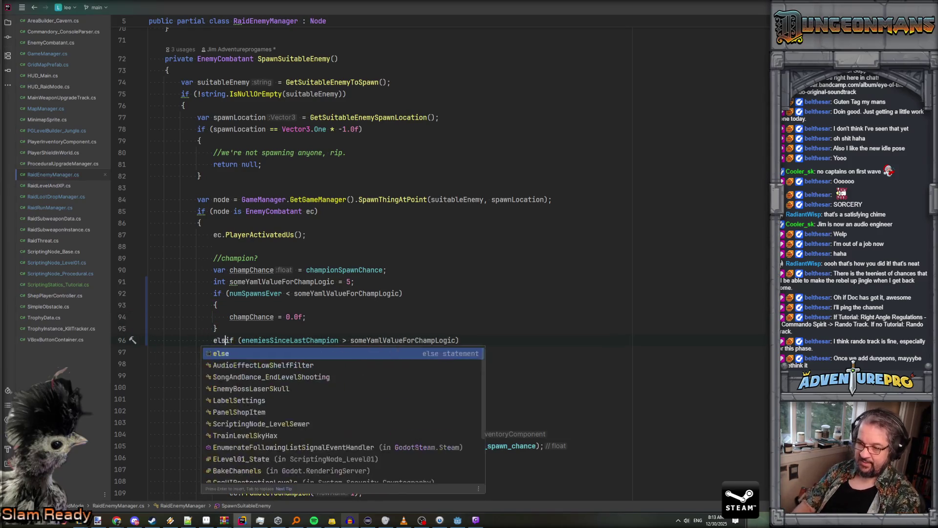
pyautogui.click(149, 364)
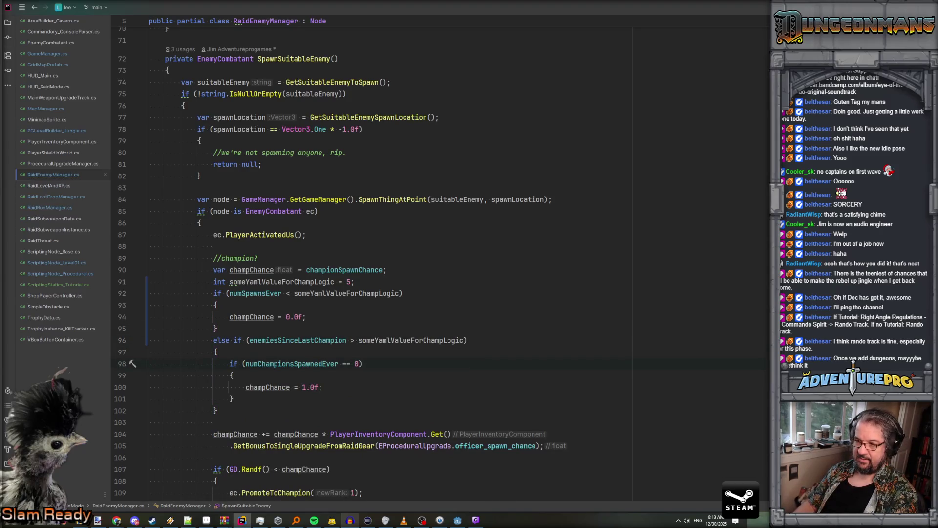
# Extend the '//champion?' comment with 'Make sure the first' explanatory text
pyautogui.click(296, 257)
pyautogui.write('Make sure the first df')
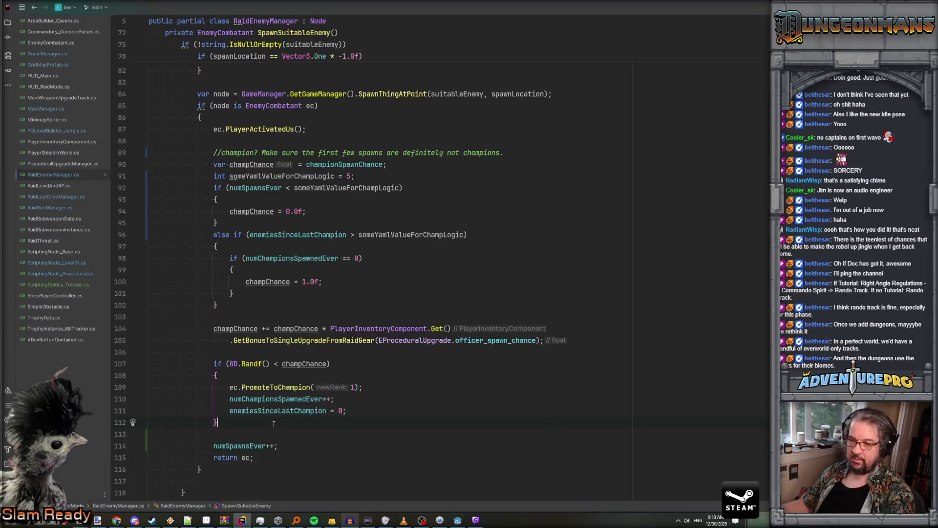
pyautogui.hotkey('alt', 'Tab')
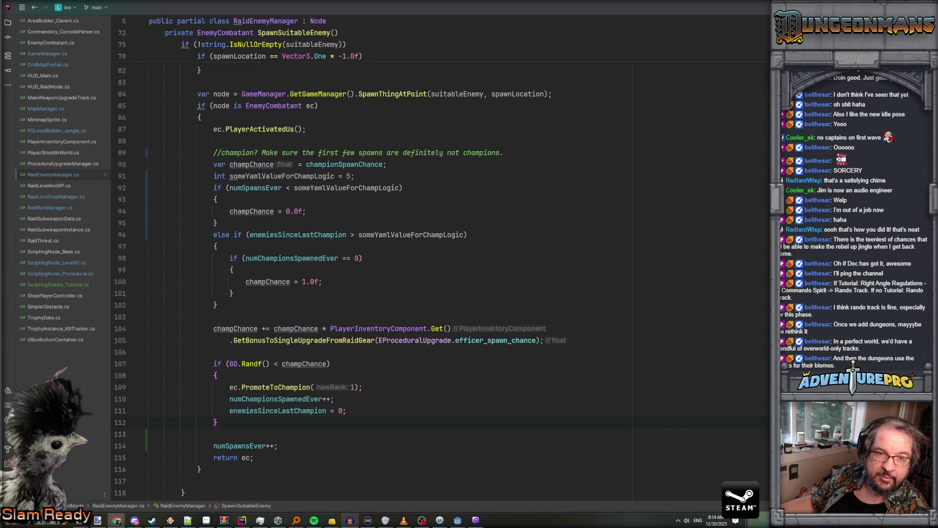
pyautogui.scroll(-7, 430, 264)
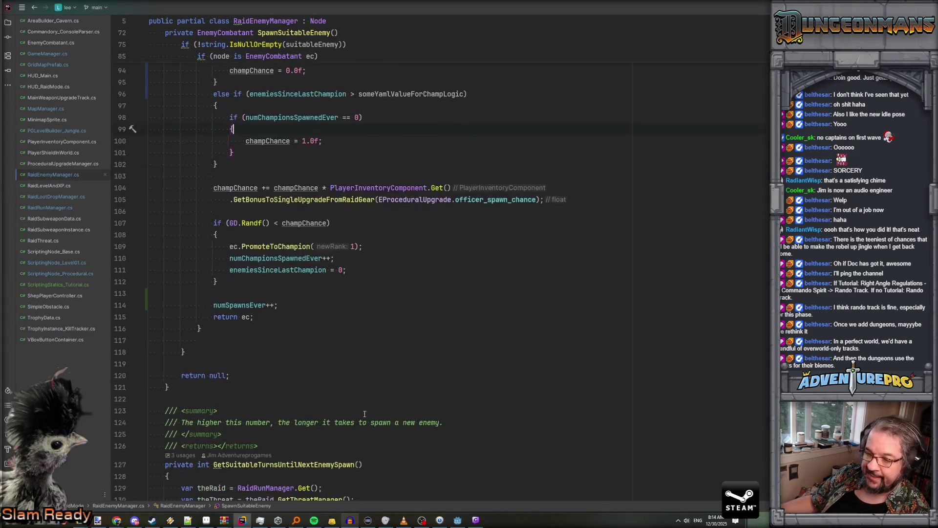
pyautogui.scroll(-9, 330, 365)
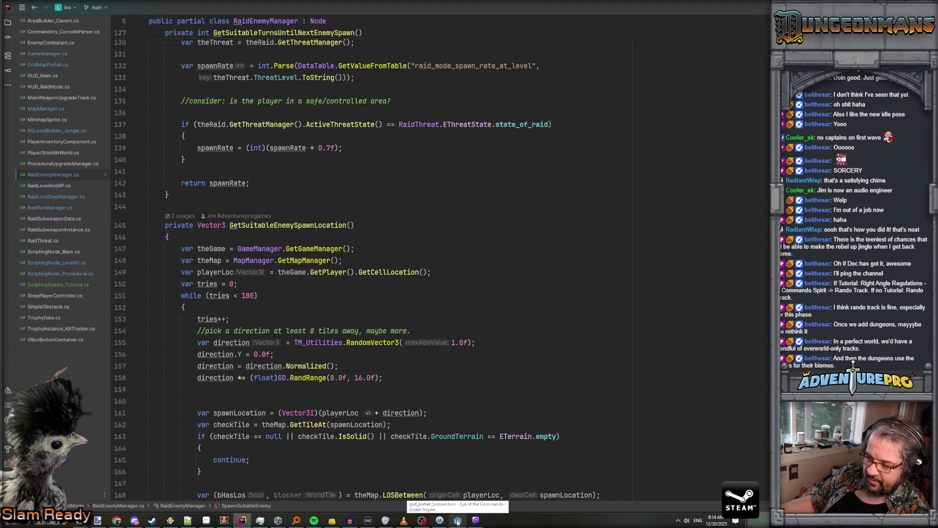
pyautogui.scroll(11, 479, 260)
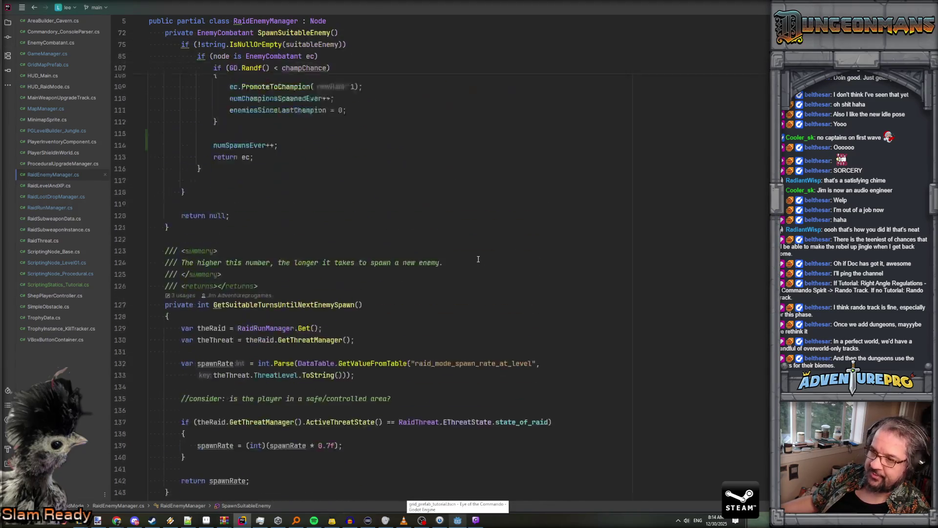
pyautogui.scroll(-6, 479, 259)
pyautogui.scroll(14, 479, 259)
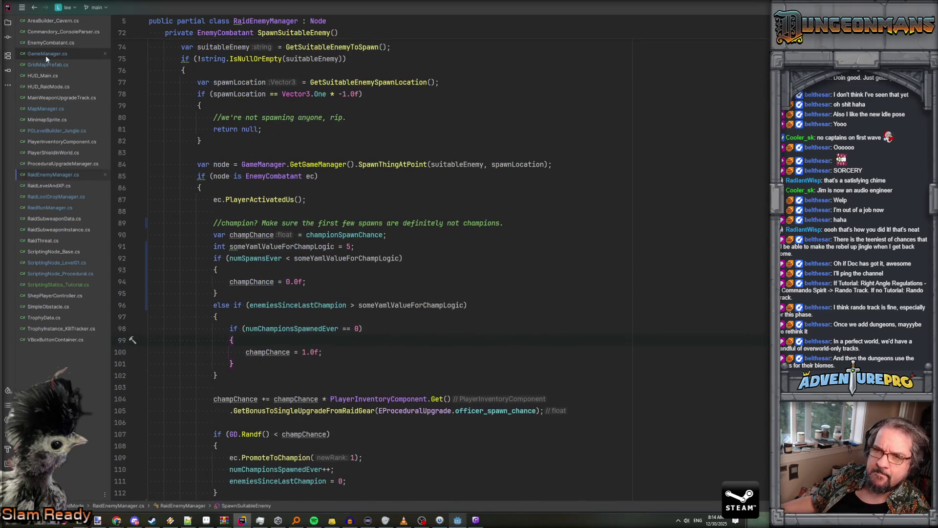
# Open ScriptingNode_Level01.cs and trace tutorial_intro to its ShowMovementHint entry in tutorial_dialogs.yaml
pyautogui.click(67, 263)
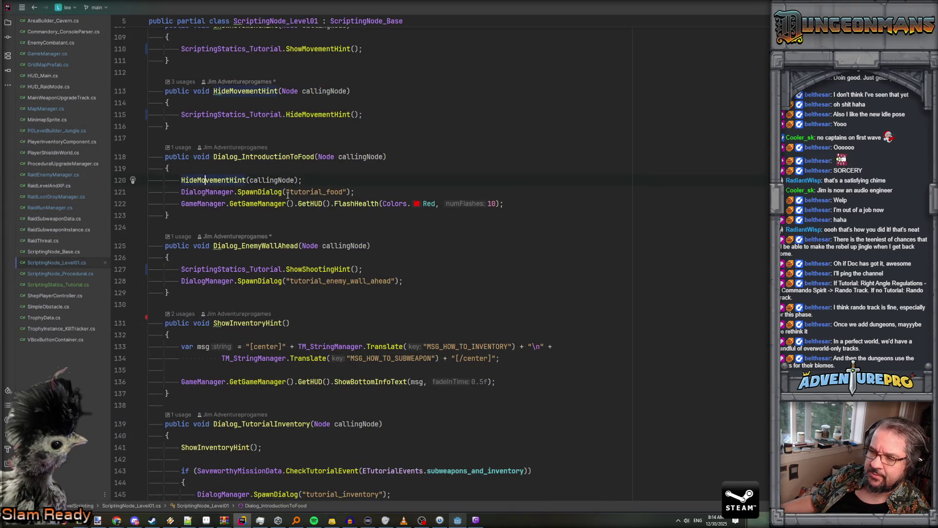
pyautogui.scroll(8, 288, 194)
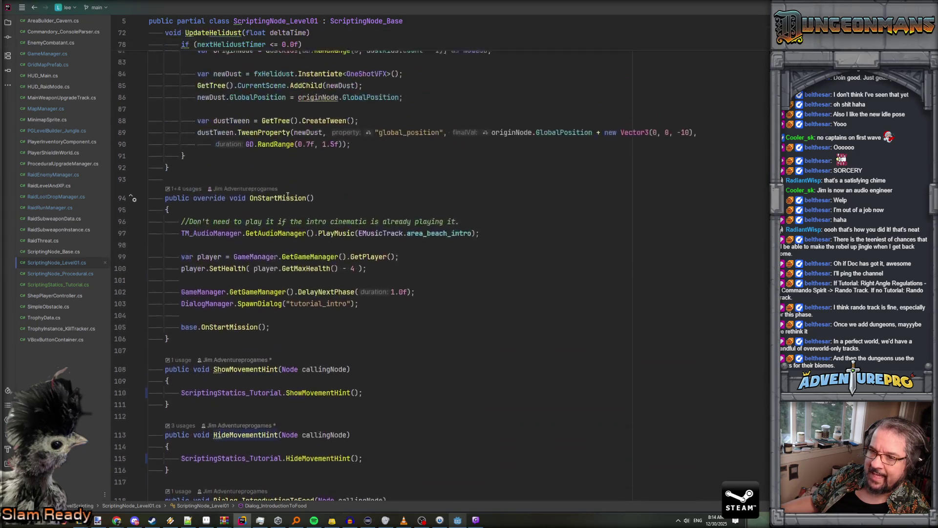
pyautogui.click(294, 312)
pyautogui.doubleClick(311, 311)
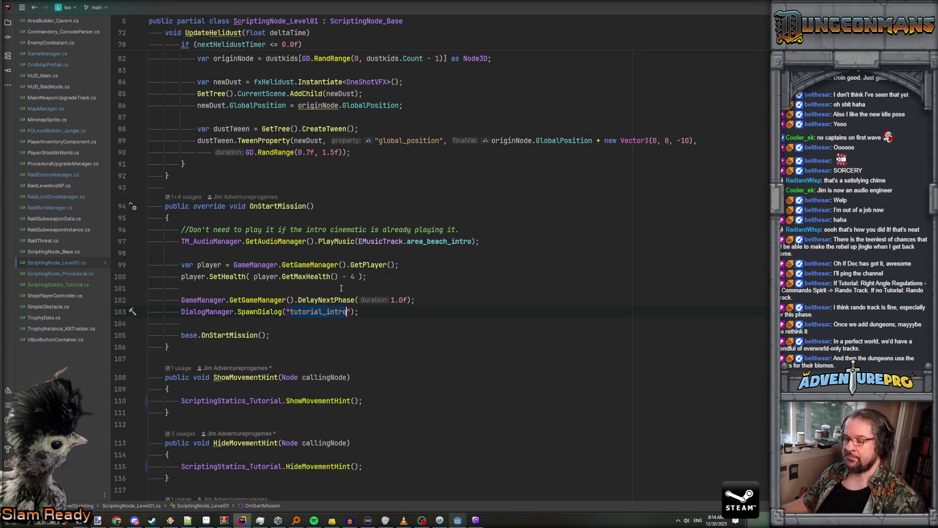
pyautogui.hotkey('ctrl', 'shift', 'f')
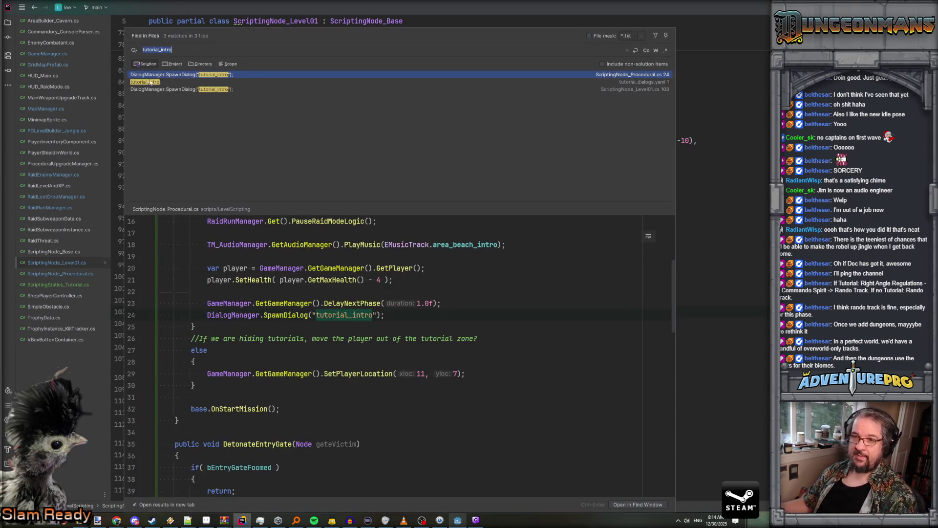
pyautogui.click(151, 81)
pyautogui.scroll(-3, 229, 345)
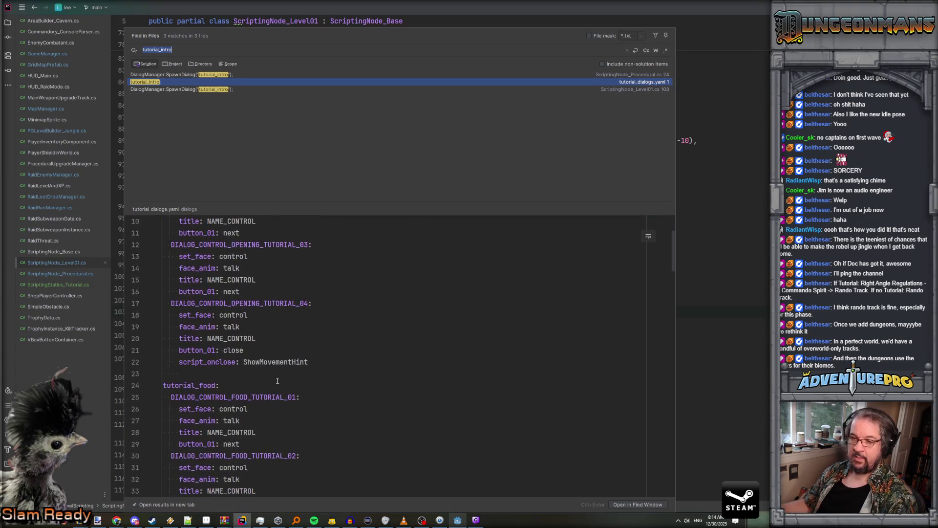
pyautogui.scroll(2, 228, 346)
pyautogui.doubleClick(277, 433)
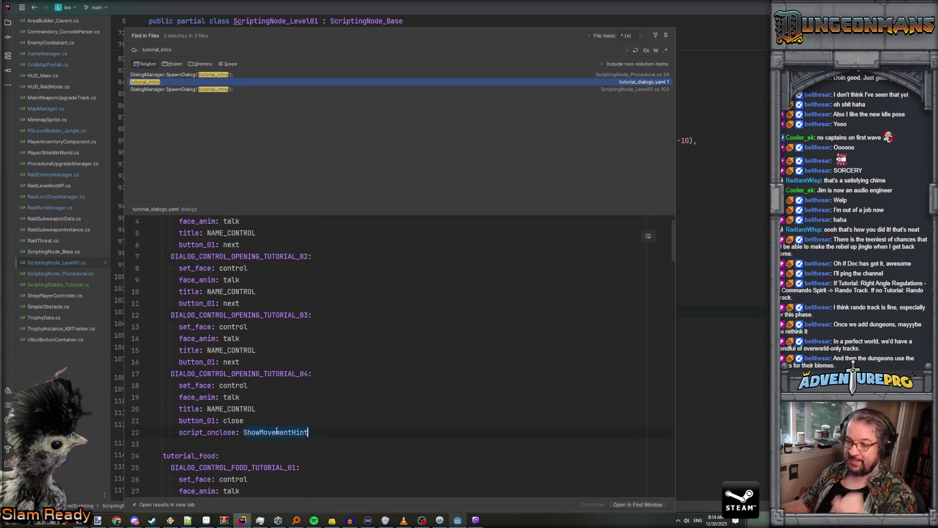
pyautogui.press('Escape')
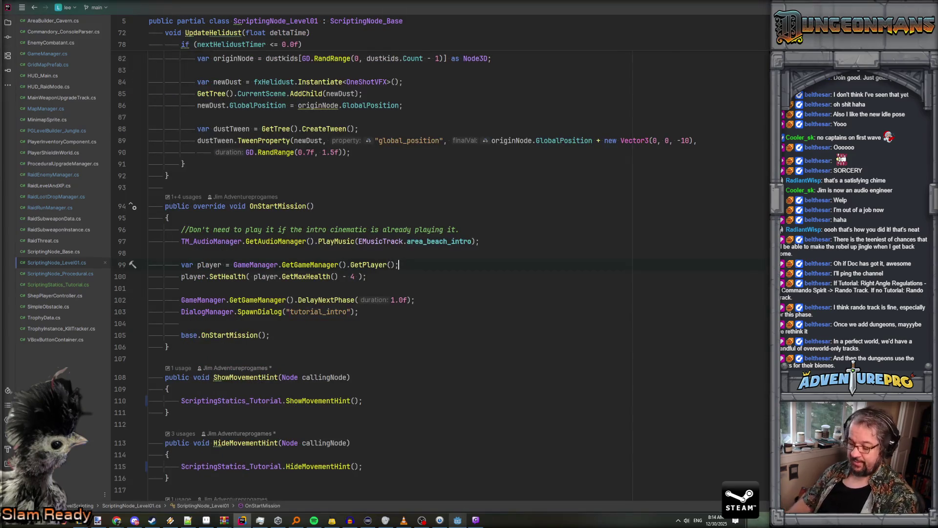
# Search the file for 'ShowMov' to reach the ShowMovementHint method
pyautogui.hotkey('ctrl', 'f')
pyautogui.write('HisowMoveme')
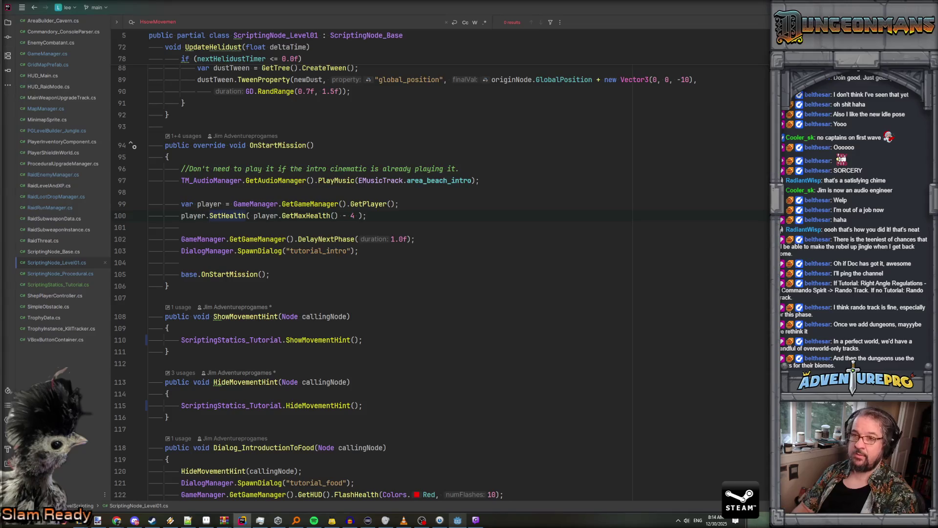
pyautogui.hotkey('ctrl', 'a')
pyautogui.write('ShowMov')
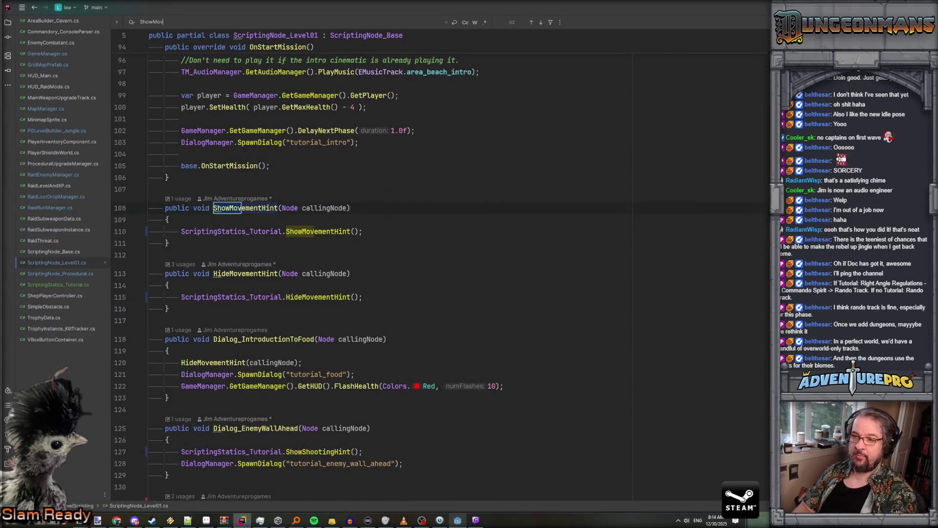
pyautogui.press('Escape')
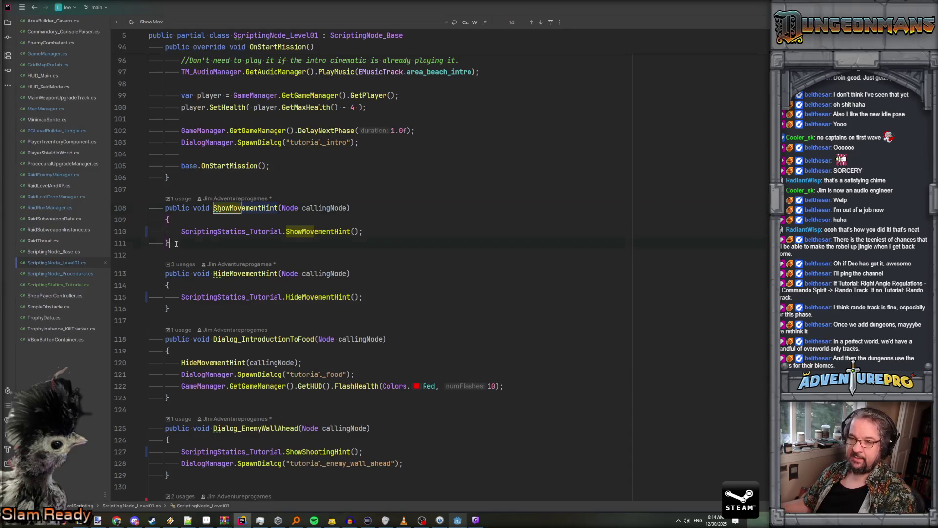
# Open ScriptingNode_Procedural.cs and paste the ShowMovementHint method after OnStartMission
pyautogui.click(69, 275)
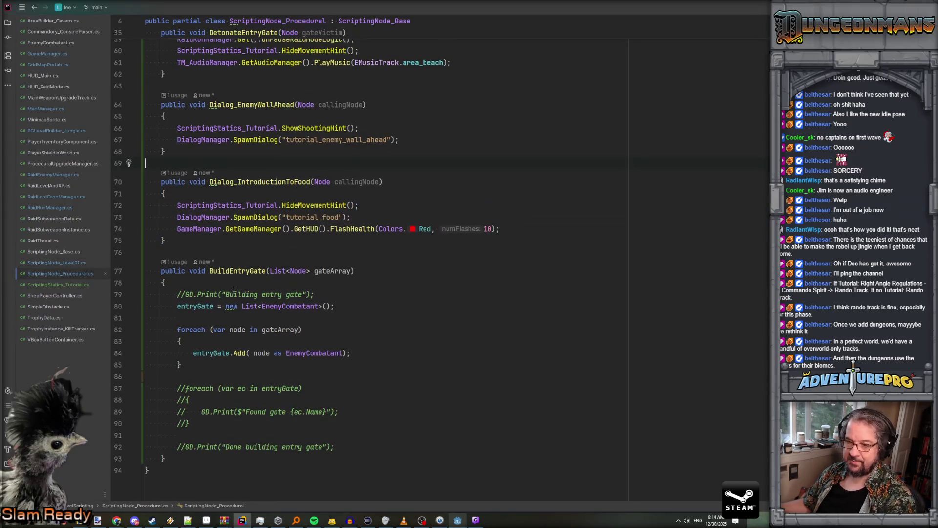
pyautogui.scroll(9, 235, 289)
pyautogui.scroll(7, 234, 288)
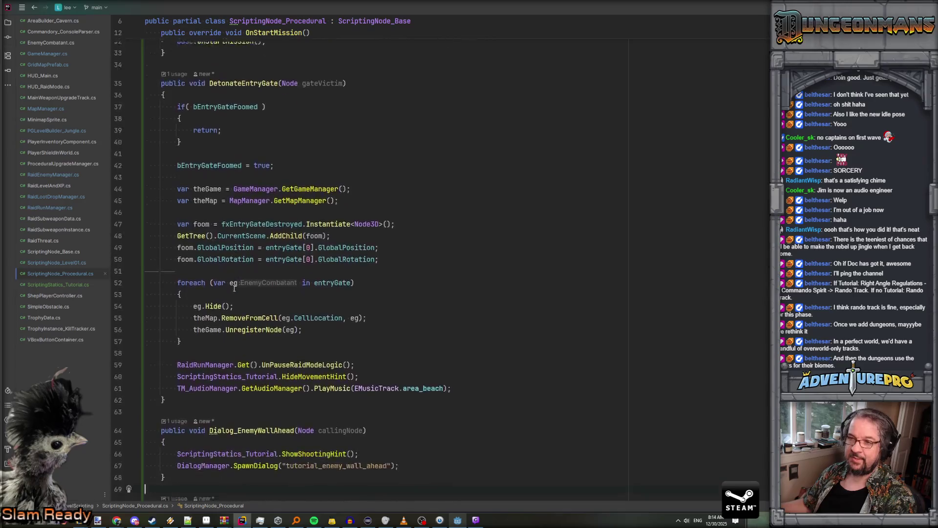
pyautogui.click(172, 298)
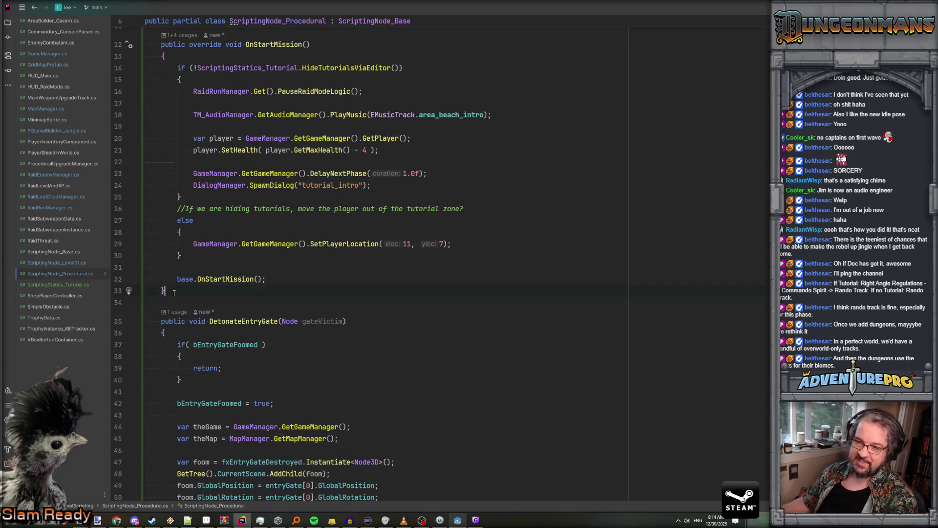
pyautogui.write('public void ShowMovementHint(Node callingNode)     {         ScriptingStatics_Tutorial.ShowMovementHint();     }')
# Document ShowMovementHint with the comment '///Called by the very first dialog.'
pyautogui.click(218, 295)
pyautogui.press('Return')
pyautogui.write('///Called by the dialog')
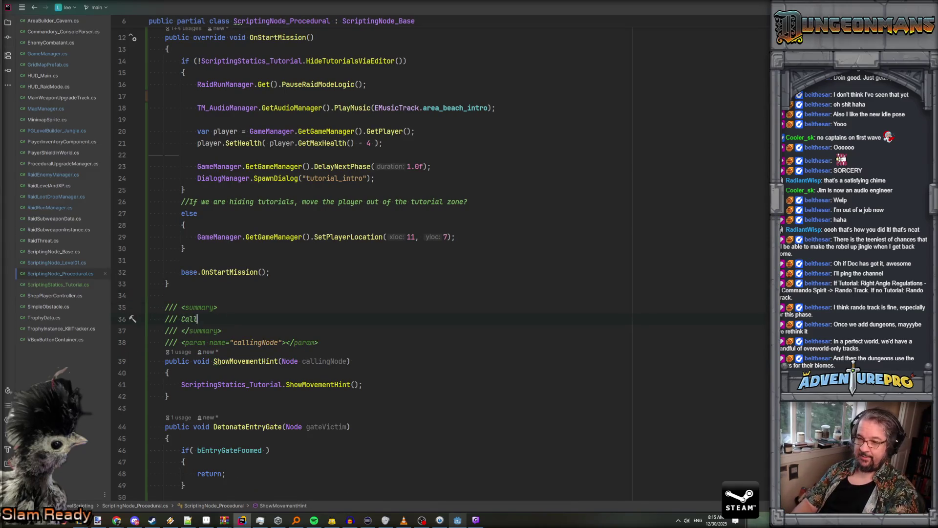
pyautogui.write(' syst')
pyautogui.press('BackSpace')
pyautogui.press('BackSpace')
pyautogui.press('BackSpace')
pyautogui.press('BackSpace')
pyautogui.write('very')
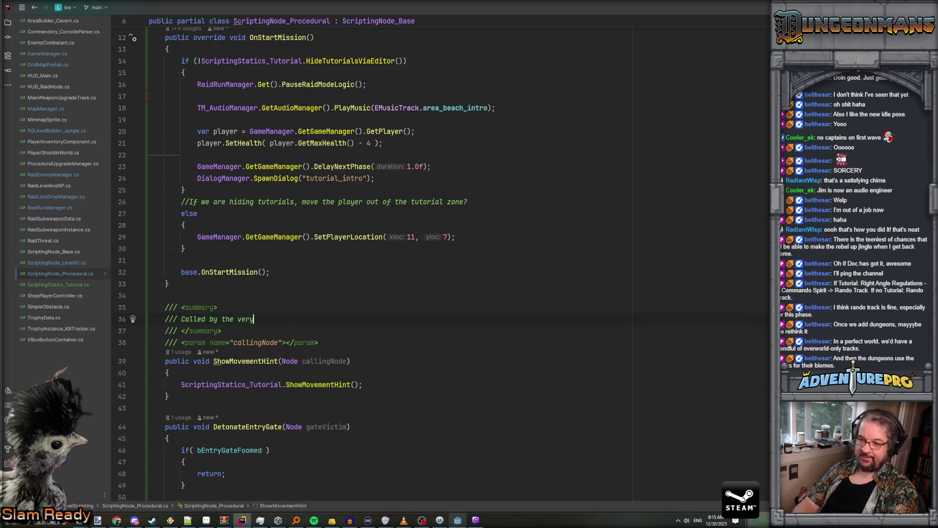
pyautogui.write(' first dialog.')
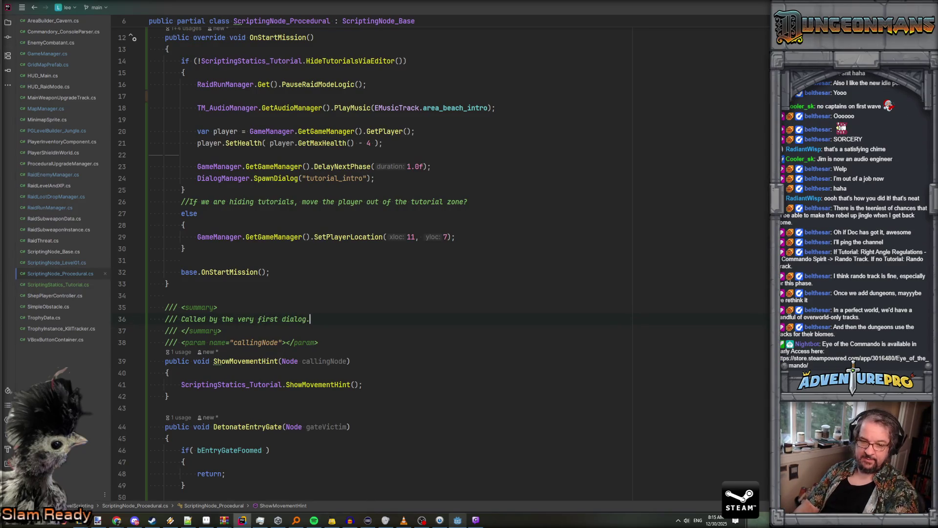
# Search all project files for tutorial_enemy_wall_ahead
pyautogui.scroll(5, 222, 277)
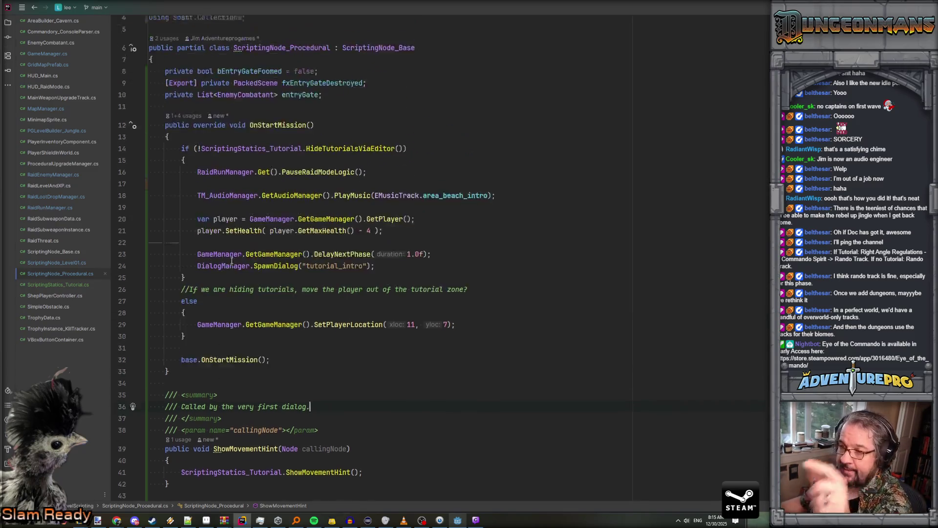
pyautogui.scroll(-3, 282, 271)
pyautogui.scroll(-15, 338, 224)
pyautogui.doubleClick(341, 196)
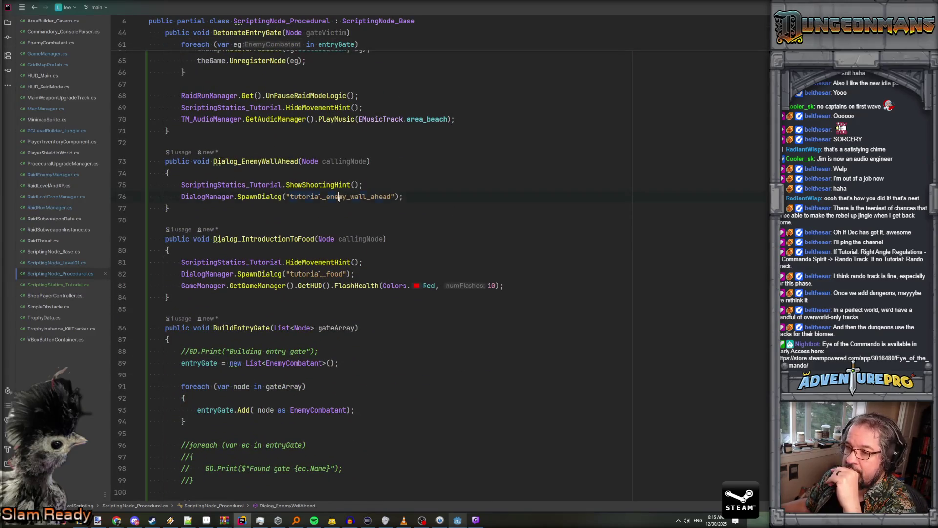
pyautogui.hotkey('ctrl', 'shift', 'f')
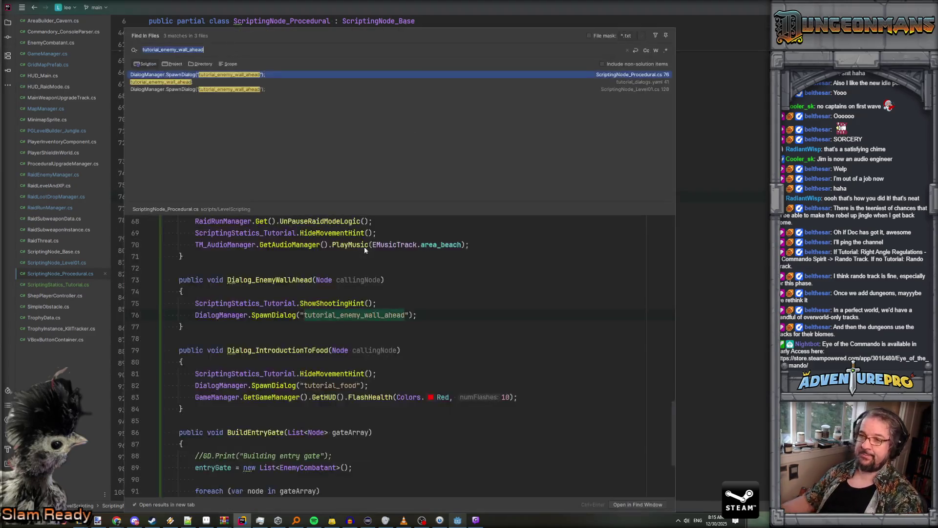
# Preview the tutorial_enemy_wall_ahead match in tutorial_dialogs.yaml, showing its ENEMY_WALL_TUTORIAL_01 and _02 entries
pyautogui.click(164, 82)
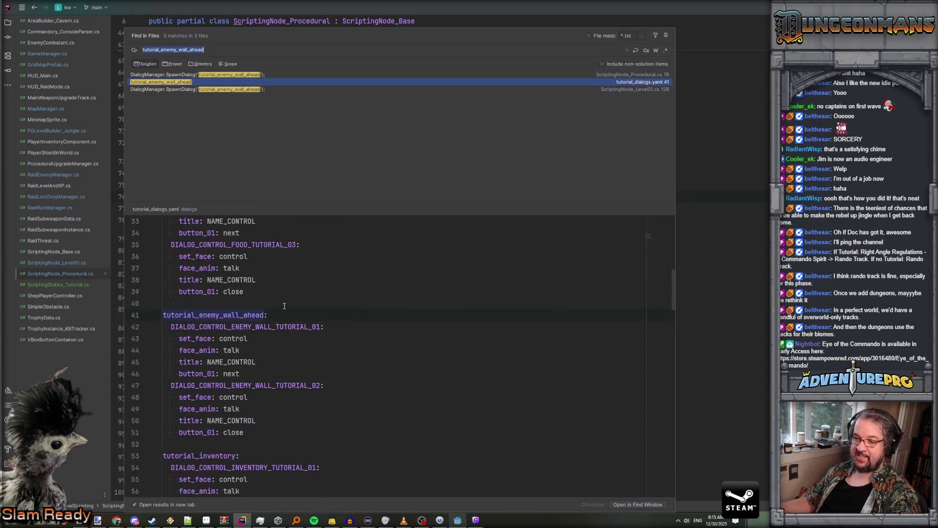
pyautogui.scroll(-2, 284, 306)
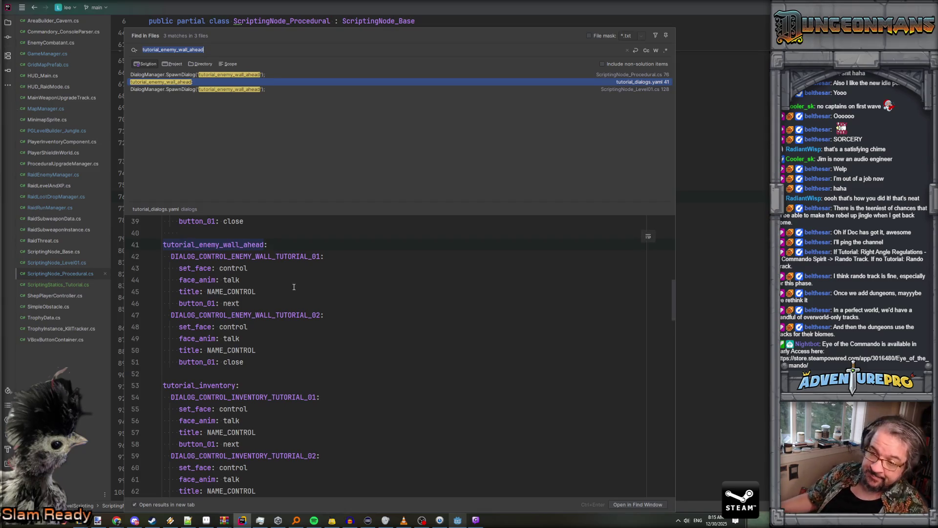
pyautogui.click(258, 324)
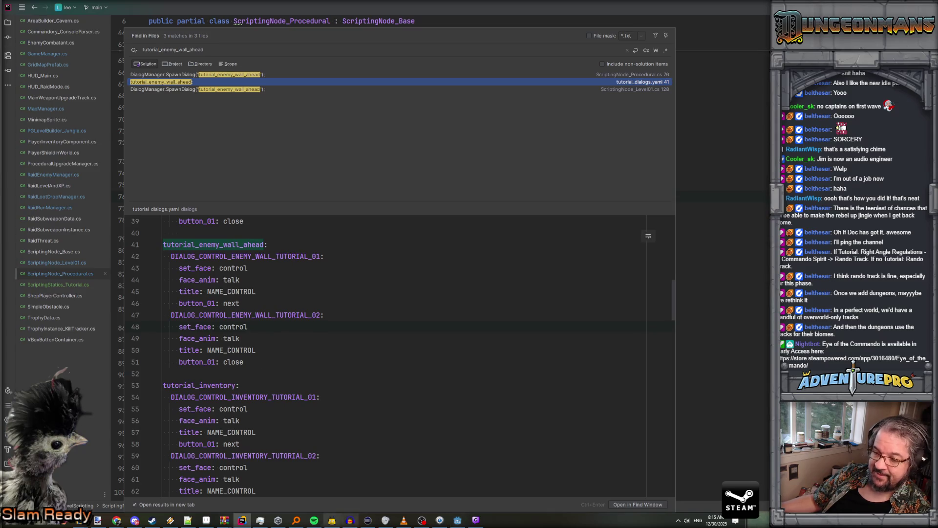
pyautogui.moveTo(118, 521)
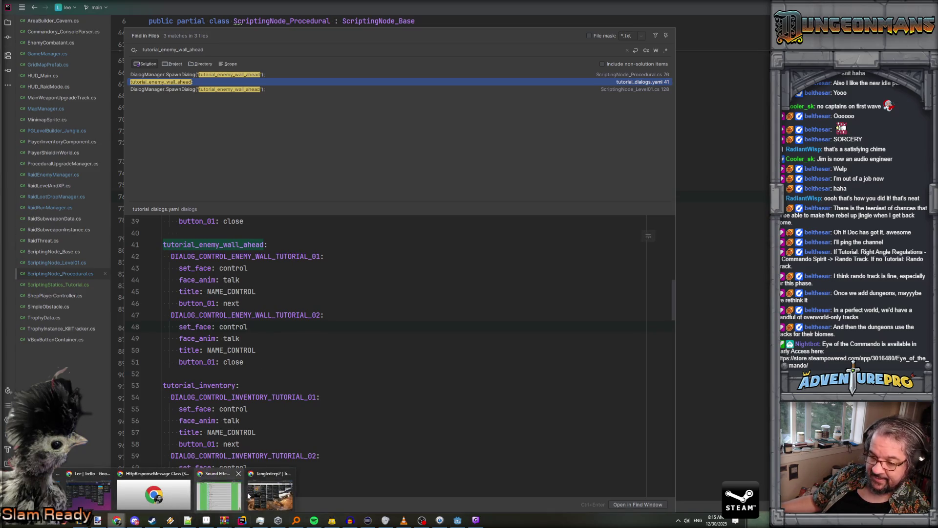
# Bring Chrome forward and switch to the lee_stringtables spreadsheet
pyautogui.click(88, 494)
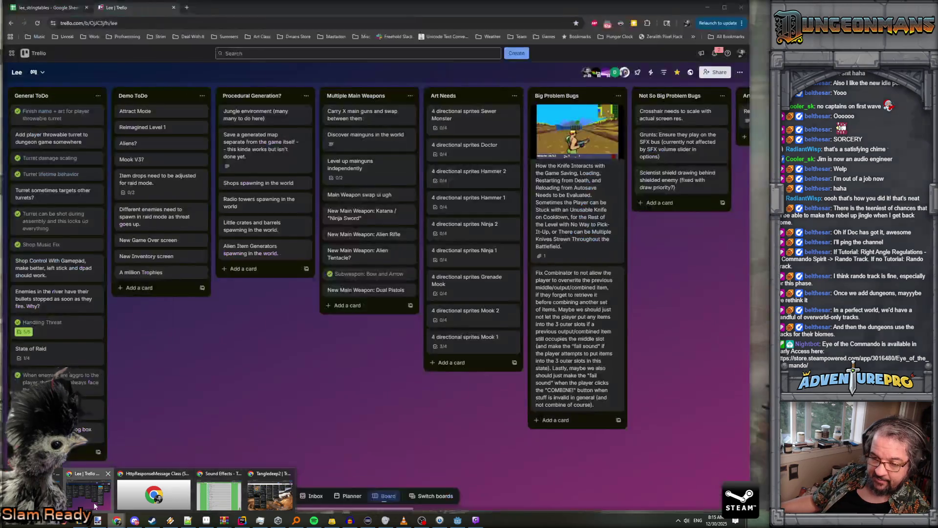
pyautogui.hotkey('ctrl', 'Tab')
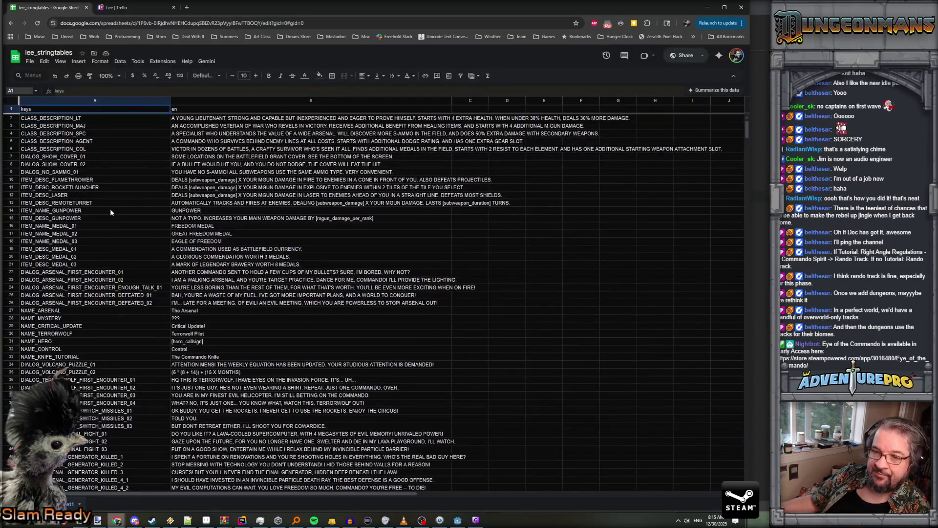
pyautogui.scroll(-10, 91, 175)
pyautogui.scroll(5, 91, 175)
pyautogui.scroll(-15, 91, 174)
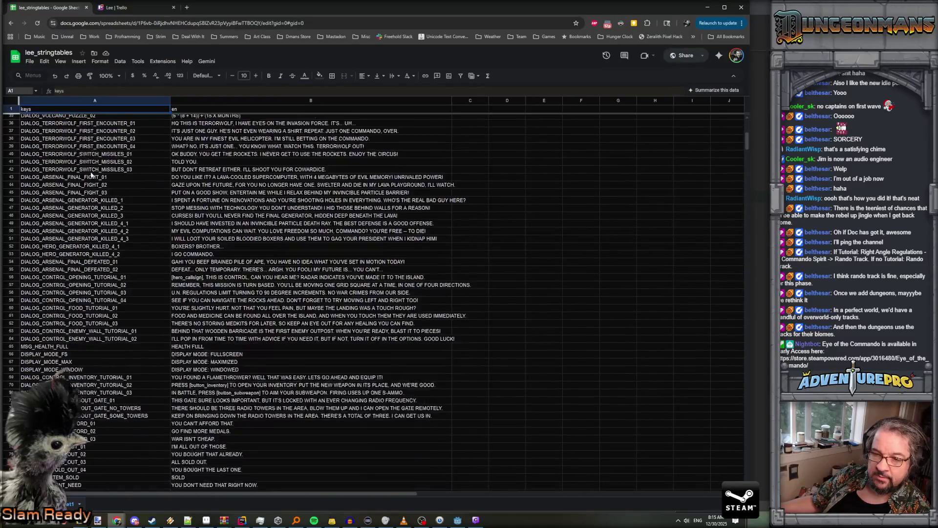
pyautogui.scroll(5, 90, 172)
pyautogui.click(90, 172)
pyautogui.scroll(12, 90, 172)
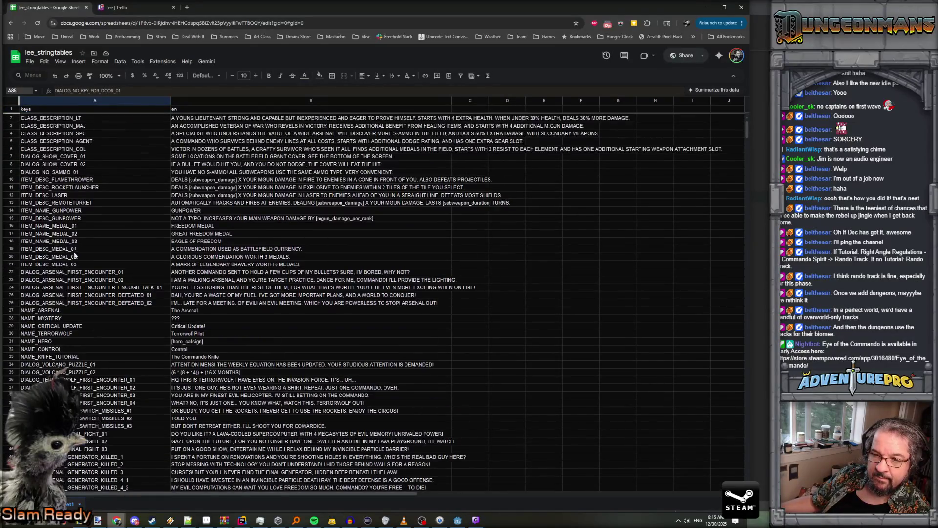
# Scroll to rows 63–64 and read the DIALOG_CONTROL_ENEMY_WALL_TUTORIAL_01 and _02 lines
pyautogui.scroll(-2, 70, 173)
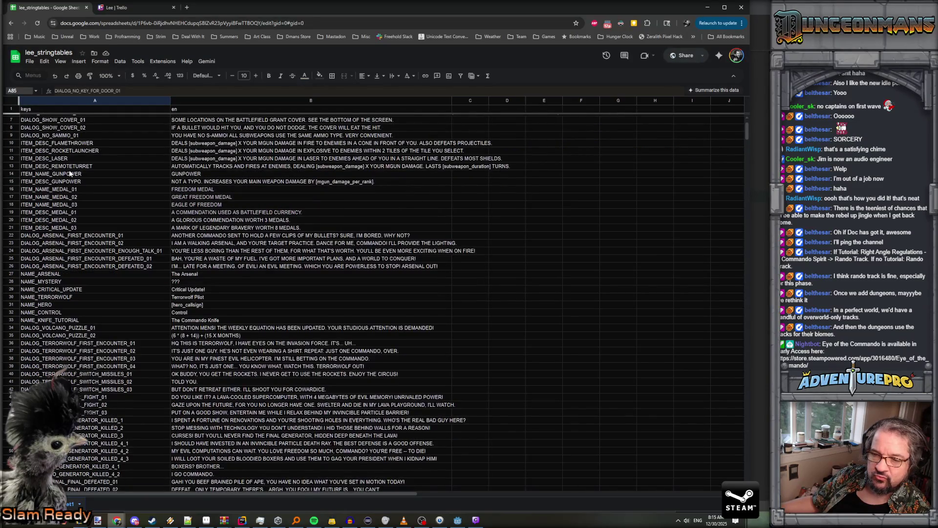
pyautogui.scroll(-3, 70, 173)
pyautogui.scroll(-2, 70, 173)
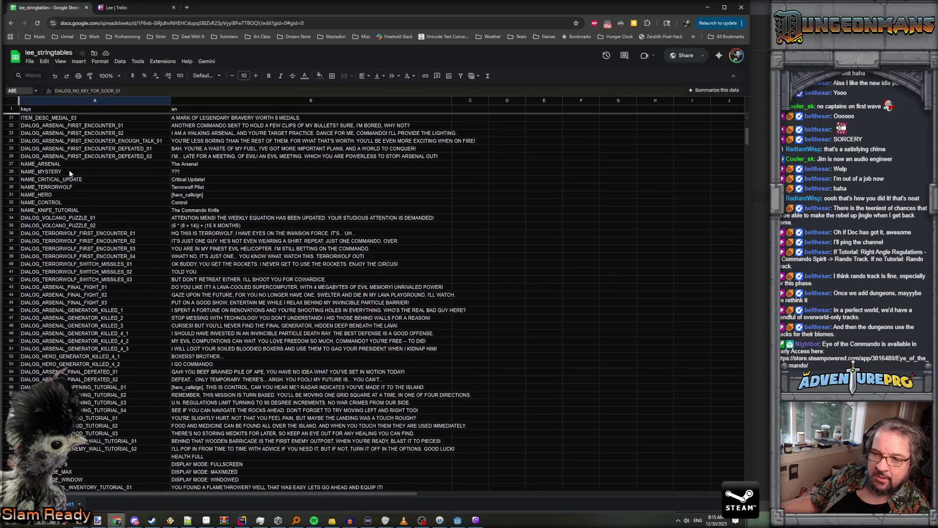
pyautogui.scroll(-6, 74, 263)
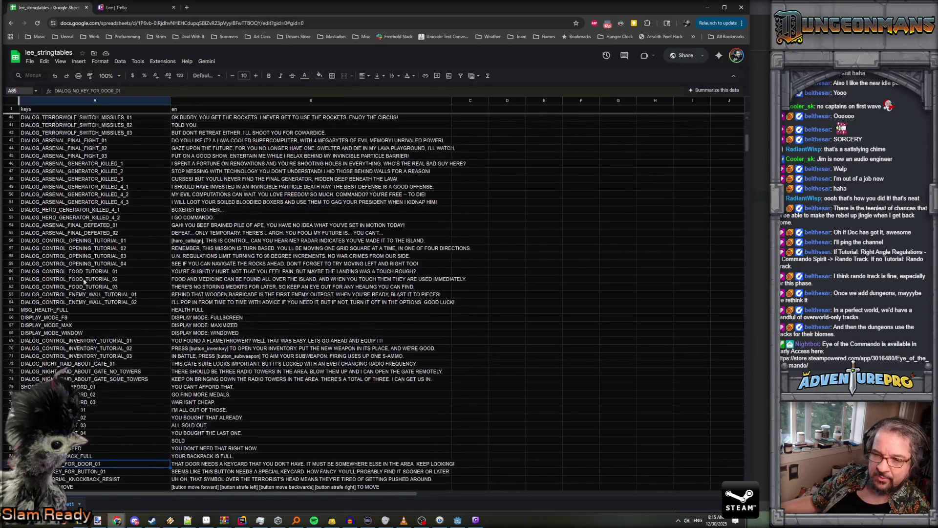
pyautogui.click(119, 303)
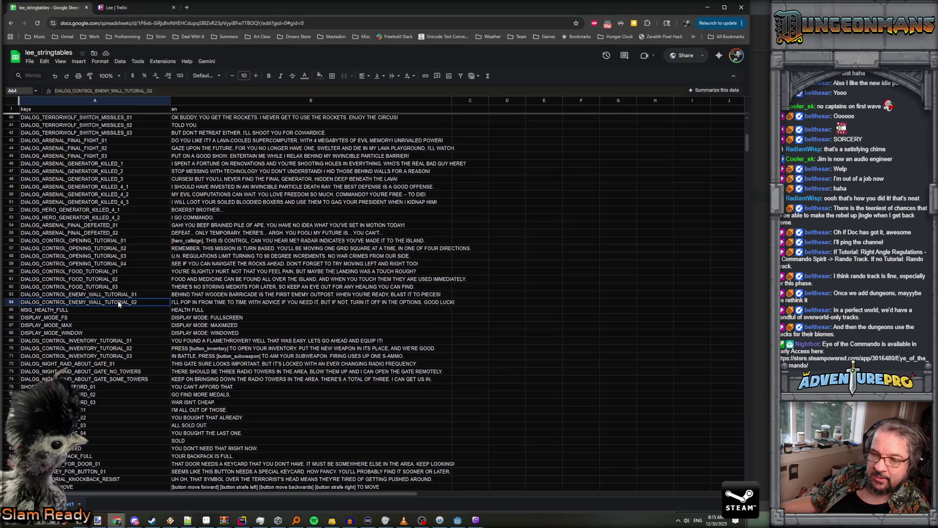
pyautogui.click(196, 304)
pyautogui.click(255, 295)
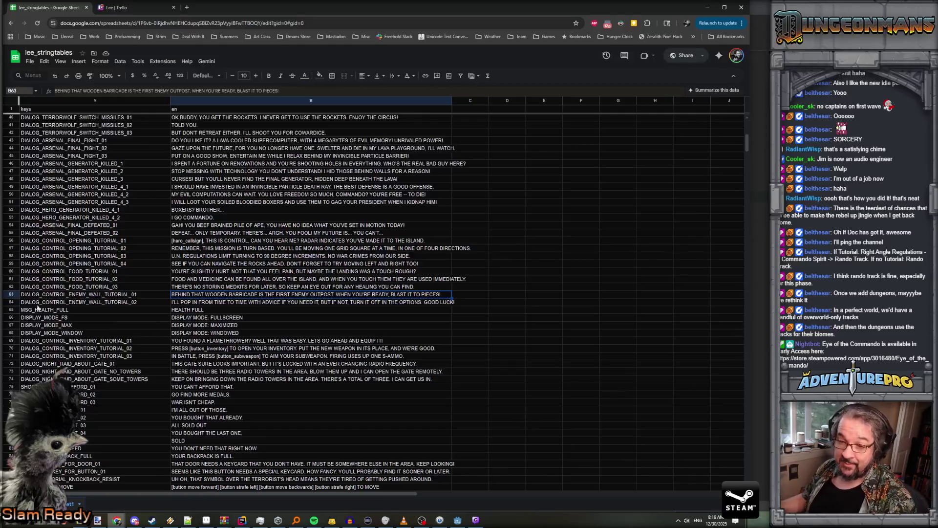
# Insert two blank rows below row 64
pyautogui.keyDown('shift'); pyautogui.click(13, 301); pyautogui.keyUp('shift')
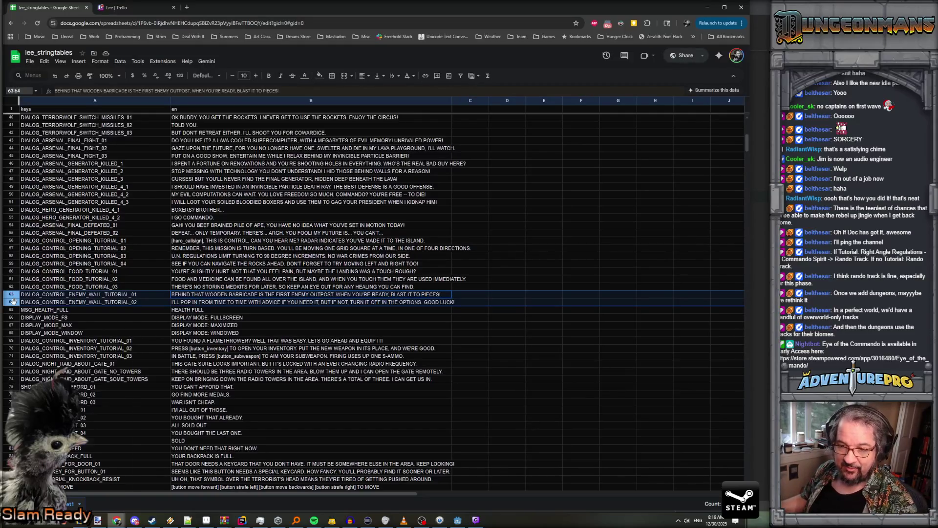
pyautogui.rightClick(13, 301)
pyautogui.click(51, 375)
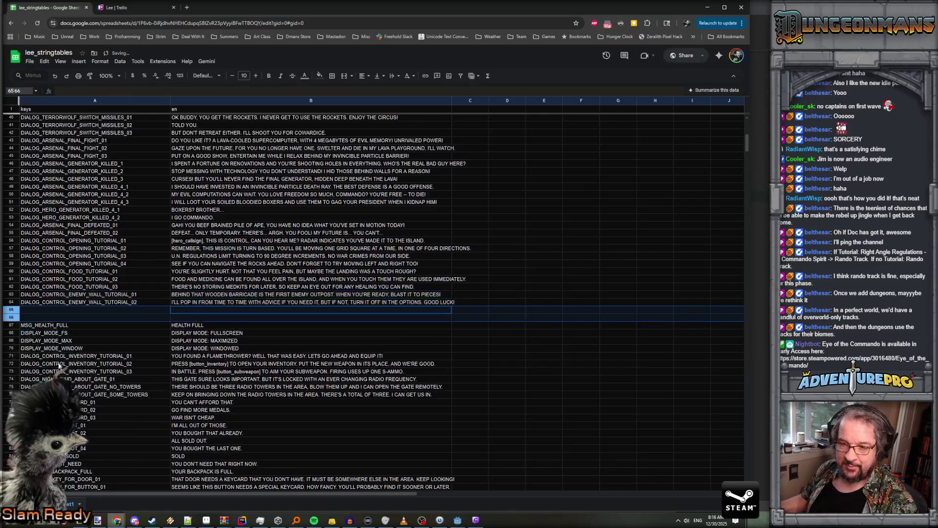
# Paste copies of rows 63–64 into rows 65–66 and mark ENEMY_WALL in the A65 key
pyautogui.click(11, 295)
pyautogui.keyDown('shift'); pyautogui.click(12, 302); pyautogui.keyUp('shift')
pyautogui.click(25, 310)
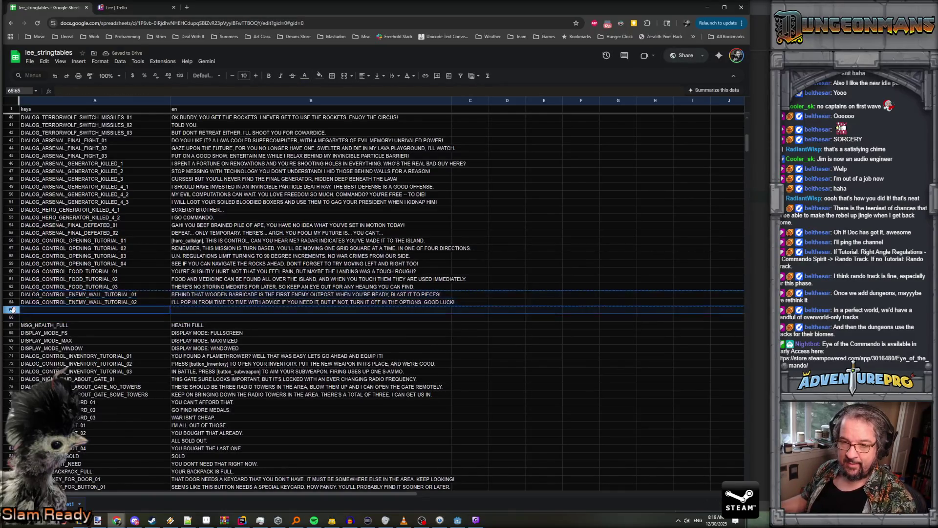
pyautogui.write("DIALOG_CONTROL_ENEMY_WALL_TUTORIAL_01\tBEHIND THAT WOODEN BARRICADE IS THE FIRST ENEMY OUTPOST. WHEN YOU'RE READY, BLAST IT TO PIECES! DIALOG_CONTROL_ENEMY_WALL_TUTORIAL_02\tI'LL POP IN FROM TIME TO TIME WITH ADVICE IF YOU NEED IT, BUT IF NOT, TURN IT OFF IN THE OPTIONS. GOOD LUCK!")
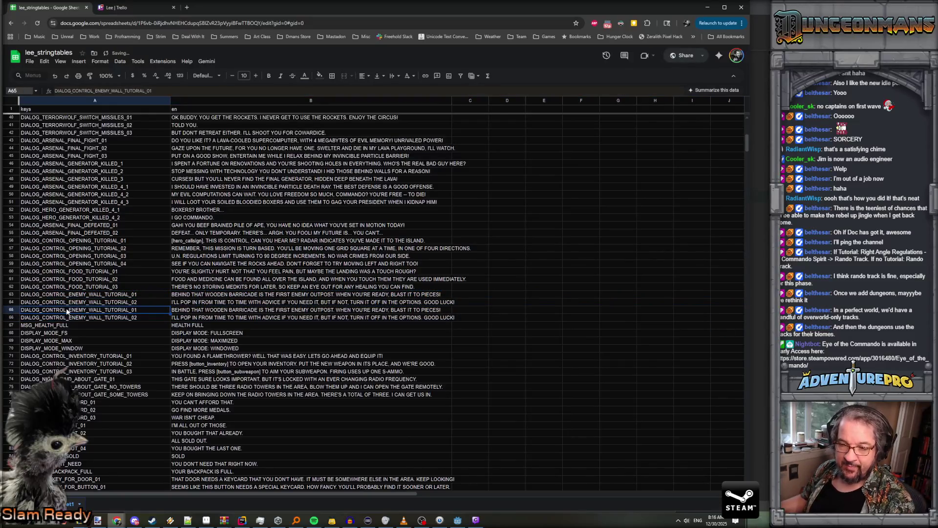
pyautogui.doubleClick(68, 311)
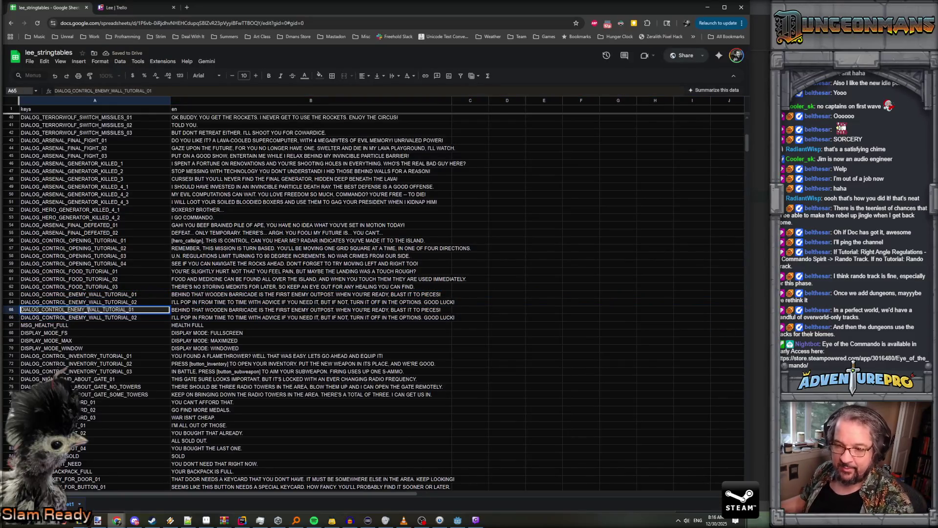
pyautogui.moveTo(88, 310)
pyautogui.mouseDown()
pyautogui.moveTo(100, 310)
pyautogui.moveTo(69, 310)
pyautogui.moveTo(100, 310)
pyautogui.mouseUp()
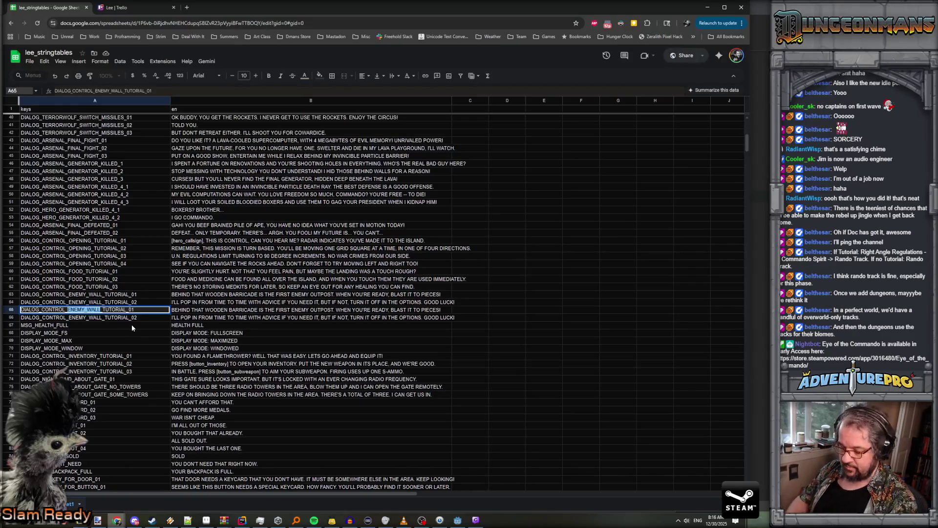
# Rename the A65 and A66 keys to DIALOG_CONTROL_RAID_TUTORIAL_01 and DIALOG_CONTROL_RAID_TUTORIAL_02
pyautogui.write('RIA')
pyautogui.press('BackSpace')
pyautogui.press('BackSpace')
pyautogui.write('AID')
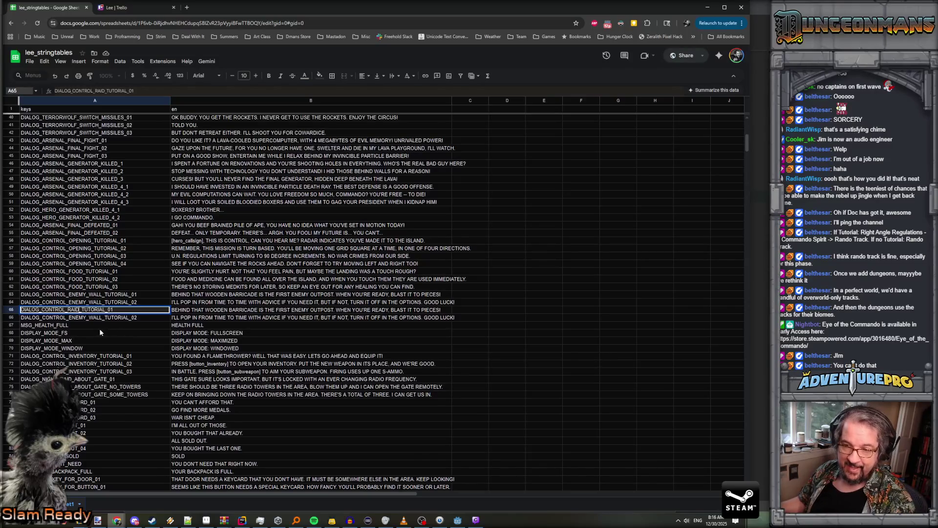
pyautogui.doubleClick(83, 318)
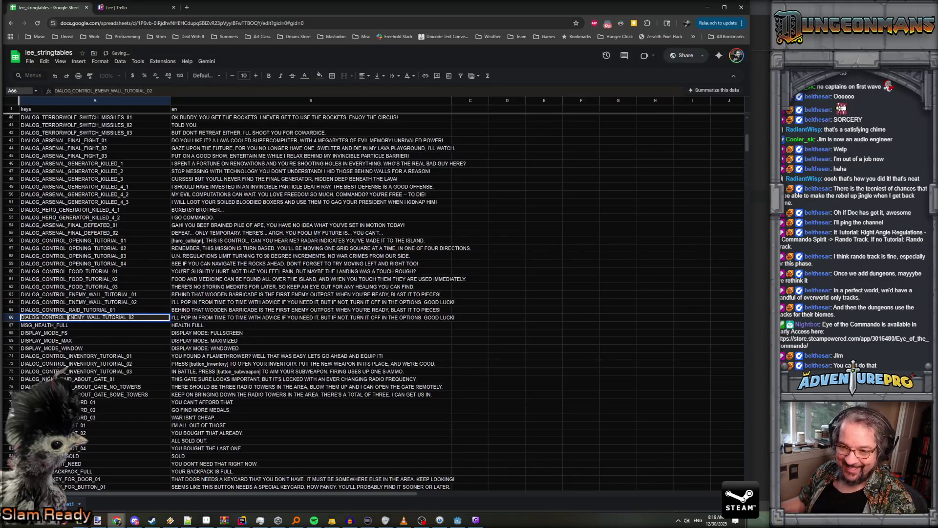
pyautogui.moveTo(68, 317); pyautogui.dragTo(100, 318)
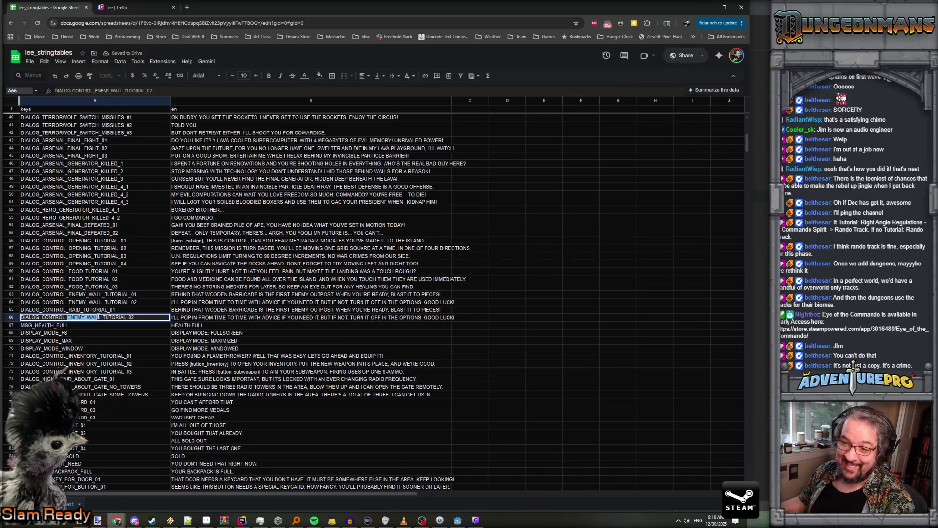
pyautogui.write('RAID')
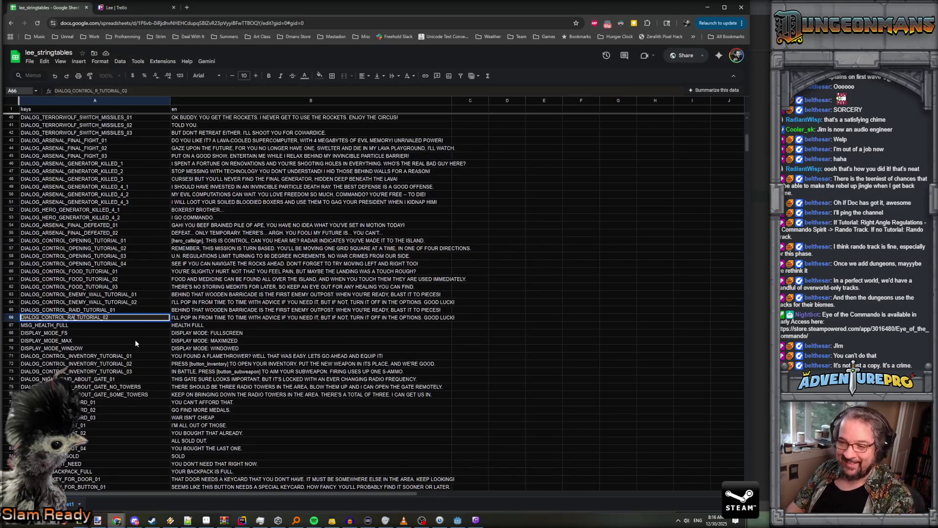
pyautogui.press('Return')
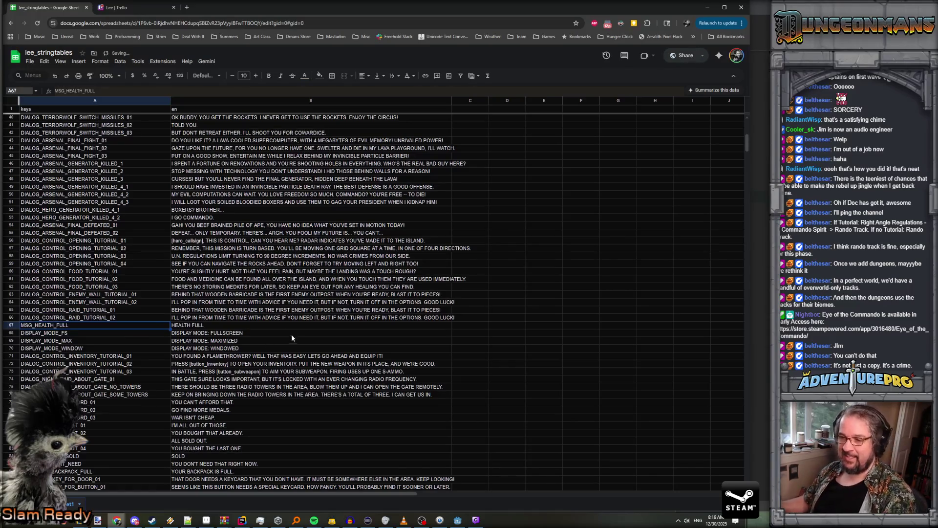
# Rewrite the B65 line to 'ALL THAT STANDS BETWEEN YOU AND A JUNGLE FULL OF TERROR IS THAT WOODEN BARRICADE…'
pyautogui.click(300, 313)
pyautogui.doubleClick(232, 310)
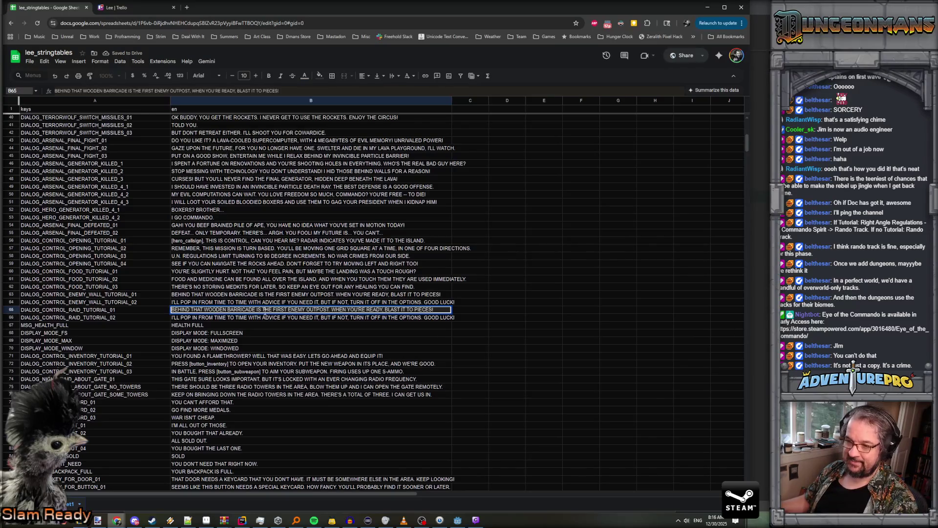
pyautogui.moveTo(273, 310); pyautogui.dragTo(447, 321)
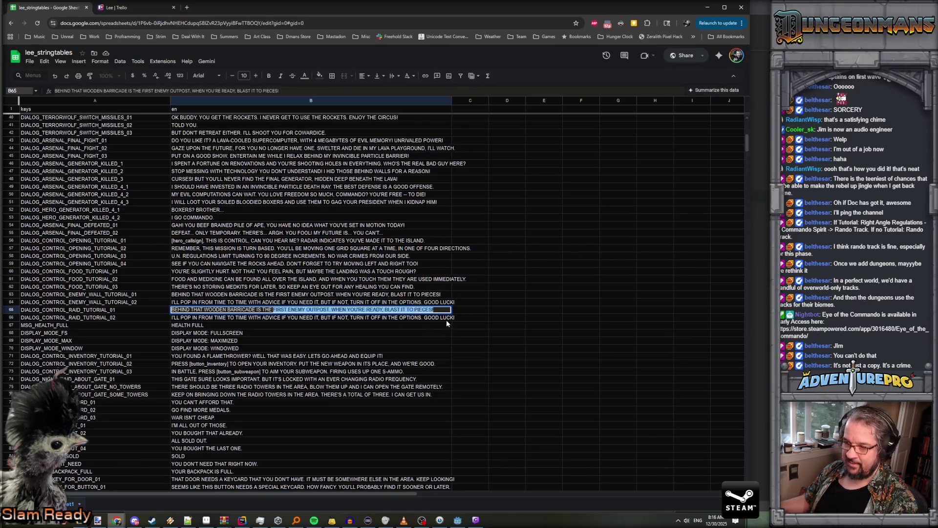
pyautogui.write('ENEMY')
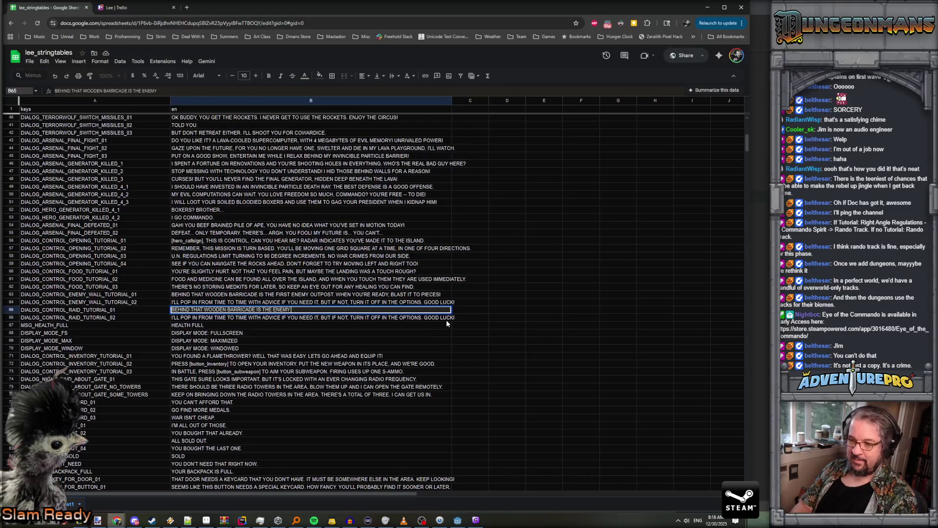
pyautogui.press('BackSpace')
pyautogui.press('BackSpace')
pyautogui.press('BackSpace')
pyautogui.press('BackSpace')
pyautogui.press('BackSpace')
pyautogui.press('BackSpace')
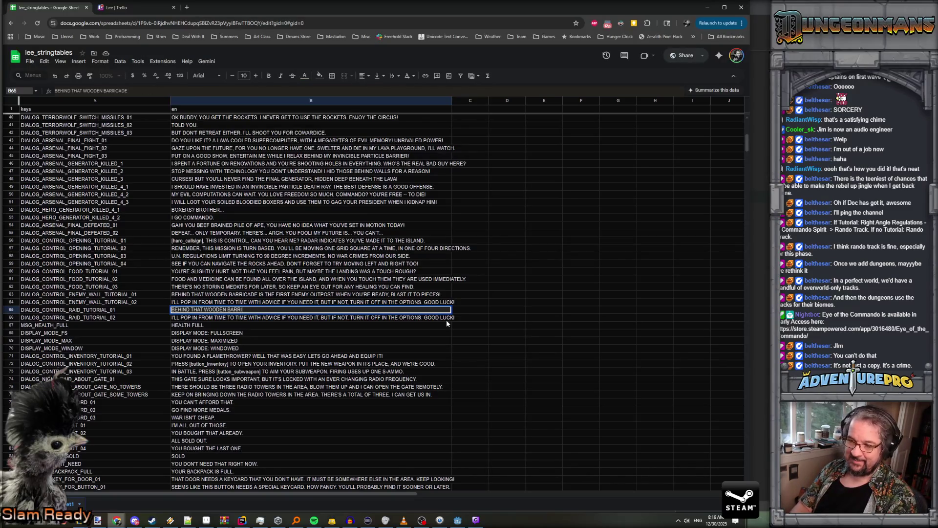
pyautogui.press('BackSpace')
pyautogui.press('BackSpace')
pyautogui.press('BackSpace')
pyautogui.write('LL THAT STAD')
pyautogui.write('DS BETWEEN YOU AND A')
pyautogui.write(' JUNGLE FULL OF')
pyautogui.write(' TERROR IS ')
pyautogui.write('THAT WOODEN BA')
pyautogui.write('RRICADE. B')
pyautogui.write('LAST OITG')
pyautogui.write('PE')
pyautogui.write('ES!')
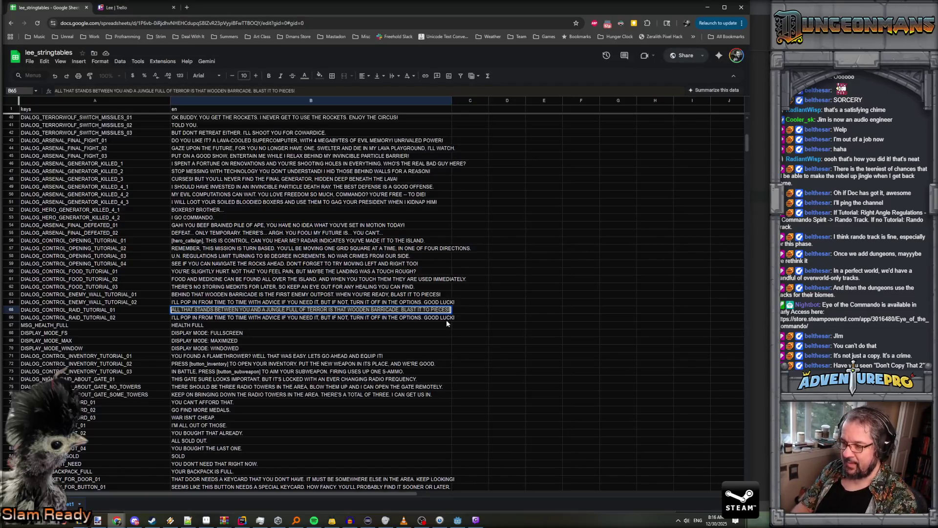
pyautogui.press('Return')
# Select all of the B66 line's text for editing
pyautogui.doubleClick(368, 319)
pyautogui.hotkey('ctrl', 'a')
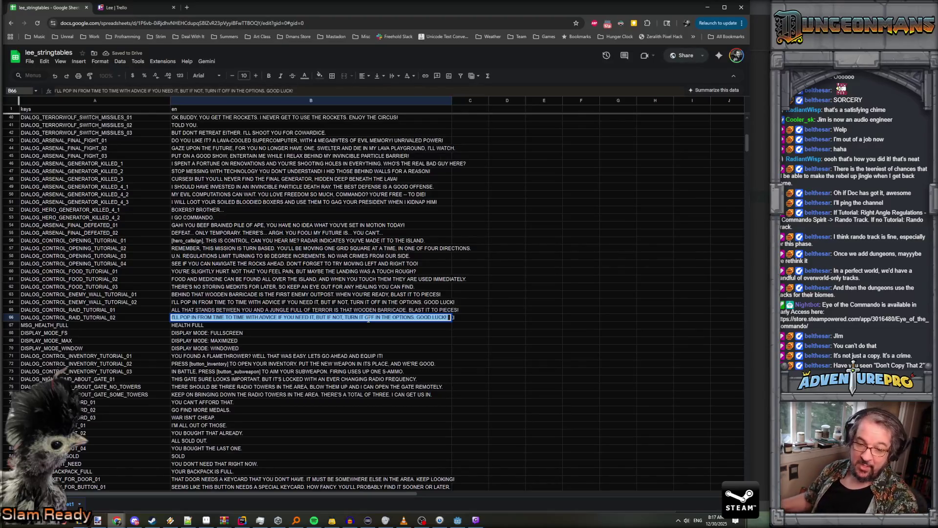
pyautogui.hotkey('alt', 'Tab')
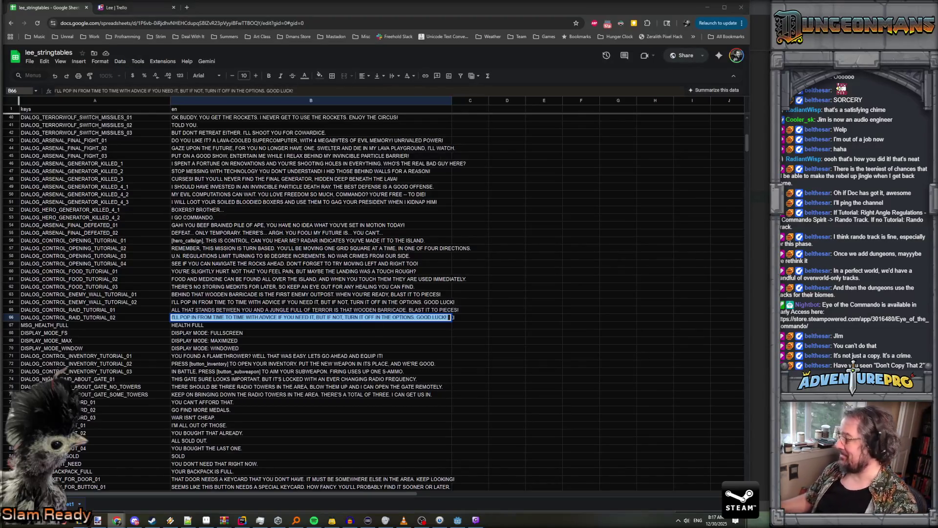
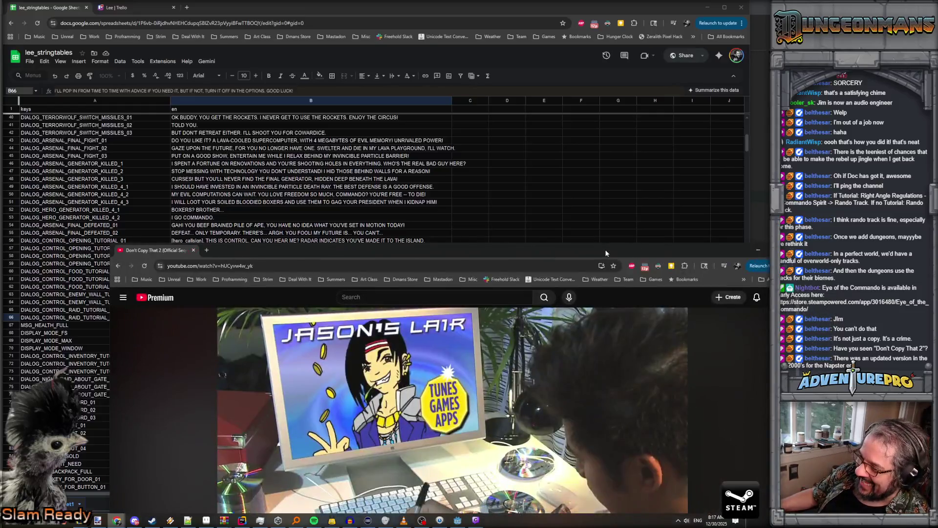
# Bring the 'Don't Copy That 2' YouTube window up full-size over the string table
pyautogui.doubleClick(605, 249)
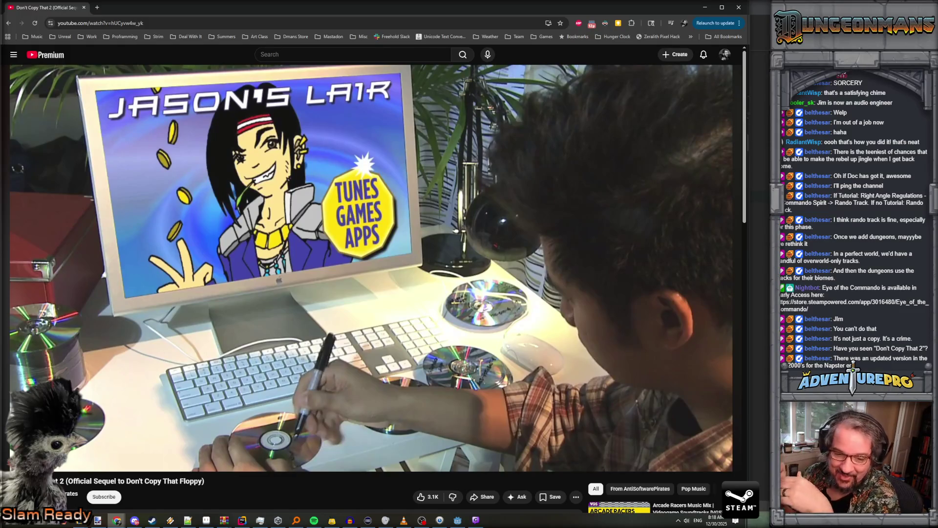
pyautogui.moveTo(307, 457)
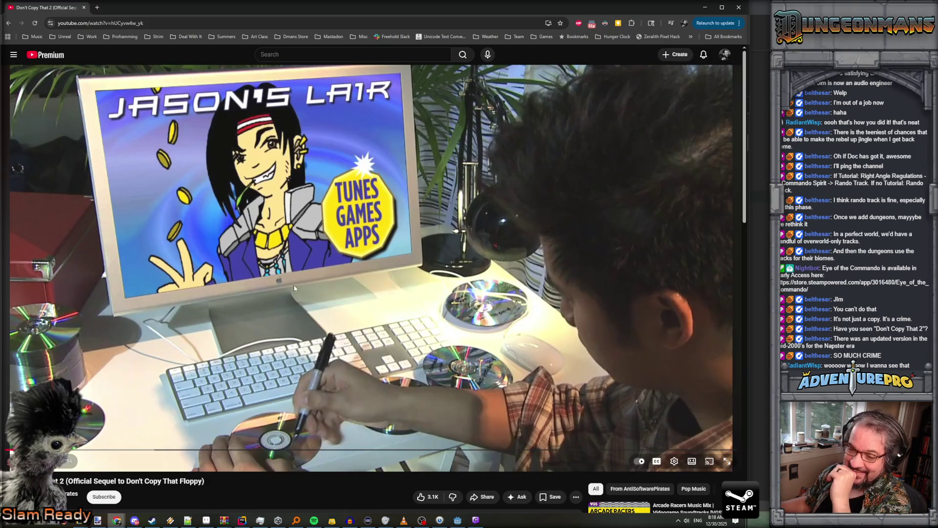
pyautogui.click(179, 25)
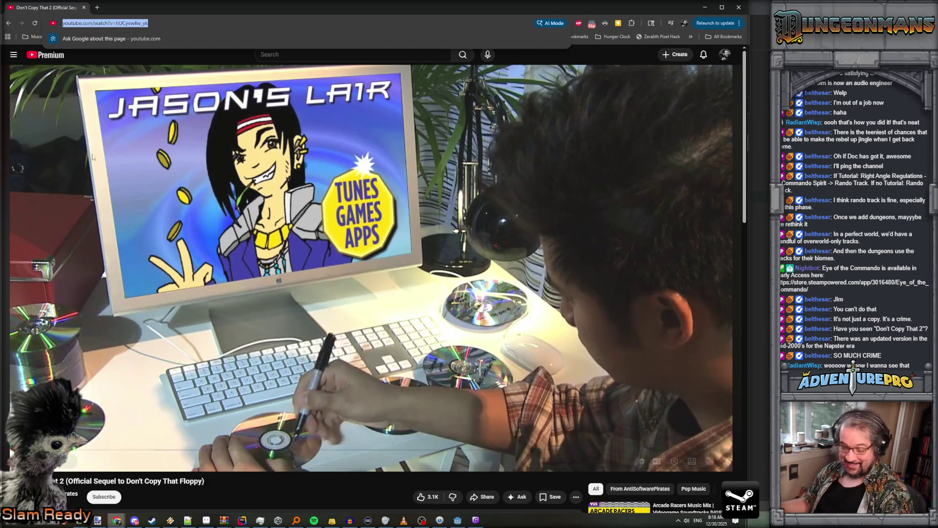
pyautogui.hotkey('alt', 'Tab')
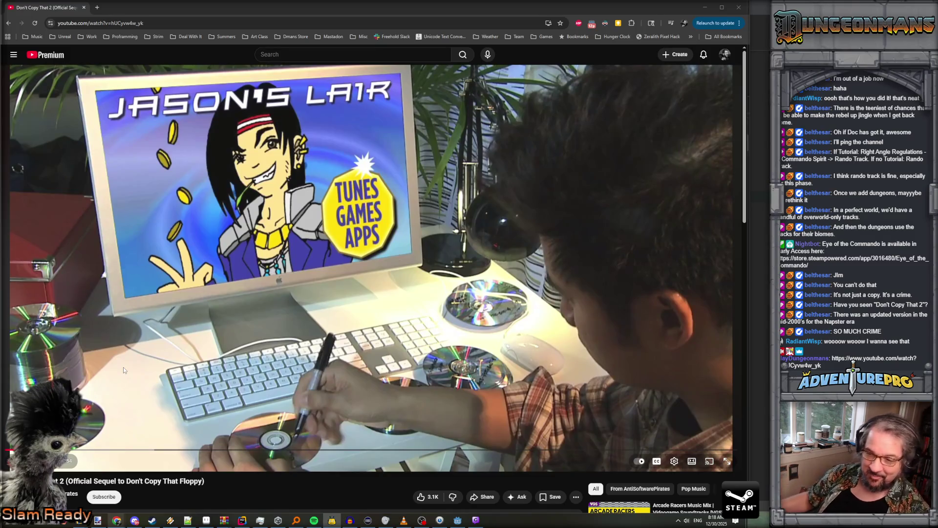
pyautogui.scroll(-2, 234, 310)
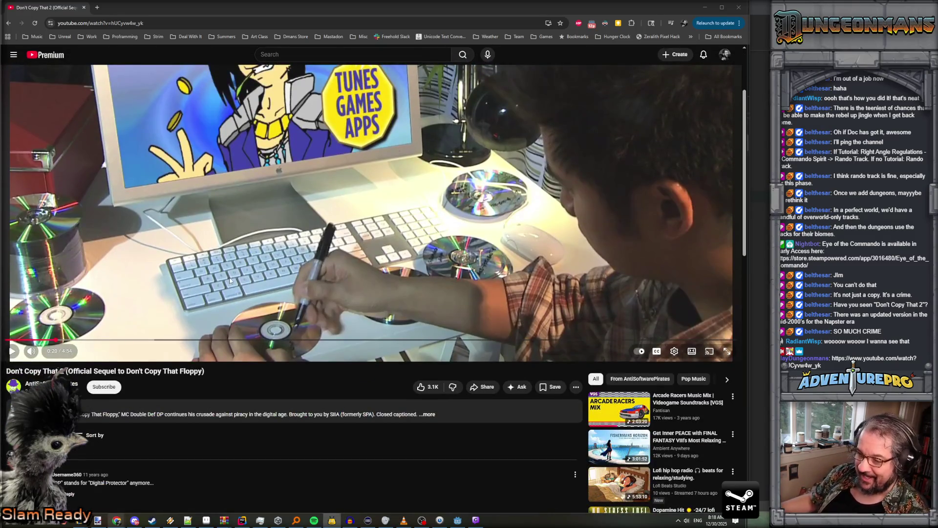
# Leave the video paused at its 'Jason's Lair' scene and switch back to the lee_stringtables sheet
pyautogui.scroll(2, 230, 280)
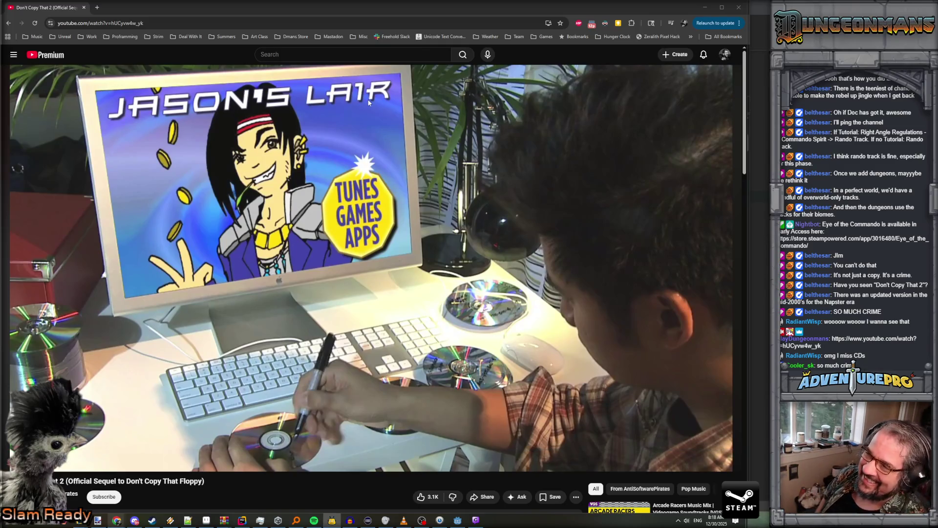
pyautogui.moveTo(371, 176)
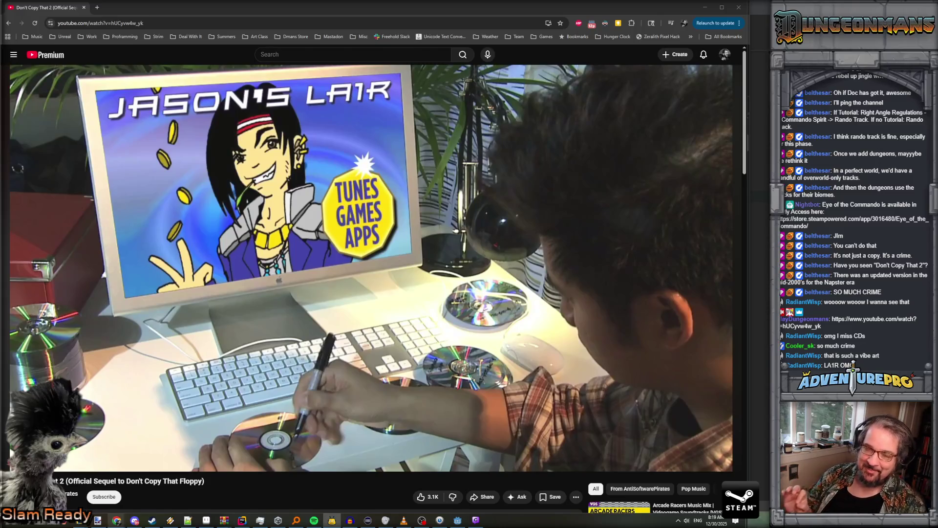
pyautogui.moveTo(201, 103)
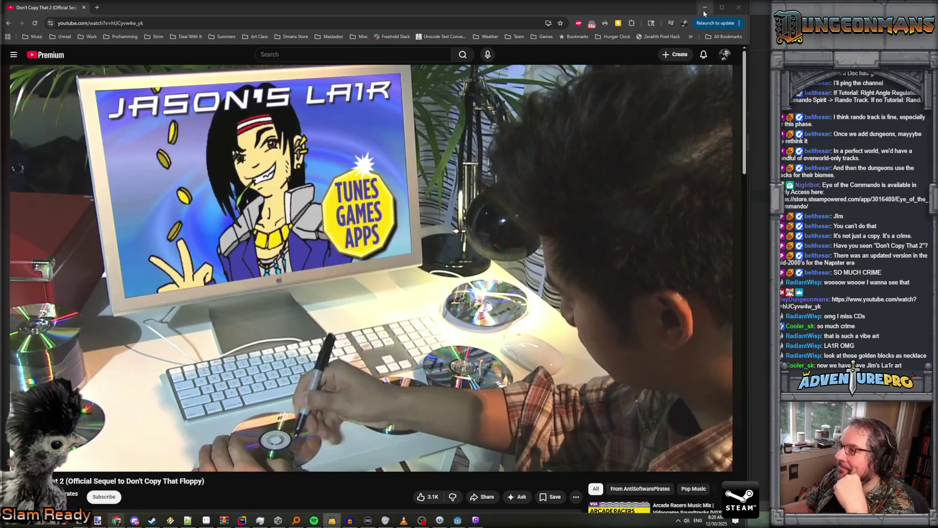
pyautogui.hotkey('alt', 'Tab')
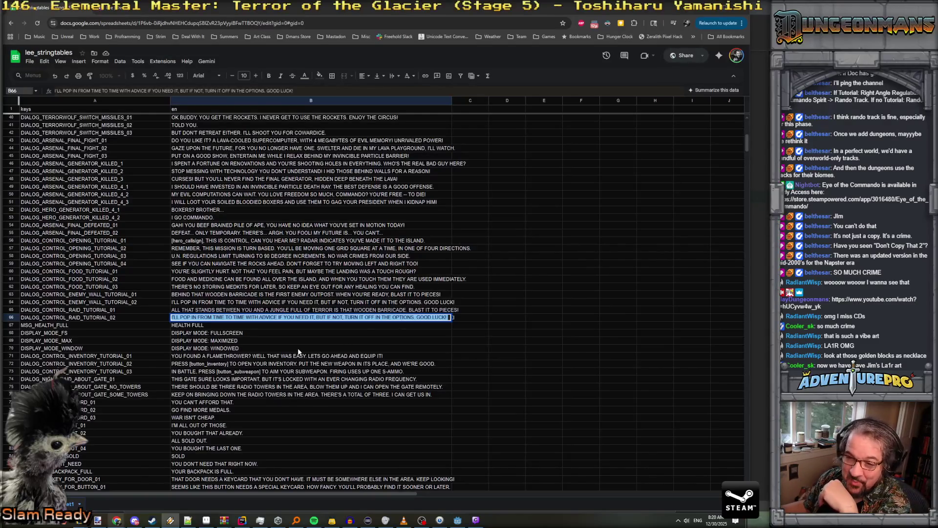
# Replace B66 with the red NITRO FLAGS capture line ending 'THAT WILL MAKE THE WORLD MORE FREE. REALLY!'
pyautogui.click(299, 317)
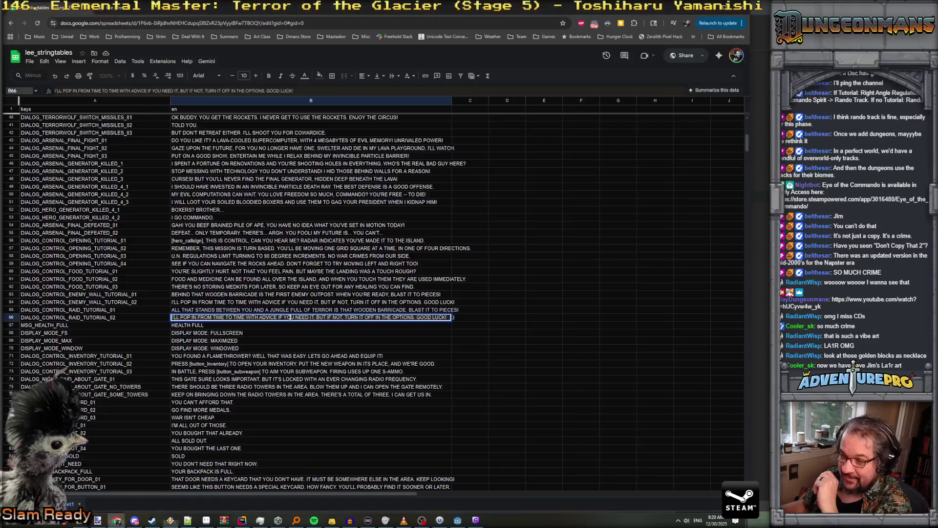
pyautogui.hotkey('ctrl', 'a')
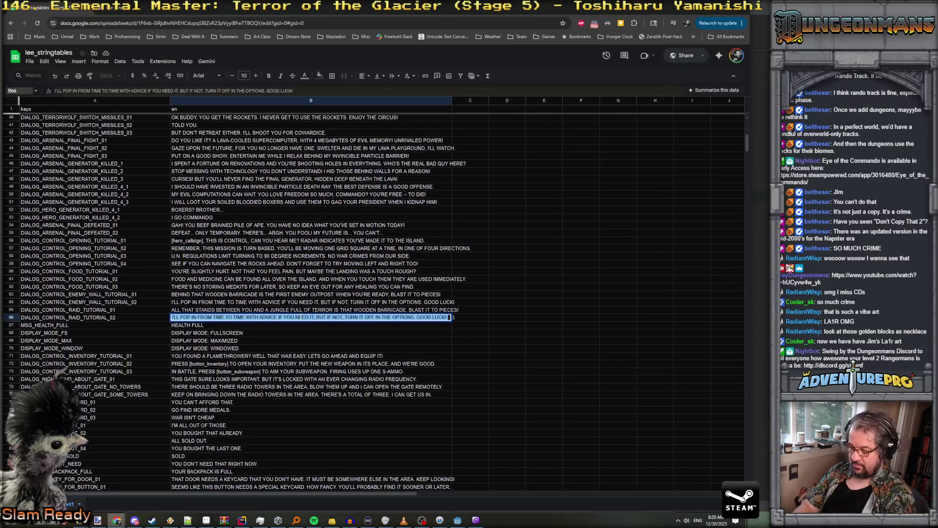
pyautogui.write('LOOK F')
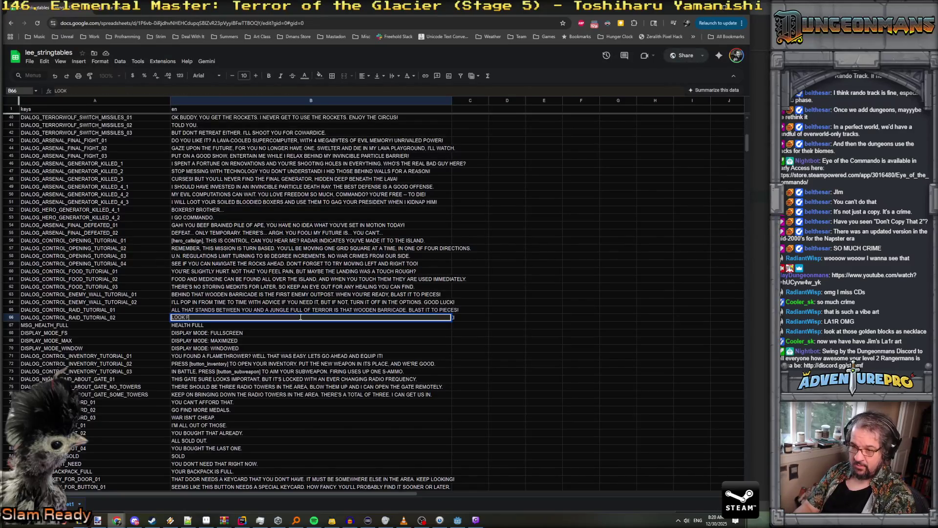
pyautogui.write('OR [COLOR=RED')
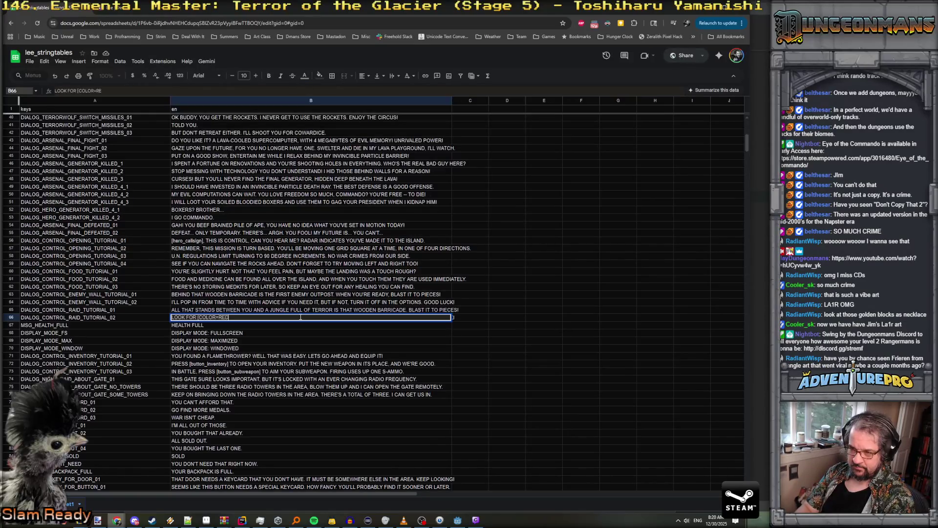
pyautogui.write(']')
pyautogui.write('NO')
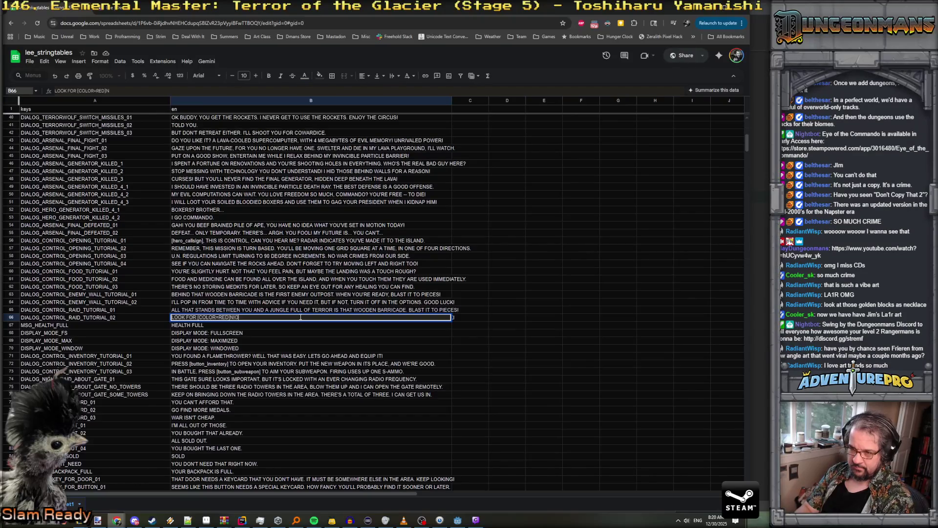
pyautogui.write('RO FLAGS')
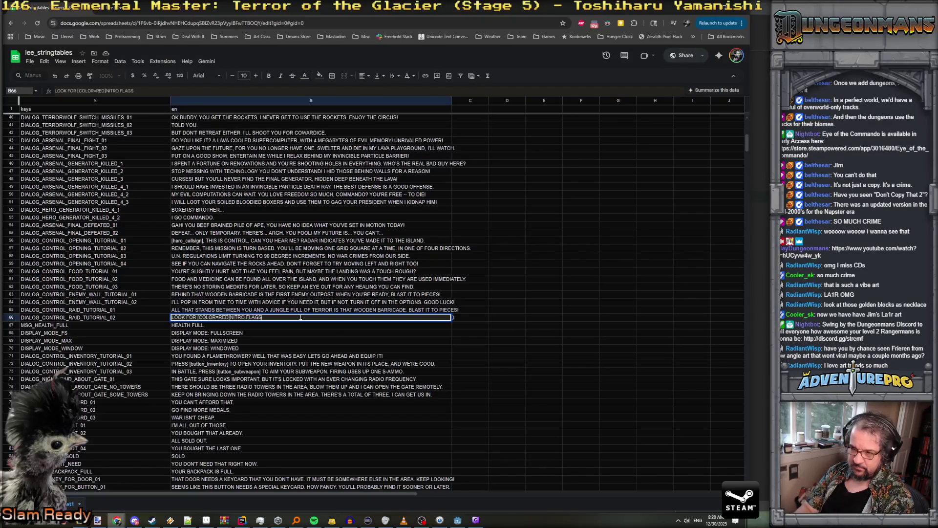
pyautogui.write('[/COLOR')
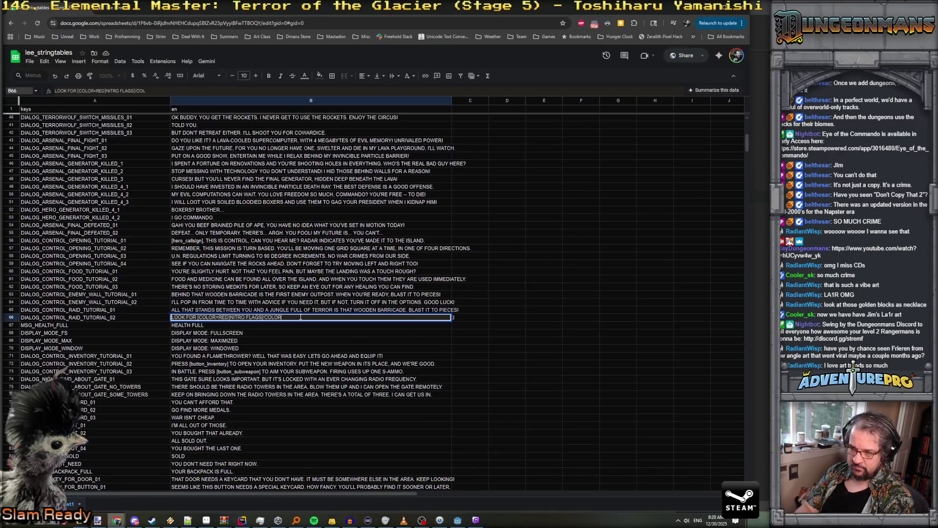
pyautogui.write('andc')
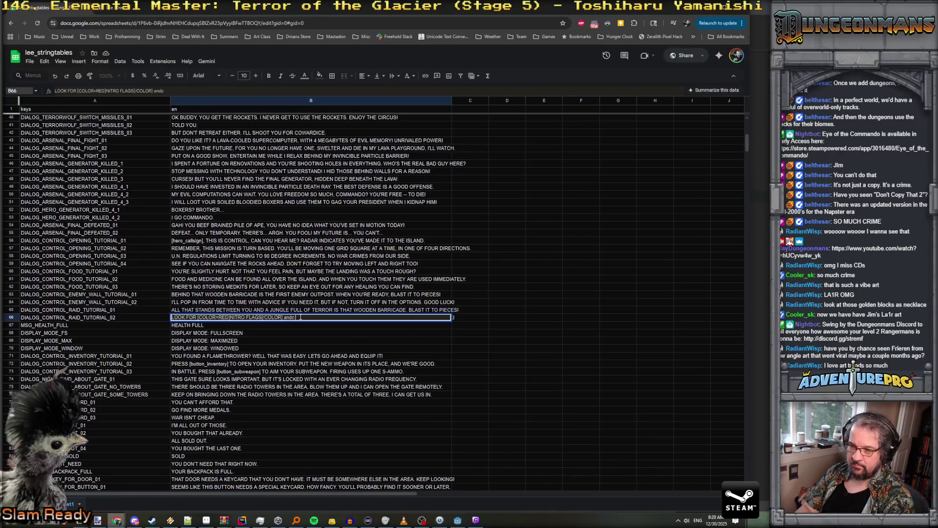
pyautogui.write('and capture them')
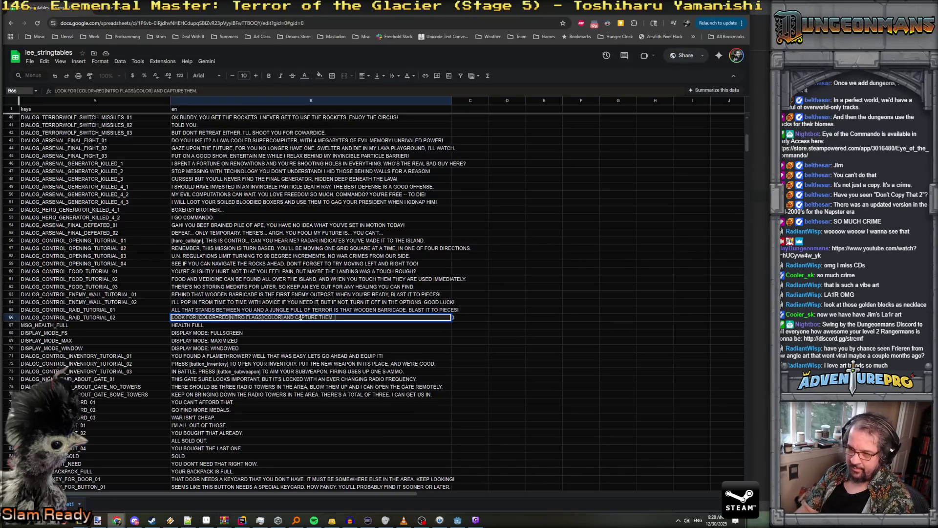
pyautogui.write(' That will')
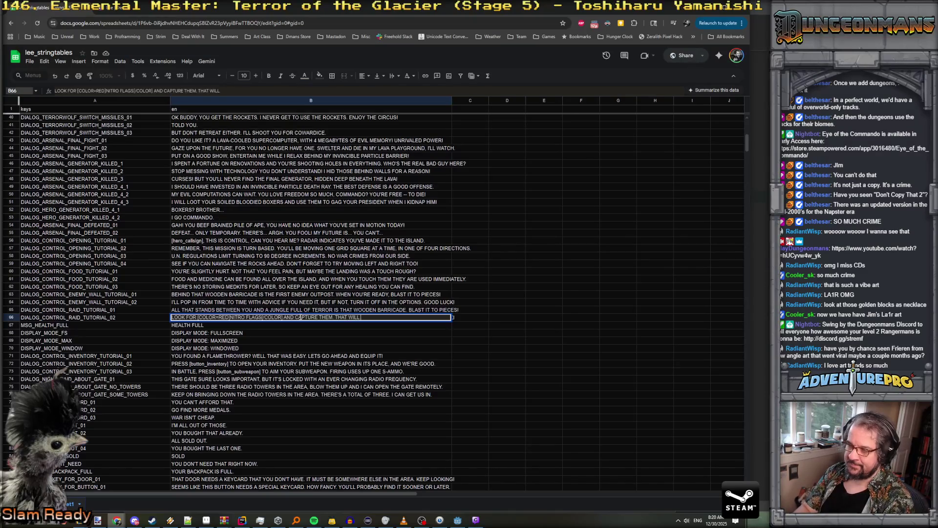
pyautogui.write(' MAKE THE')
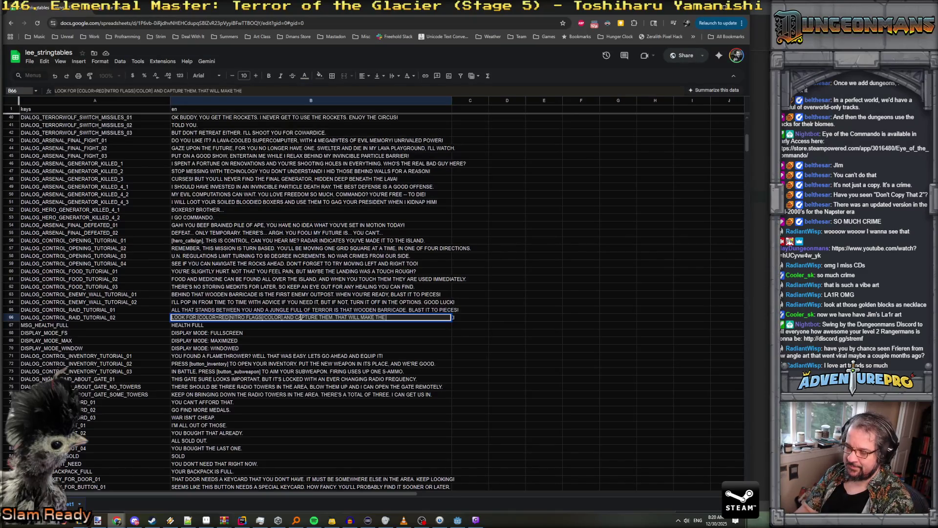
pyautogui.write(' WORLD MORE FREE.')
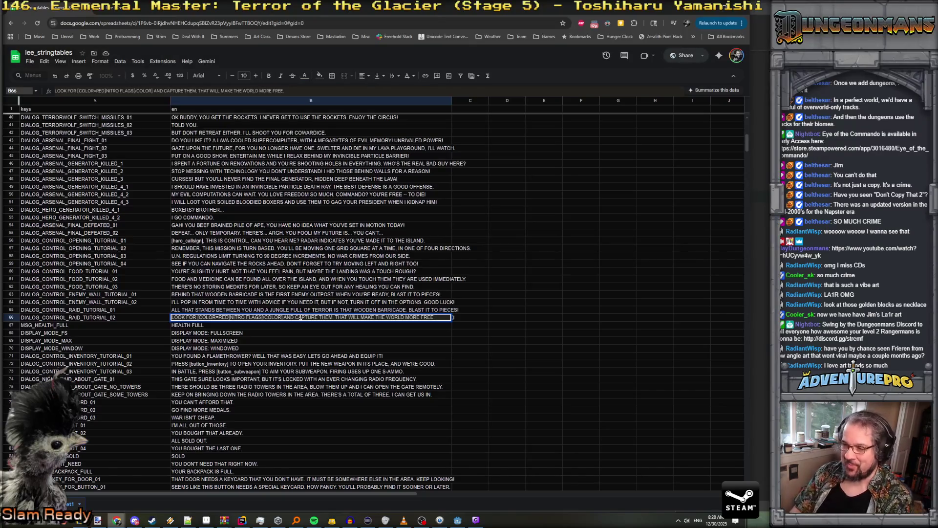
pyautogui.write(' REALLY')
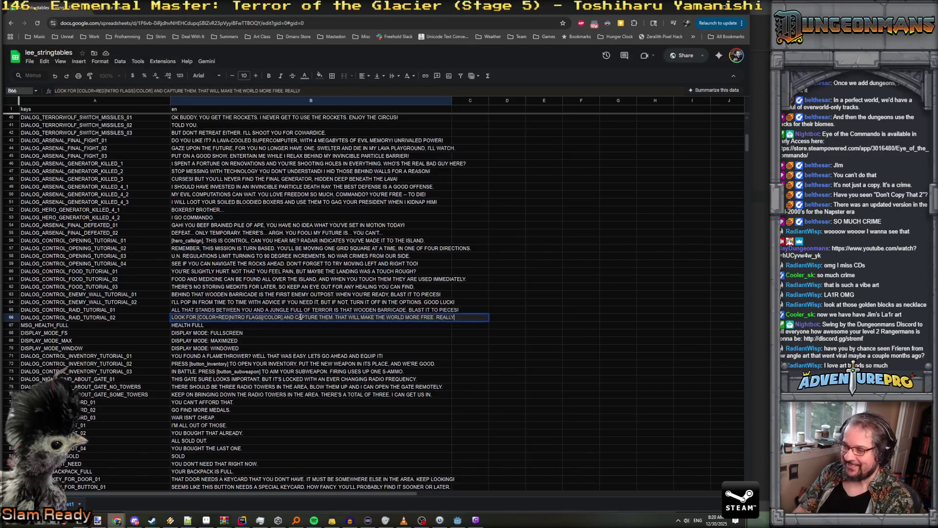
pyautogui.write('!')
pyautogui.press('Return')
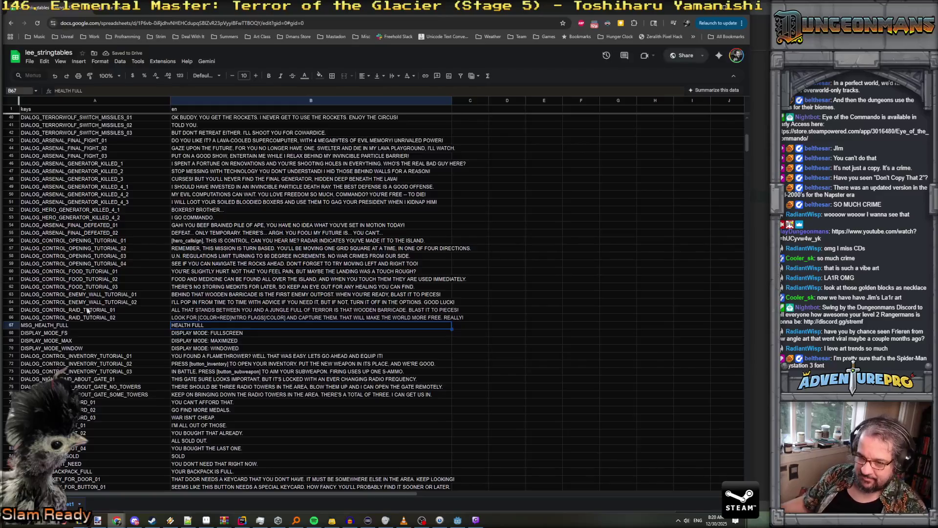
# Insert a row below row 66 and paste the row in, renaming the key to DIALOG_CONTROL_RAID_TUTORIAL_03
pyautogui.click(54, 319)
pyautogui.click(9, 317)
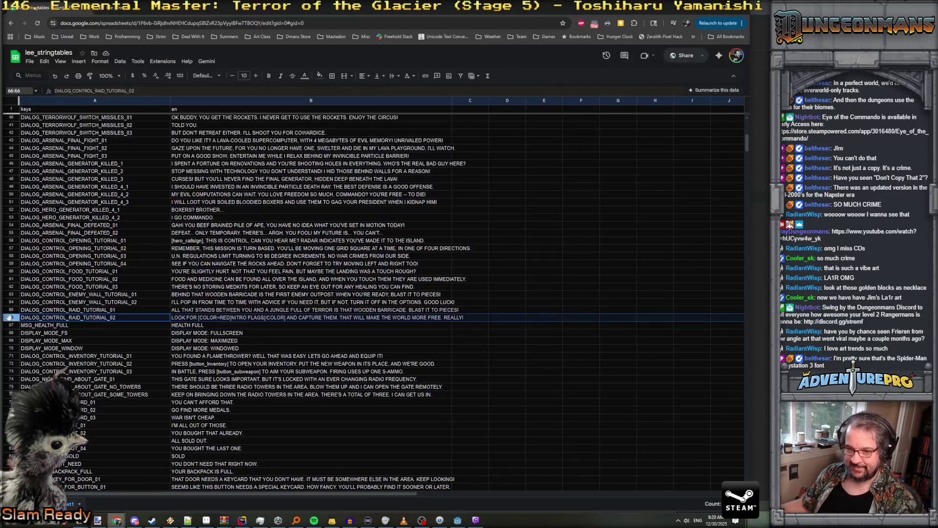
pyautogui.click(45, 318)
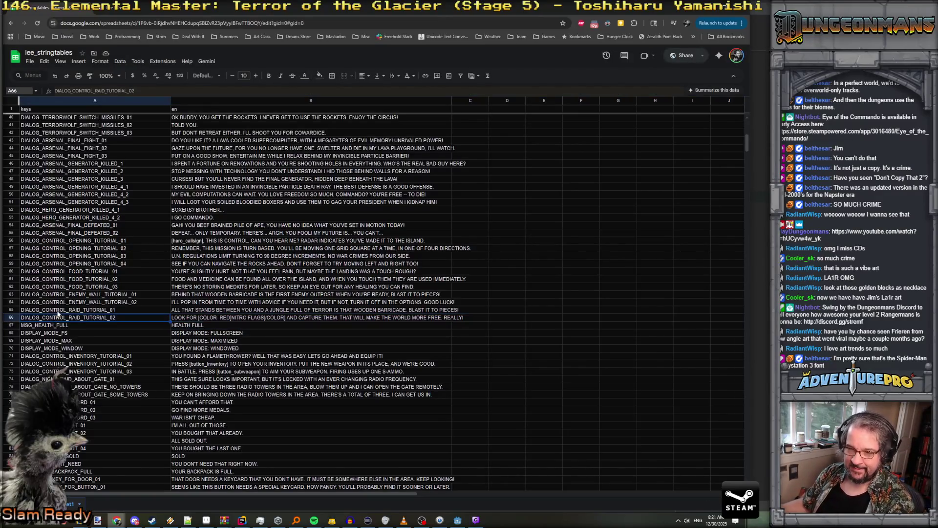
pyautogui.click(8, 317)
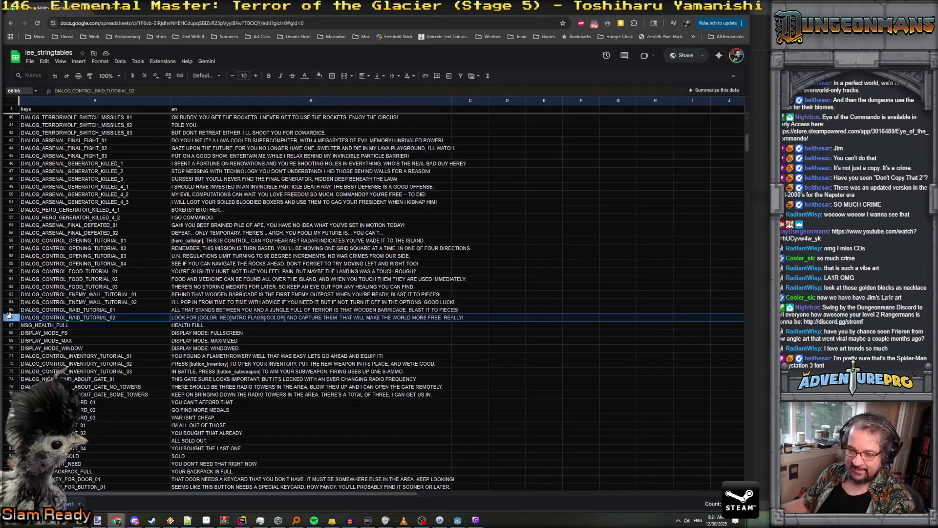
pyautogui.rightClick(9, 315)
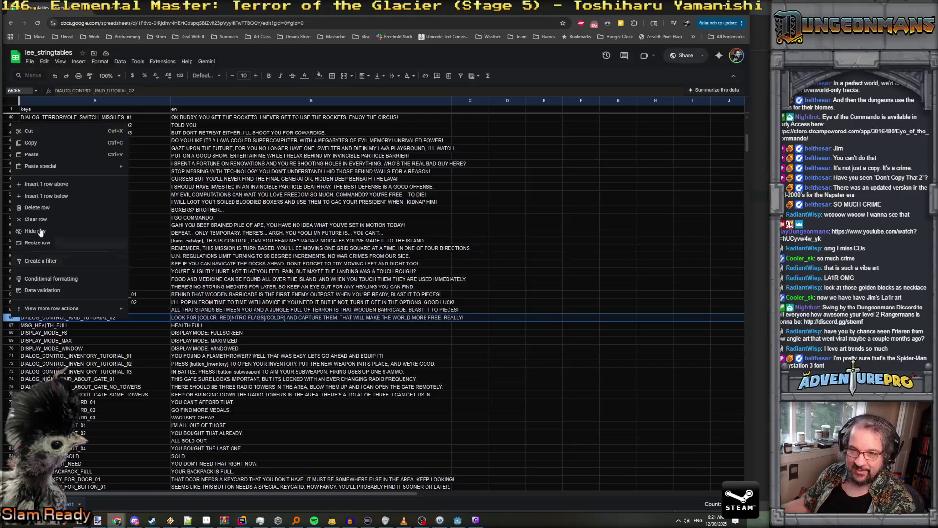
pyautogui.click(34, 196)
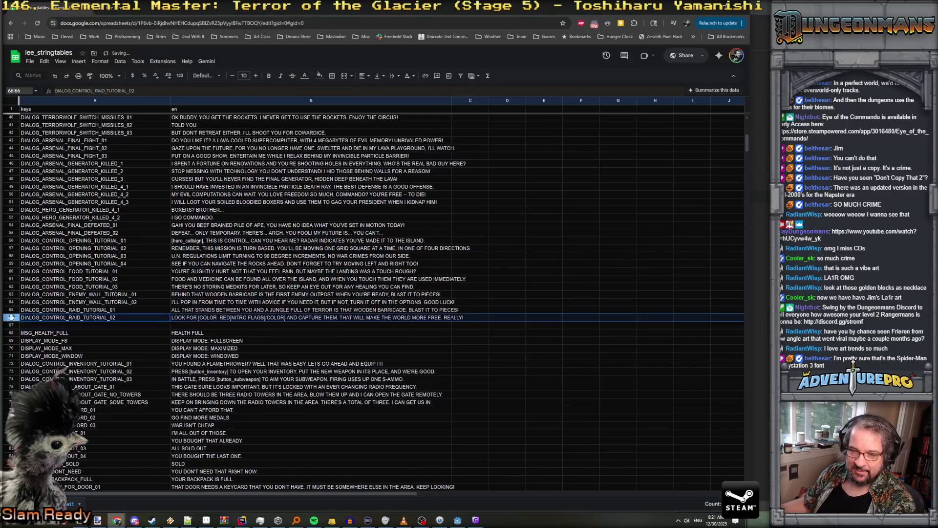
pyautogui.click(121, 324)
pyautogui.hotkey('ctrl', 'v')
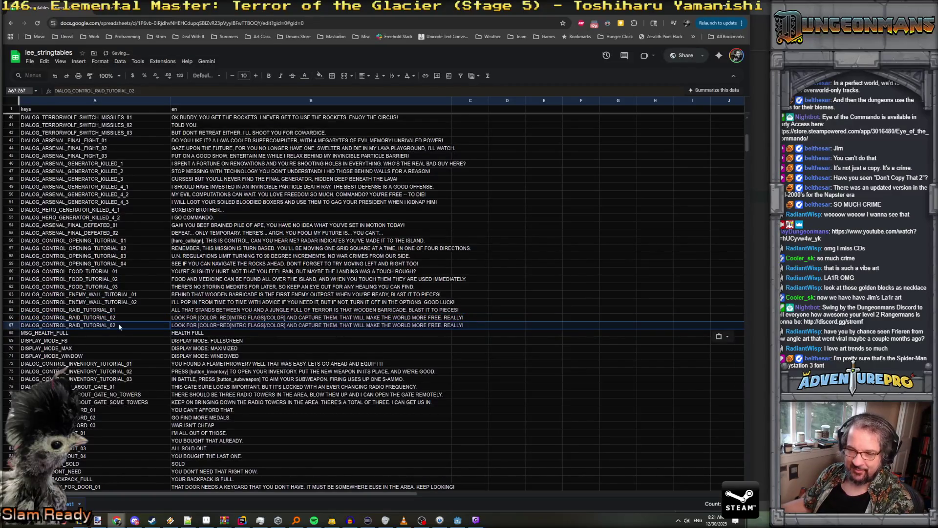
pyautogui.press('BackSpace')
pyautogui.write('3')
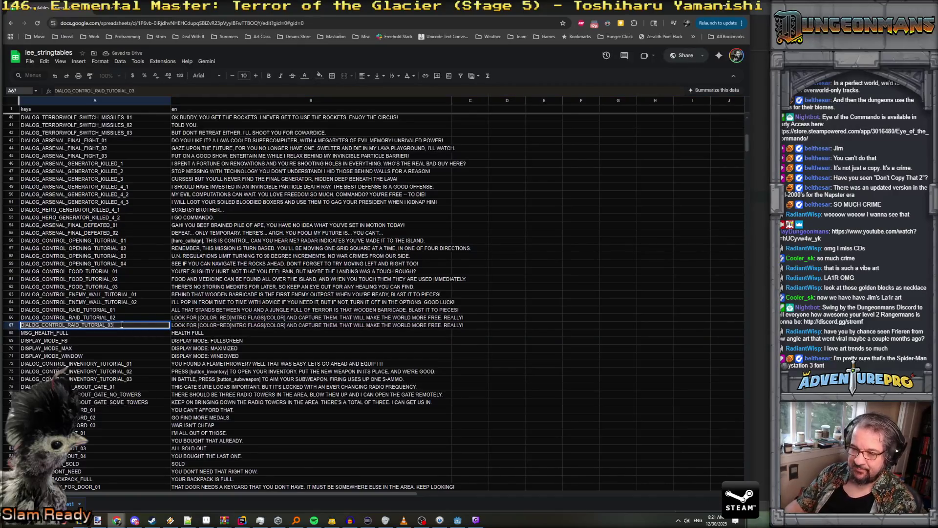
# Move the jungle-barricade line out of B65 into B67
pyautogui.click(175, 310)
pyautogui.doubleClick(175, 311)
pyautogui.moveTo(172, 311); pyautogui.dragTo(465, 313)
pyautogui.hotkey('ctrl', 'c')
pyautogui.press('BackSpace')
pyautogui.doubleClick(439, 327)
pyautogui.hotkey('ctrl', 'a')
pyautogui.hotkey('ctrl', 'v')
pyautogui.click(298, 326)
pyautogui.click(279, 310)
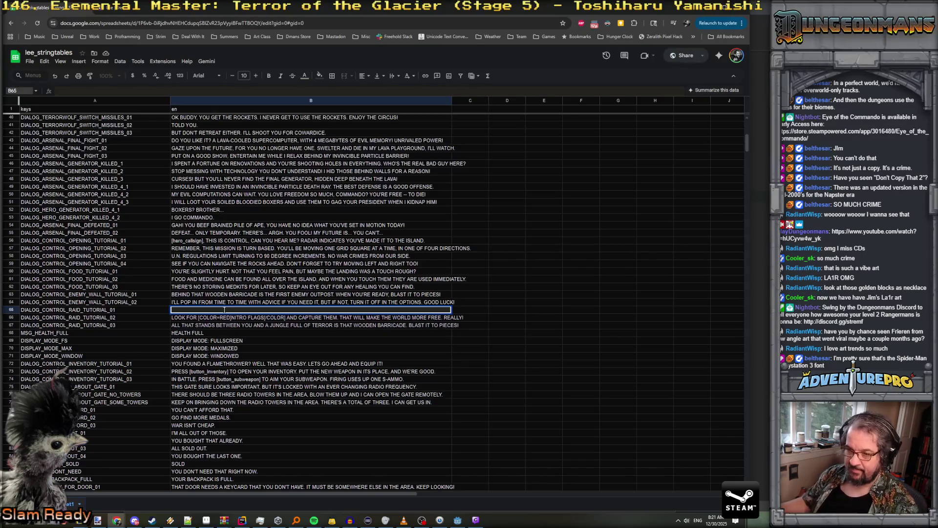
# Type 'THE JUNGLE AHEAD IS FULL OF ENEMIES...' in B65, ending with LEVEL UP in cyan
pyautogui.write('the')
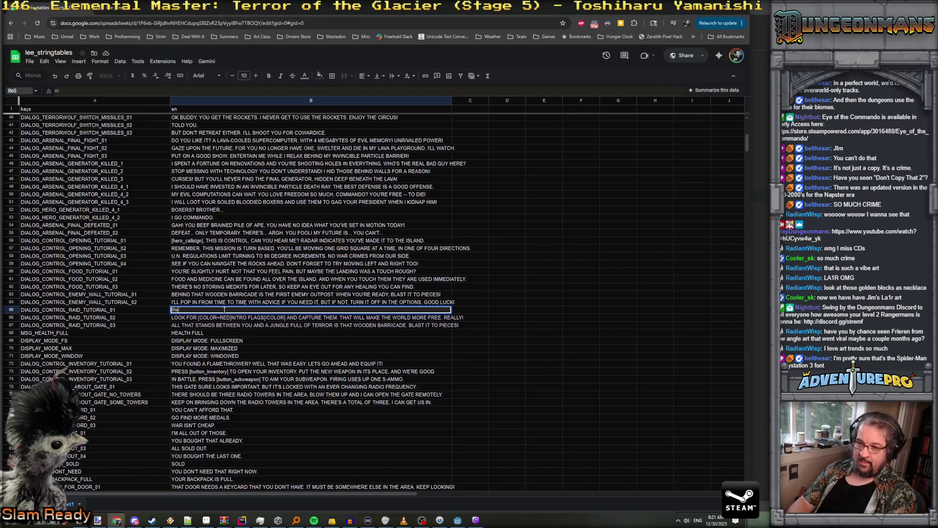
pyautogui.write('th')
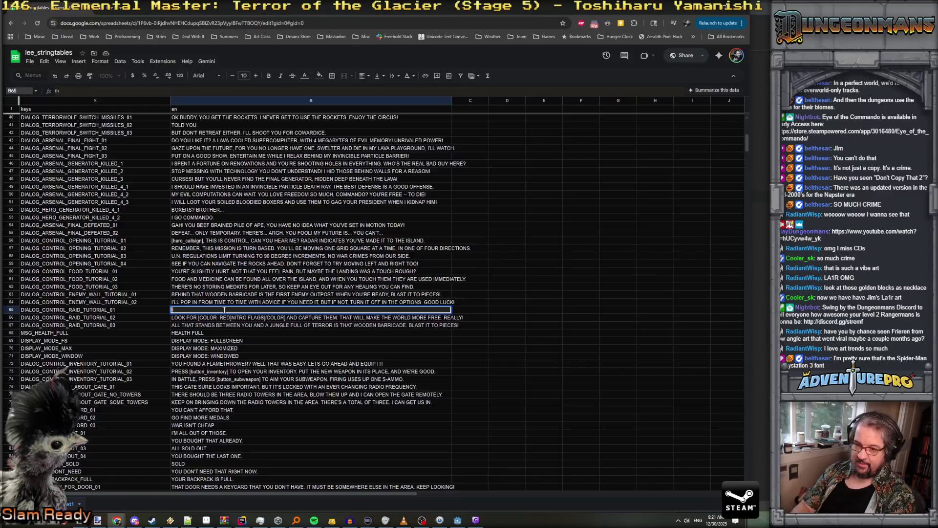
pyautogui.press('BackSpace')
pyautogui.write('THE JUNGLE IS')
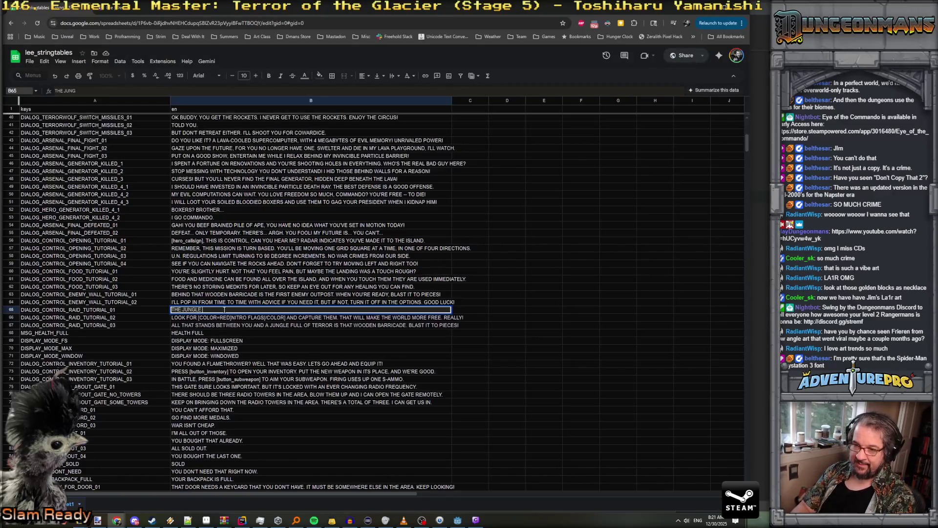
pyautogui.press('BackSpace')
pyautogui.write('AHEAD IS')
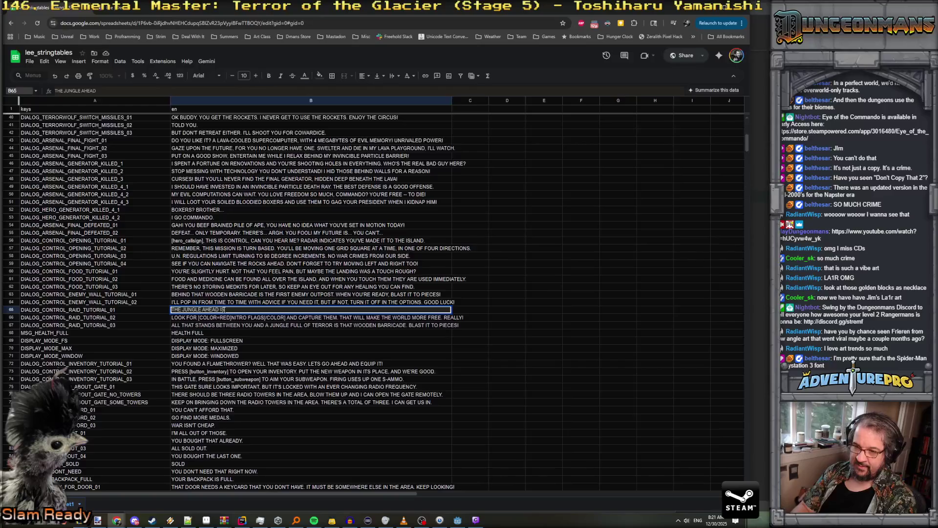
pyautogui.write(' FULL OF ')
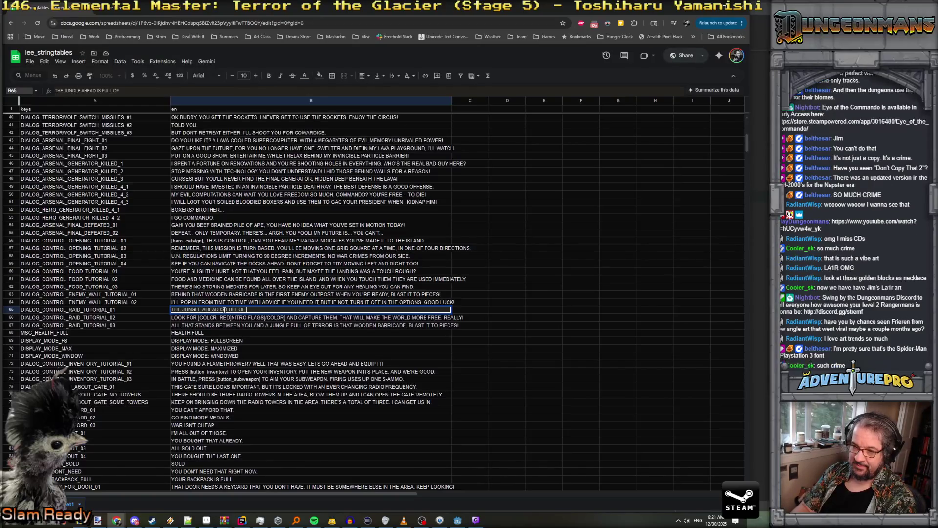
pyautogui.write('ENEMIES, ')
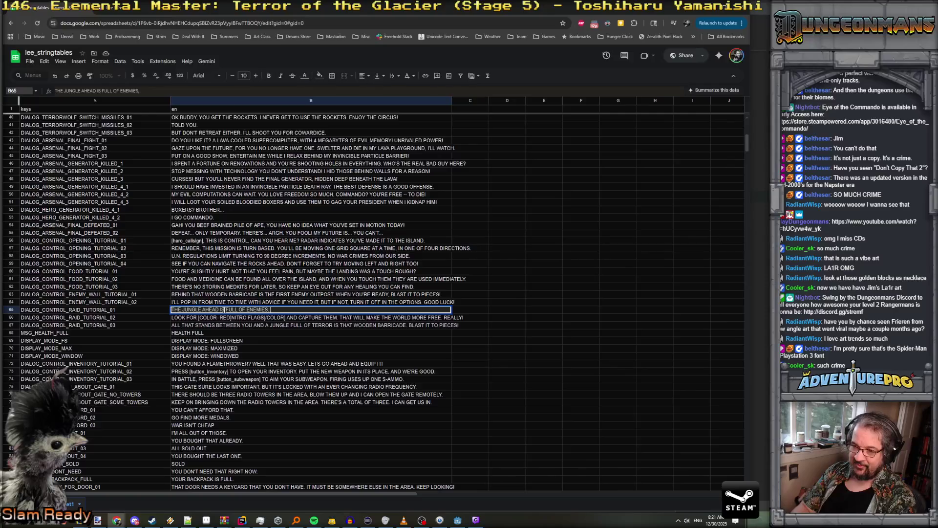
pyautogui.write('DANGER, AND LOOT.')
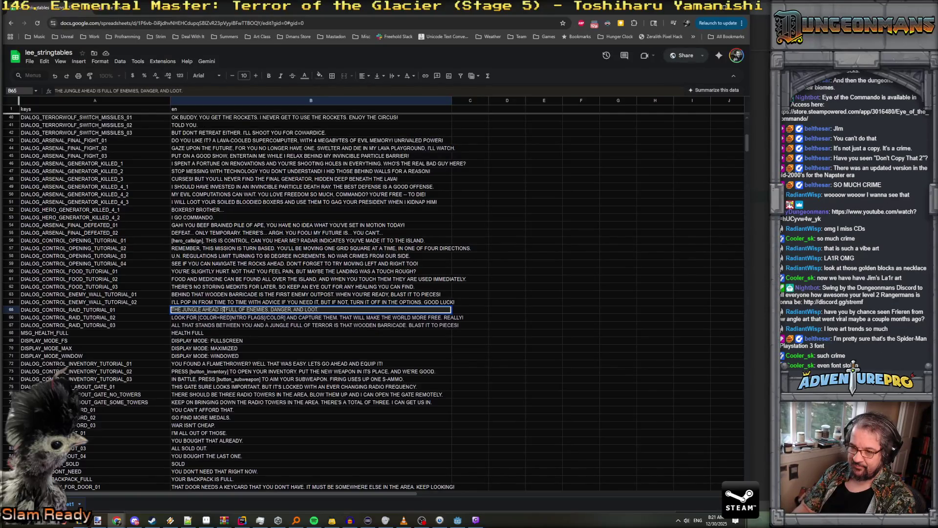
pyautogui.write(' EXPLORE IT AS YOU')
pyautogui.press('BackSpace')
pyautogui.press('BackSpace')
pyautogui.press('BackSpace')
pyautogui.write('AN')
pyautogui.press('BackSpace')
pyautogui.press('BackSpace')
pyautogui.press('BackSpace')
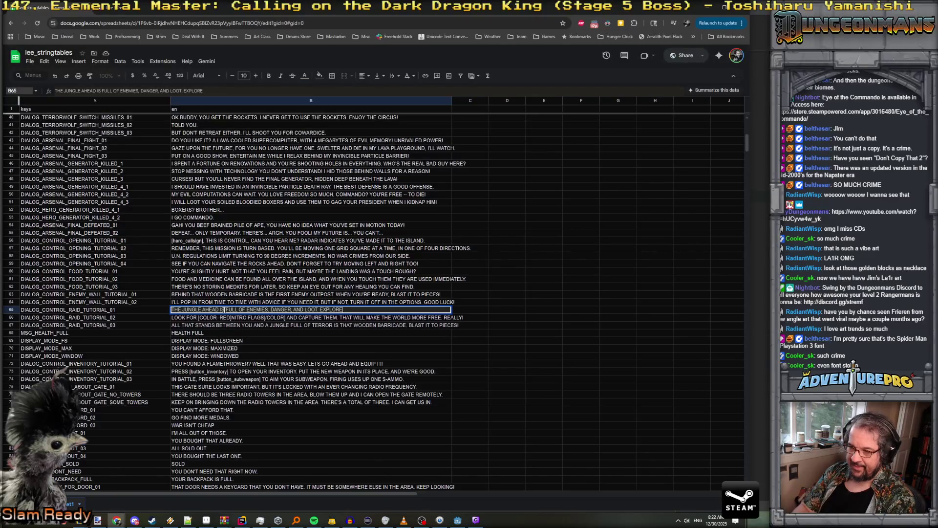
pyautogui.press('BackSpace')
pyautogui.press('BackSpace')
pyautogui.press('BackSpace')
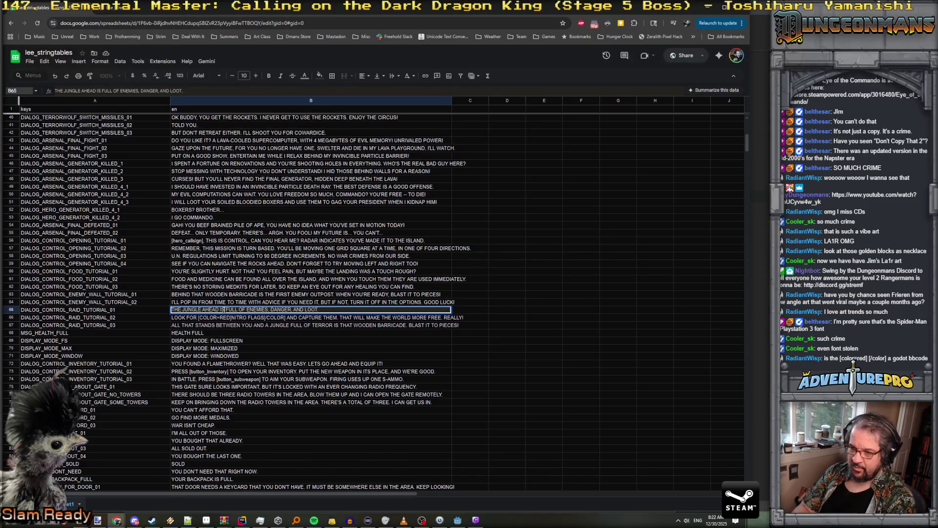
pyautogui.write('RUSH')
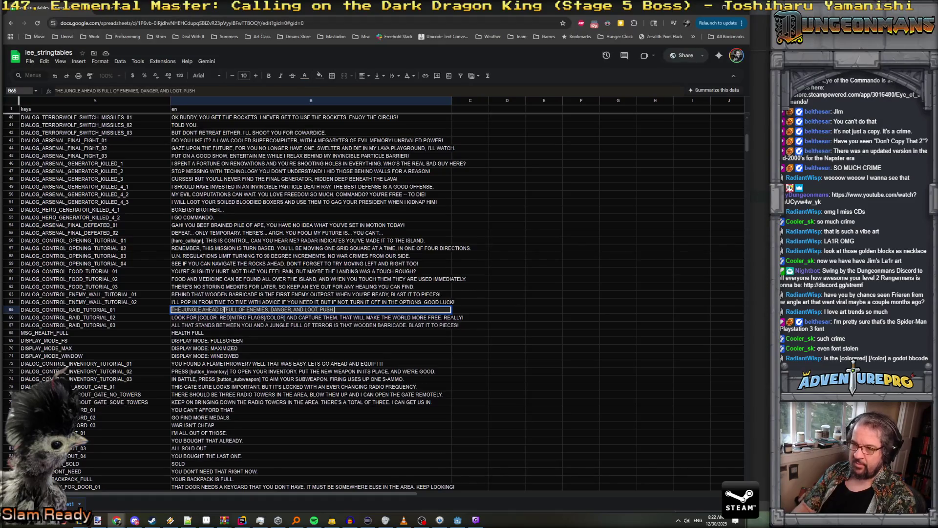
pyautogui.write('NTO DA')
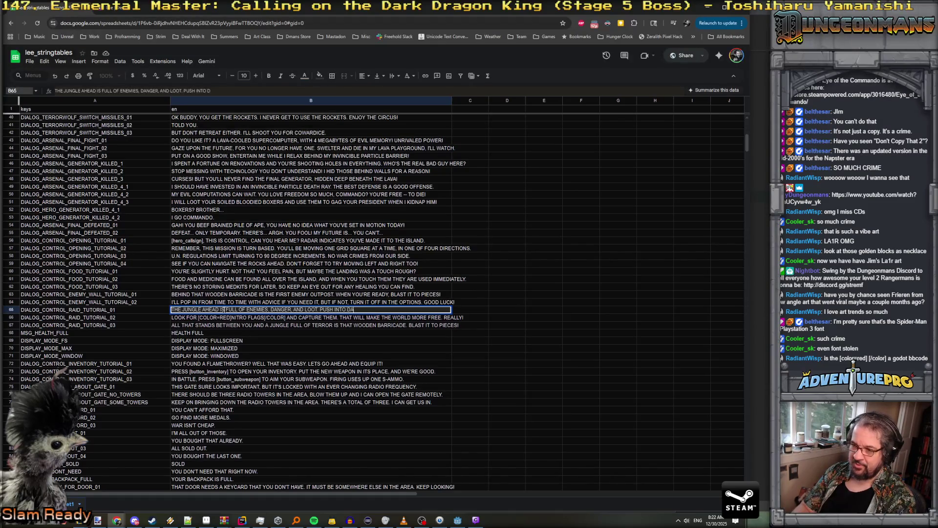
pyautogui.write('NGER, AND')
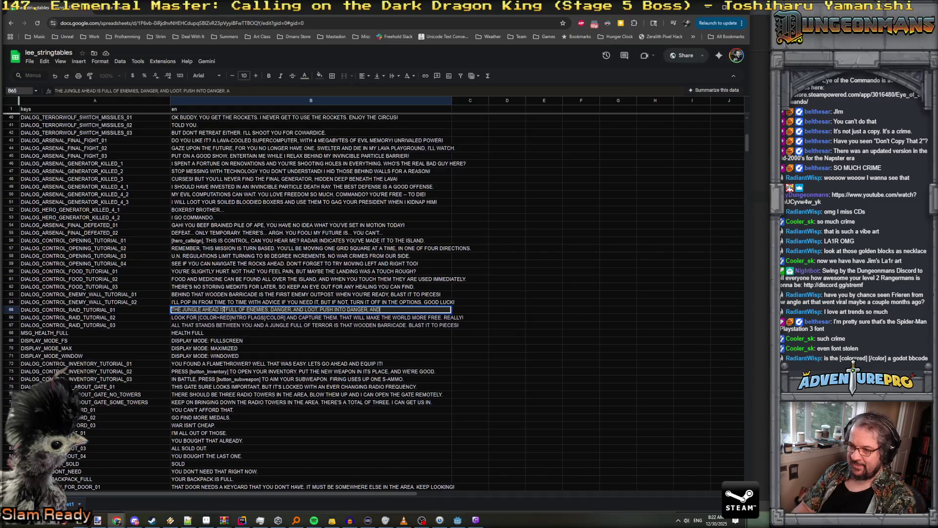
pyautogui.write(' DEFEATENEMIES')
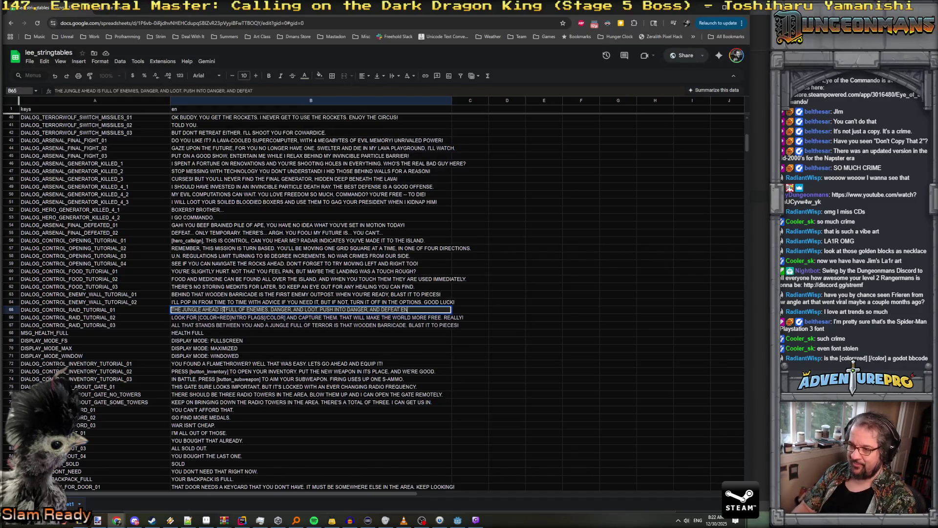
pyautogui.write(' TO')
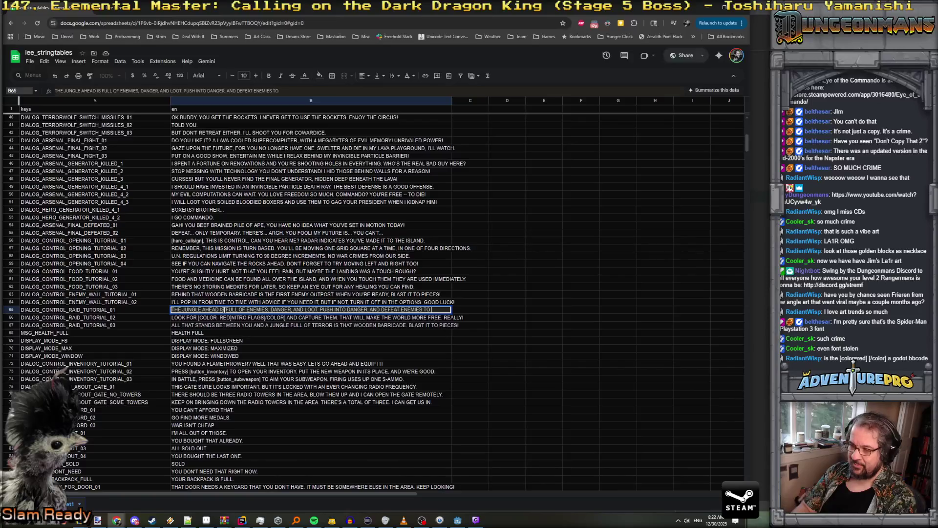
pyautogui.write('cOLOR=CYAN')
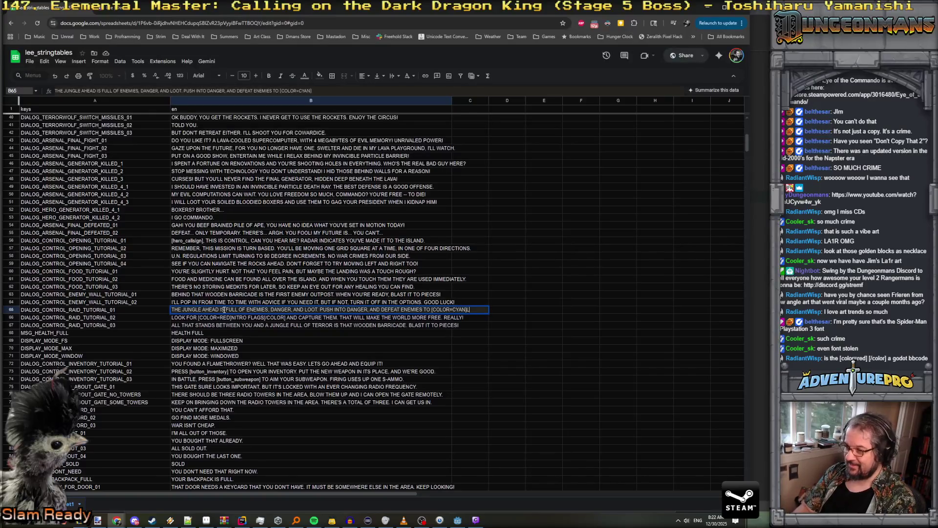
pyautogui.write('EL UP')
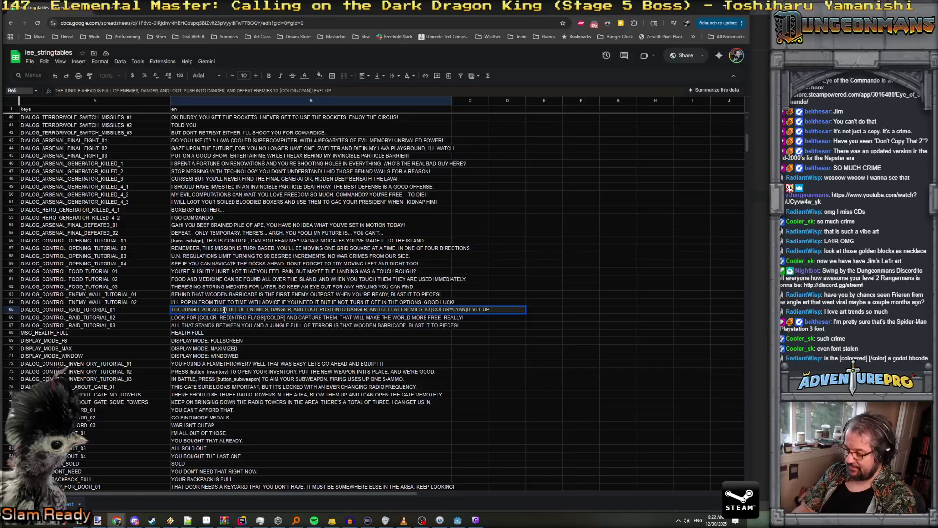
pyautogui.write('[/COLOR')
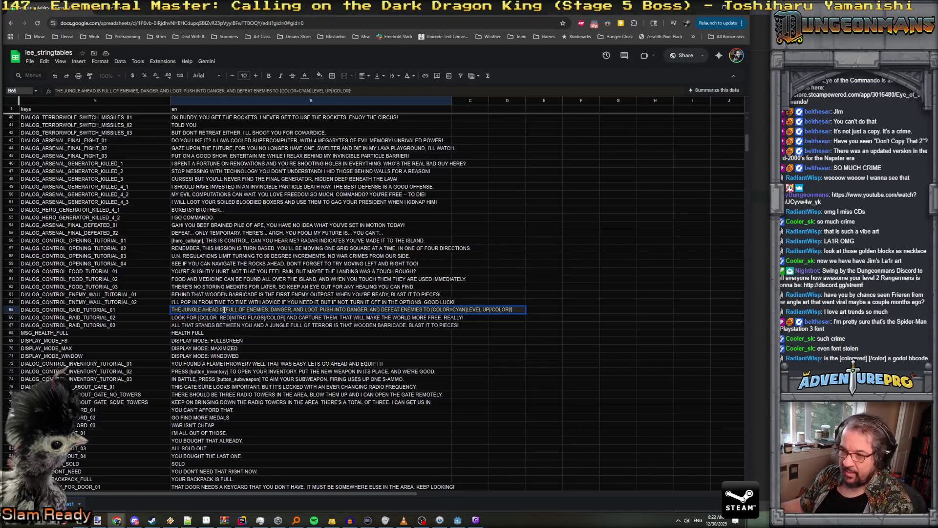
# Remove DANGER from the opening sentence, commit the line, and select the A65 key name
pyautogui.doubleClick(274, 310)
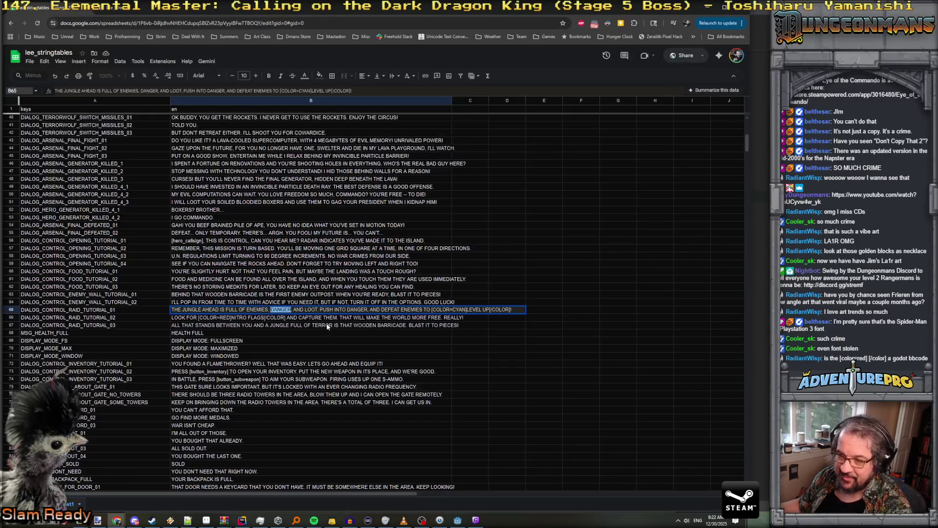
pyautogui.press('Delete')
pyautogui.press('Delete')
pyautogui.press('Delete')
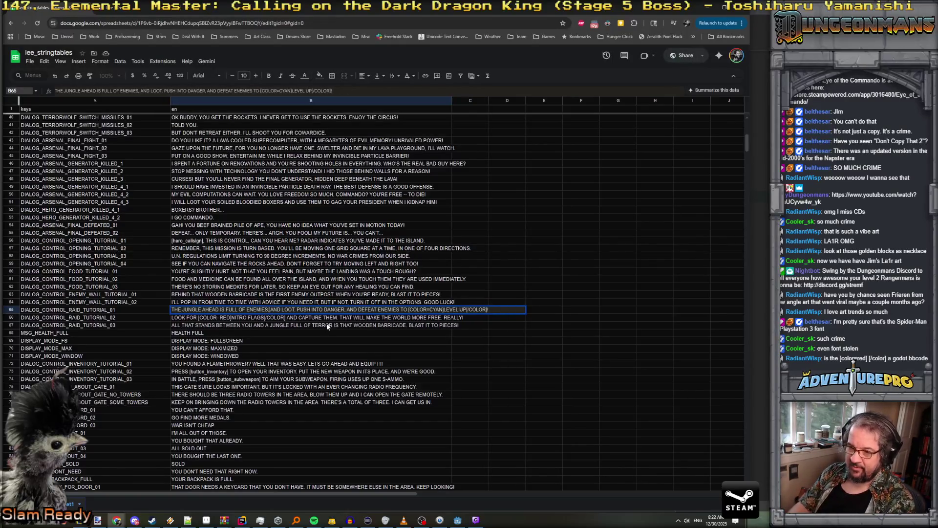
pyautogui.press('Delete')
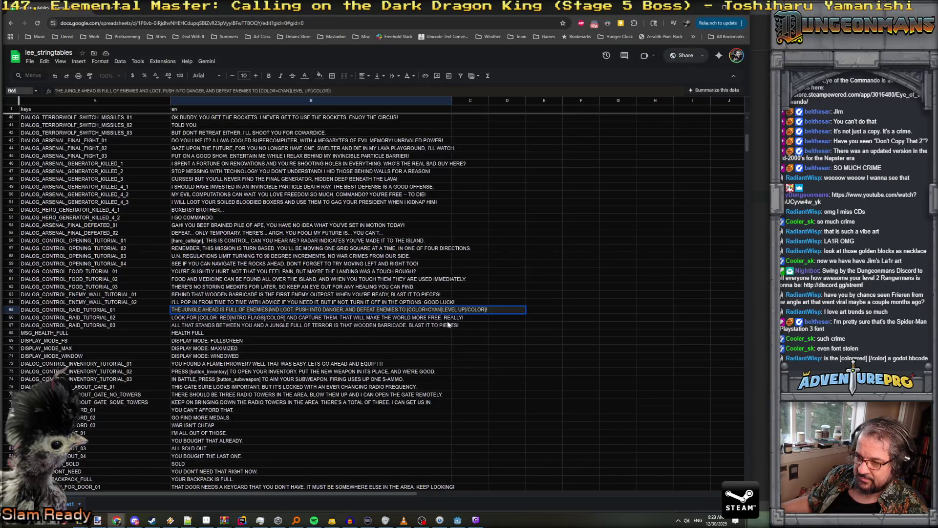
pyautogui.click(248, 331)
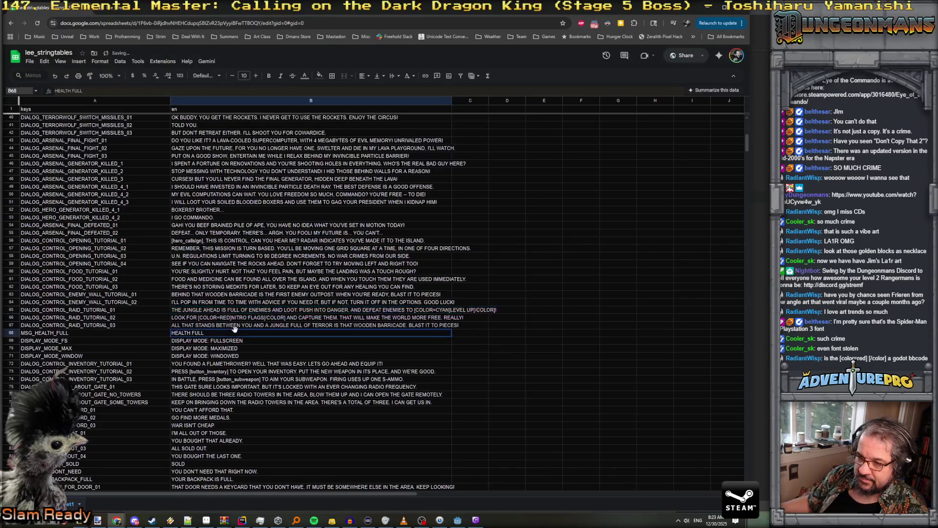
pyautogui.doubleClick(117, 311)
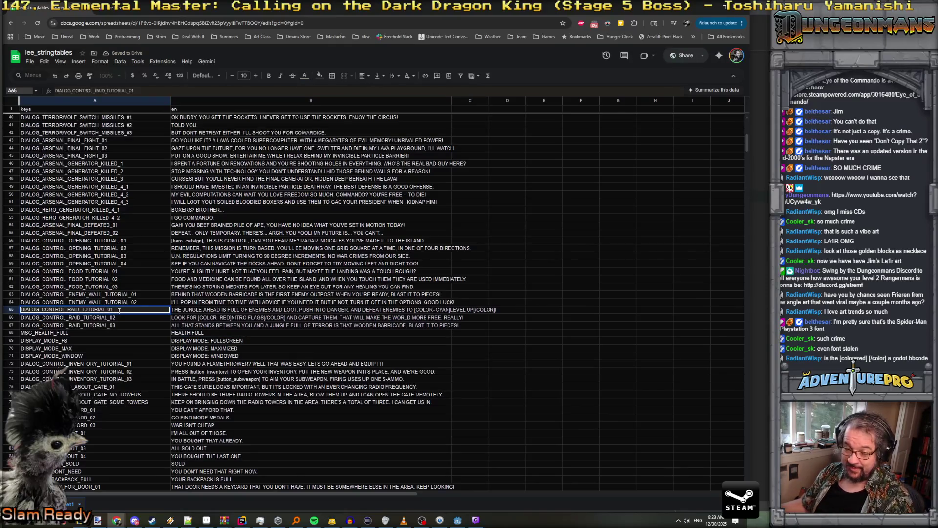
pyautogui.doubleClick(119, 311)
# In tutorial_dialogs.yaml, add the DIALOG_CONTROL_RAID_TUTORIAL_01 key below the enemy wall entries
pyautogui.hotkey('alt', 'Tab')
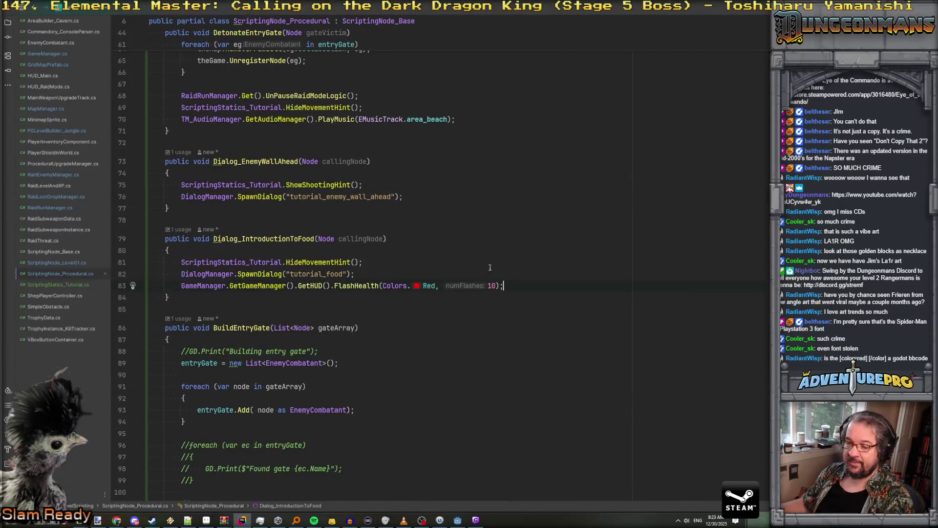
pyautogui.hotkey('ctrl', 'shift', 'f')
pyautogui.write('DIAL')
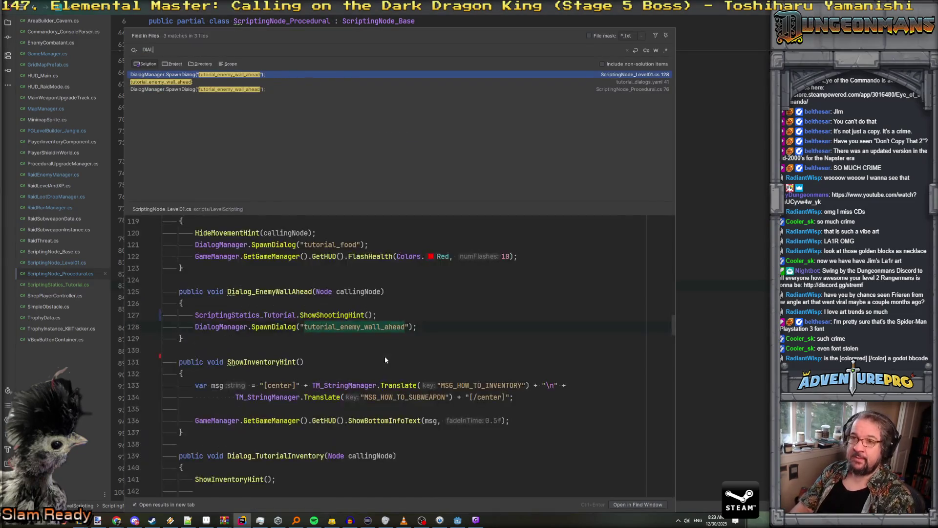
pyautogui.write('OG_CONTRO')
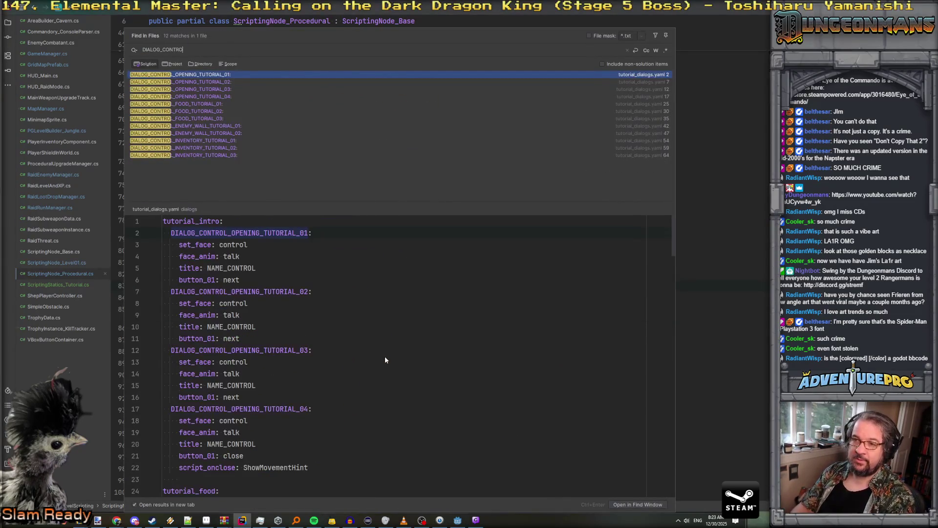
pyautogui.press('Down')
pyautogui.press('Down')
pyautogui.press('Down')
pyautogui.press('Down')
pyautogui.press('Down')
pyautogui.press('Down')
pyautogui.press('Return')
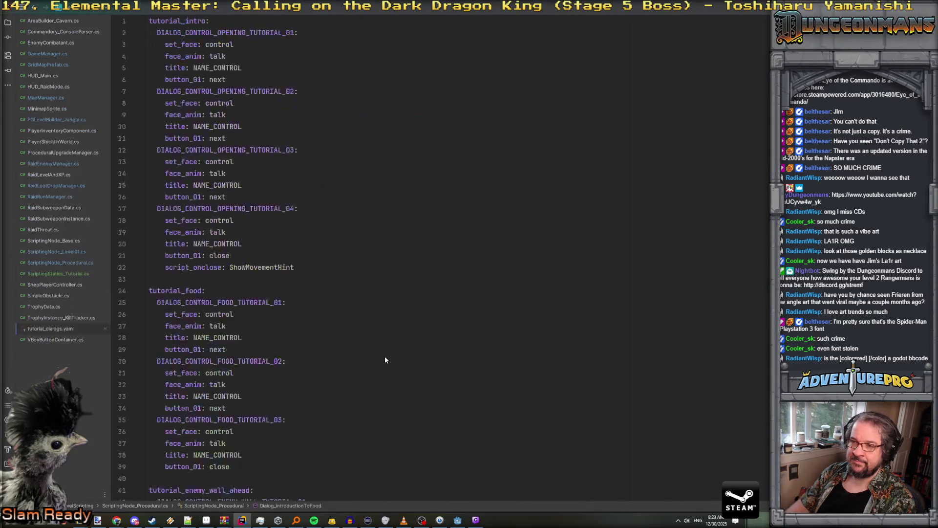
pyautogui.click(299, 299)
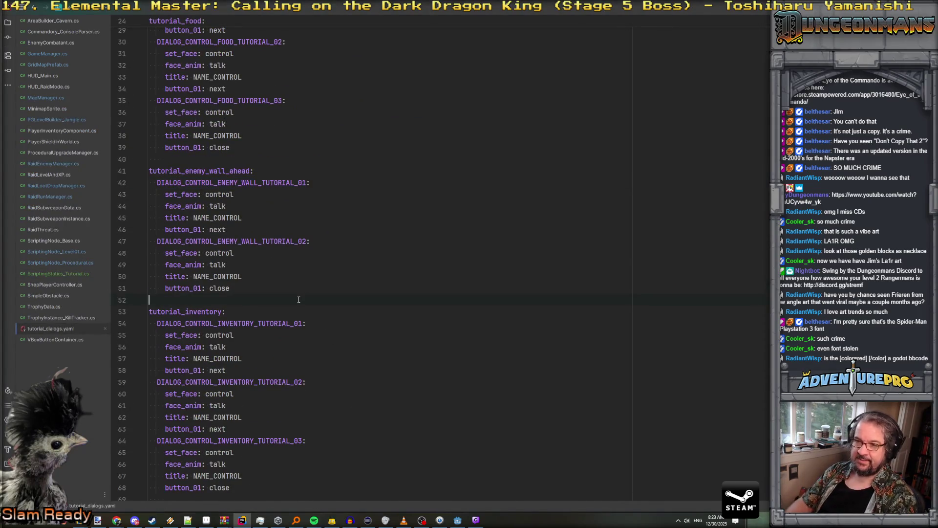
pyautogui.press('Return')
pyautogui.press('Return')
pyautogui.press('Up')
pyautogui.write('DIALOG_CONTROL_RAID_TUTORIAL_01')
# Paste a copy of the enemy wall dialog block and rename both its entries to the raid tutorial key
pyautogui.click(243, 288)
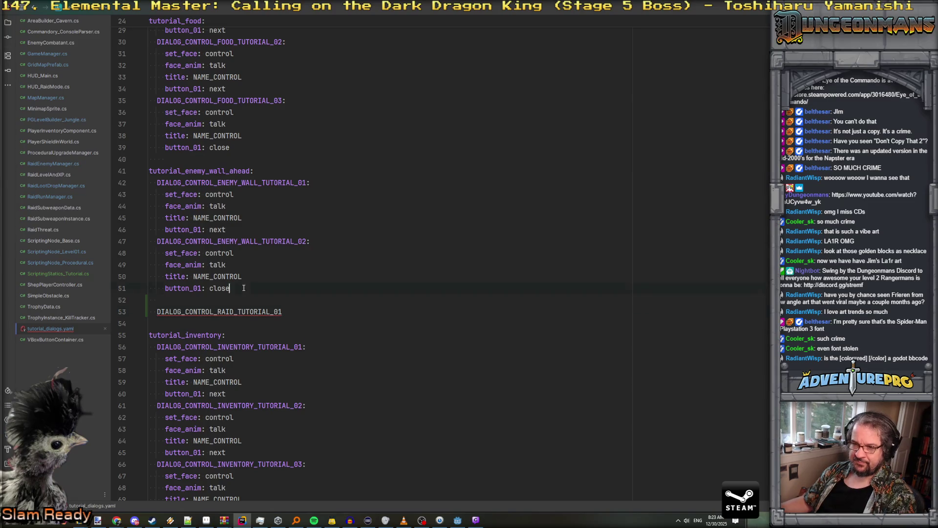
pyautogui.click(172, 301)
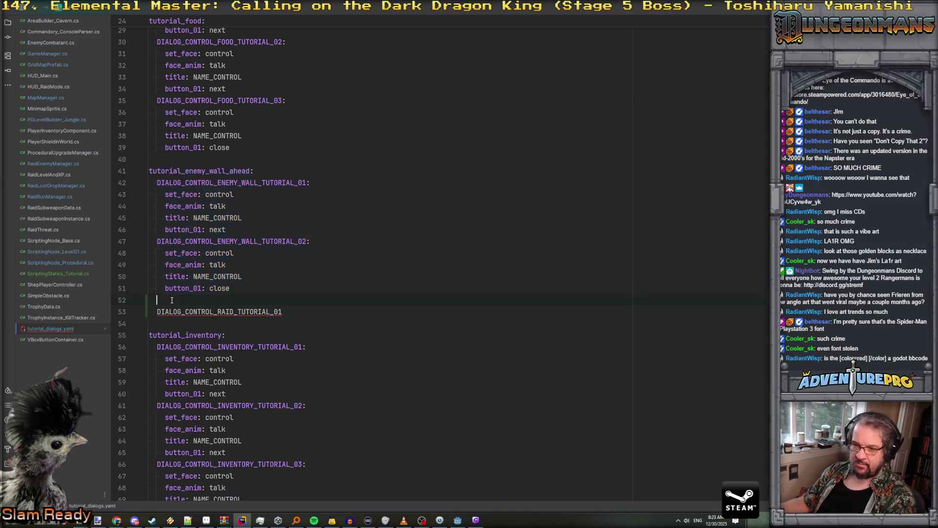
pyautogui.press('Return')
pyautogui.press('BackSpace')
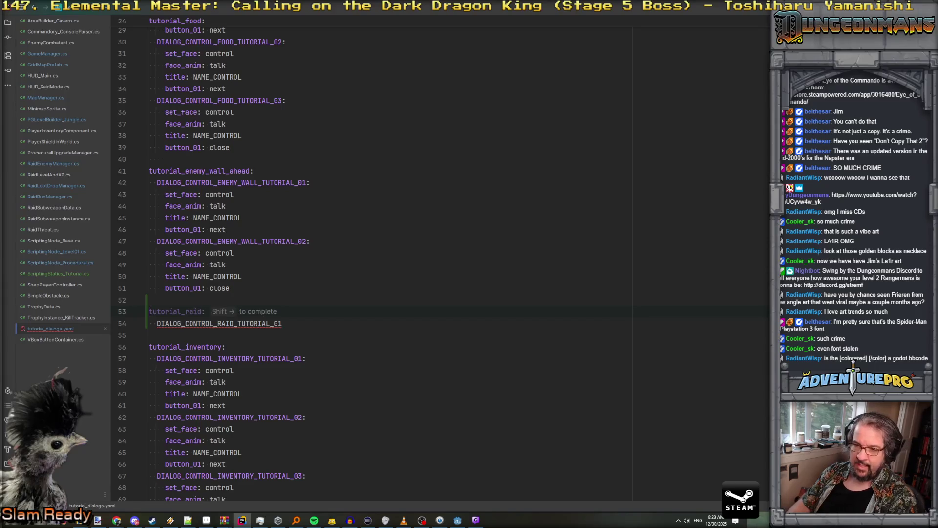
pyautogui.write('tutorial_enemy_wall_ahead:   DIALOG_CONTROL_ENEMY_WALL_TUTORIAL_01:     set_face: control     face_anim: talk     title: NAME_CONTROL     button_01: next   DIALOG_CONTROL_ENEMY_WALL_TUTORIAL_02:     set_face: control     face_anim: talk     title: NAME_CONTROL     button_01: close')
pyautogui.doubleClick(227, 441)
pyautogui.hotkey('ctrl', 'c')
pyautogui.press('BackSpace')
pyautogui.doubleClick(255, 324)
pyautogui.hotkey('ctrl', 'v')
pyautogui.doubleClick(263, 382)
pyautogui.hotkey('ctrl', 'v')
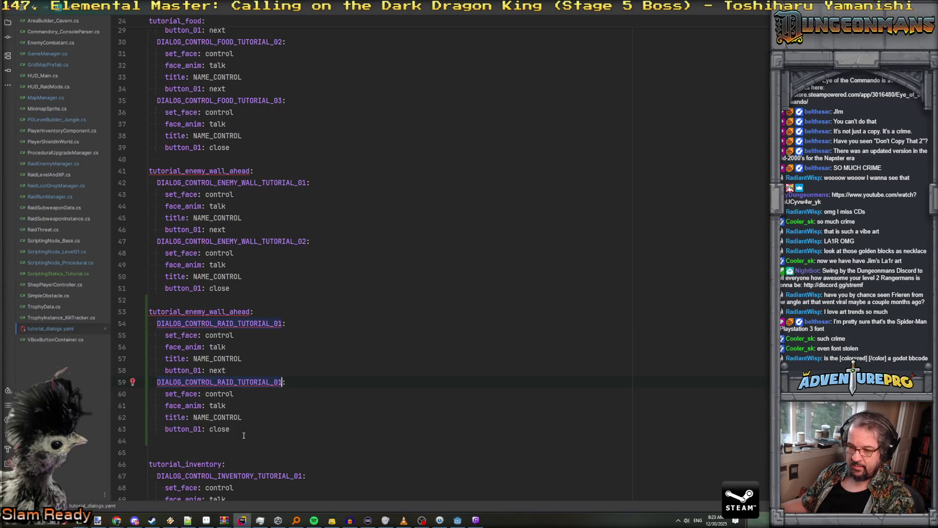
# Duplicate the last raid entry as a third dialog numbered 03
pyautogui.moveTo(232, 429); pyautogui.dragTo(147, 382)
pyautogui.hotkey('ctrl', 'c')
pyautogui.press('Right')
pyautogui.press('Return')
pyautogui.hotkey('ctrl', 'v')
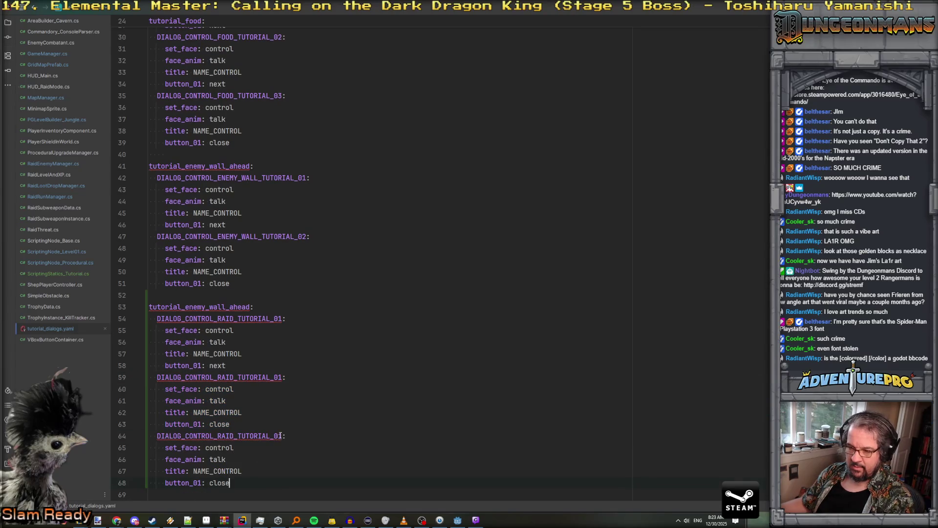
pyautogui.click(282, 435)
pyautogui.press('BackSpace')
pyautogui.write('3')
# Set the second raid dialog's button_01 to next and rename the section for the raid area
pyautogui.press('Up')
pyautogui.press('Up')
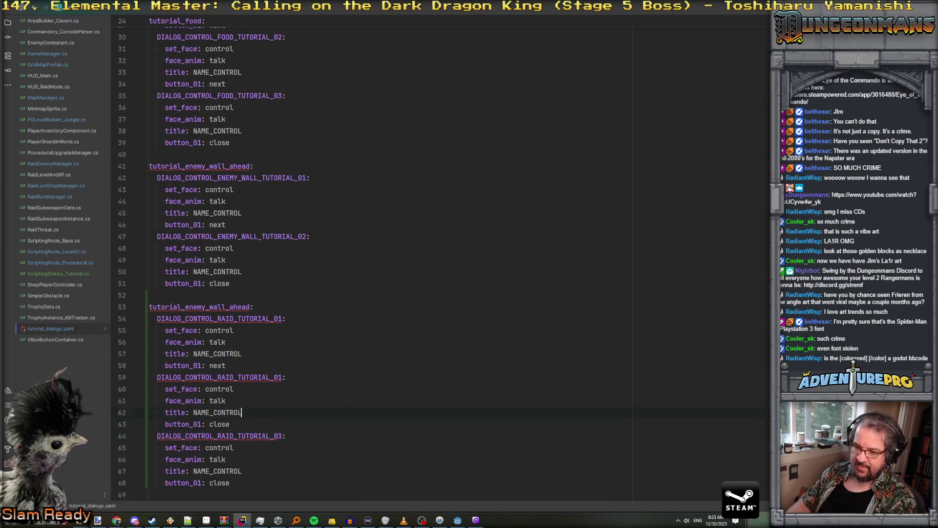
pyautogui.press('Up')
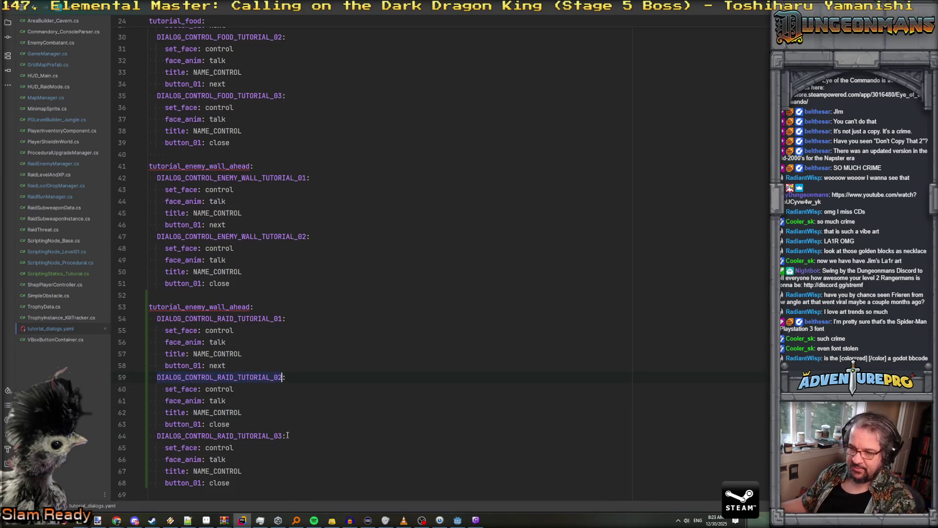
pyautogui.click(227, 425)
pyautogui.hotkey('ctrl', 'BackSpace')
pyautogui.write('NE')
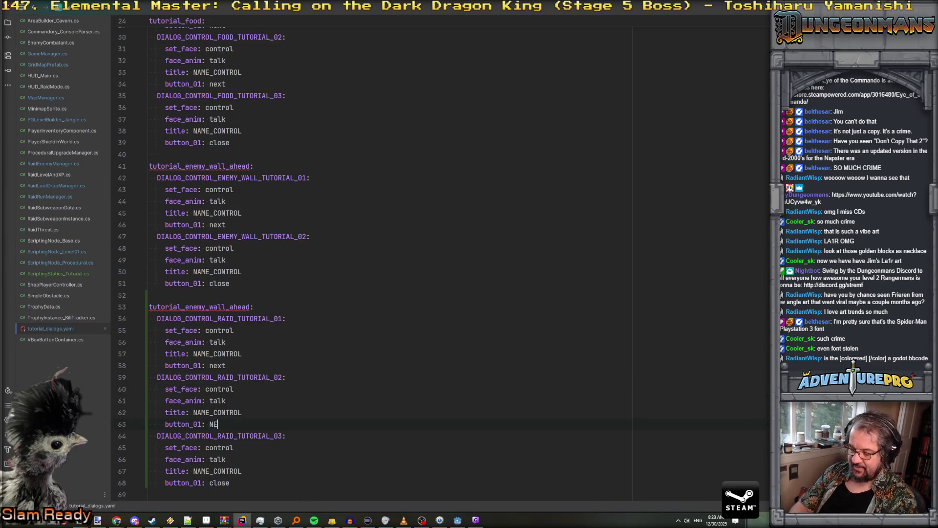
pyautogui.press('BackSpace')
pyautogui.press('BackSpace')
pyautogui.write('next')
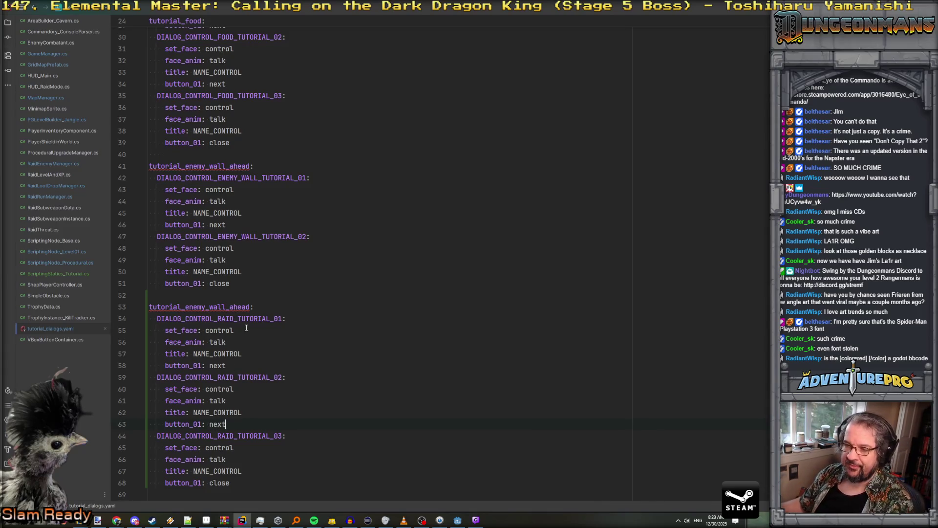
pyautogui.moveTo(185, 306); pyautogui.dragTo(250, 307)
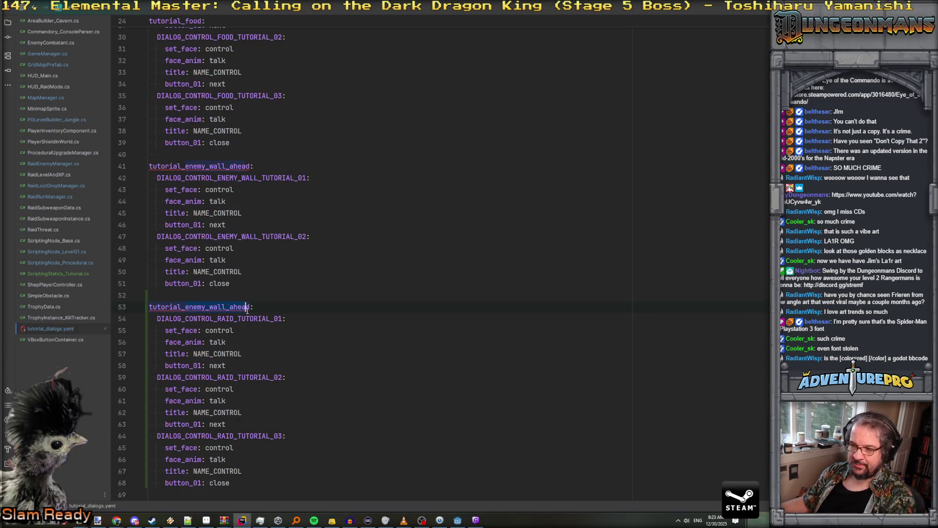
pyautogui.write('raid_area_')
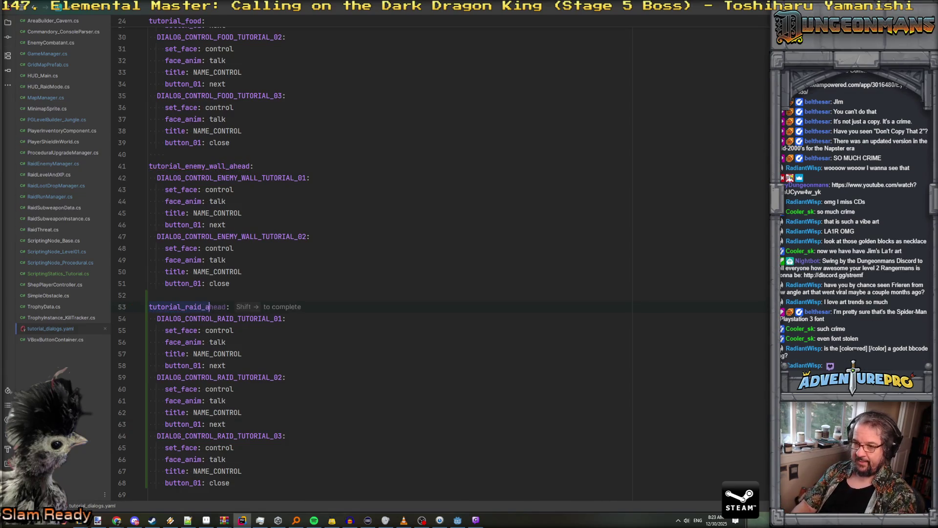
pyautogui.press('BackSpace')
pyautogui.press('BackSpace')
pyautogui.press('BackSpace')
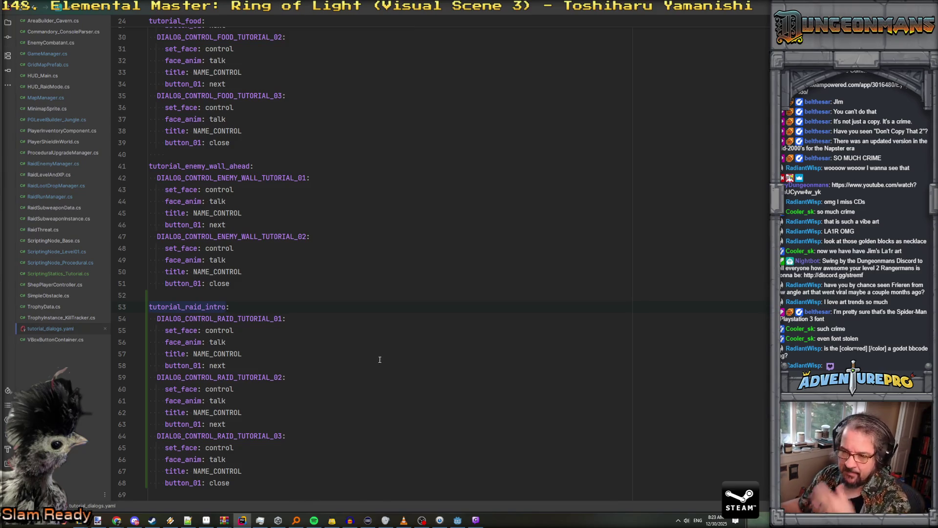
# Set face_anim to explain_flag on RAID_TUTORIAL_02, undoing a mistaken edit on the inventory dialog
pyautogui.scroll(-10, 380, 360)
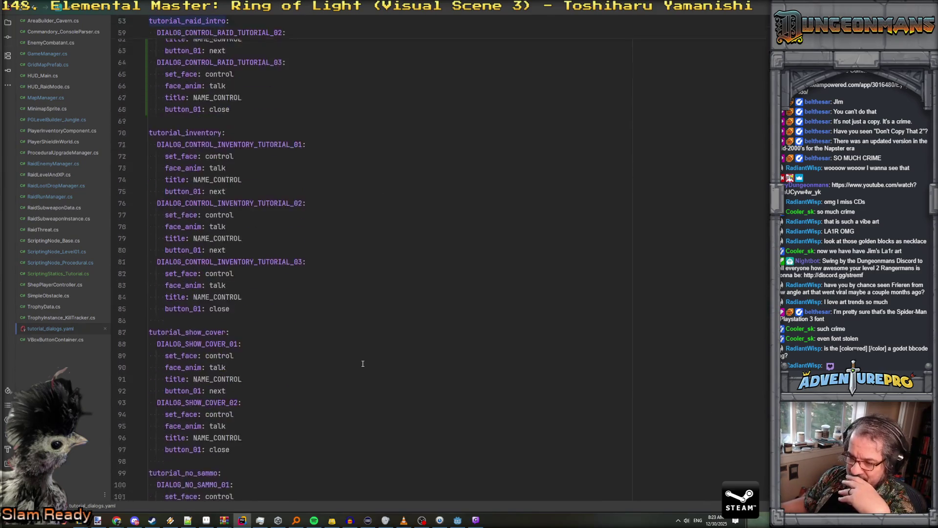
pyautogui.scroll(-13, 363, 363)
pyautogui.scroll(-11, 363, 364)
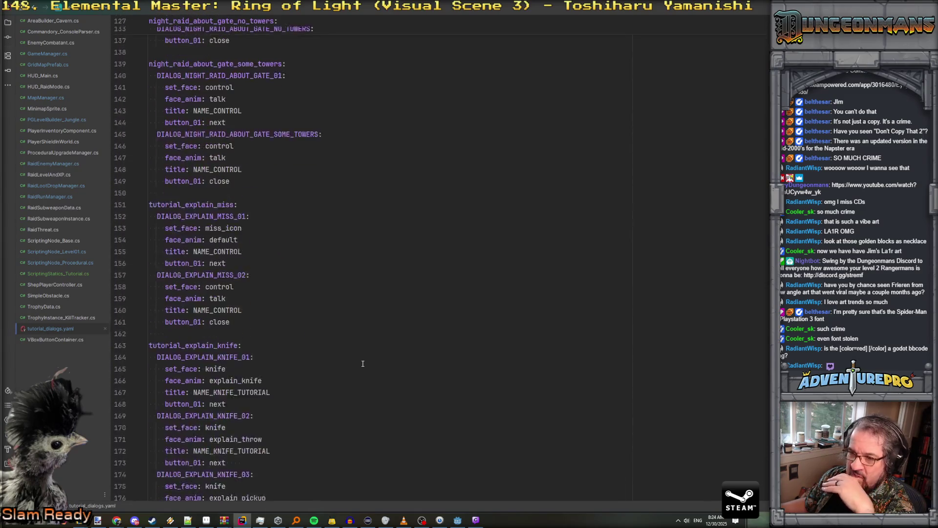
pyautogui.scroll(-4, 363, 364)
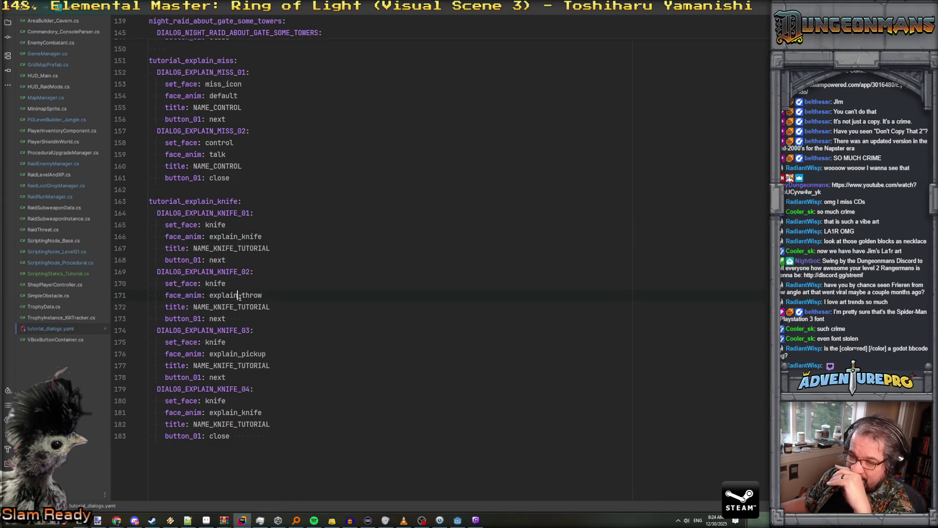
pyautogui.scroll(20, 270, 309)
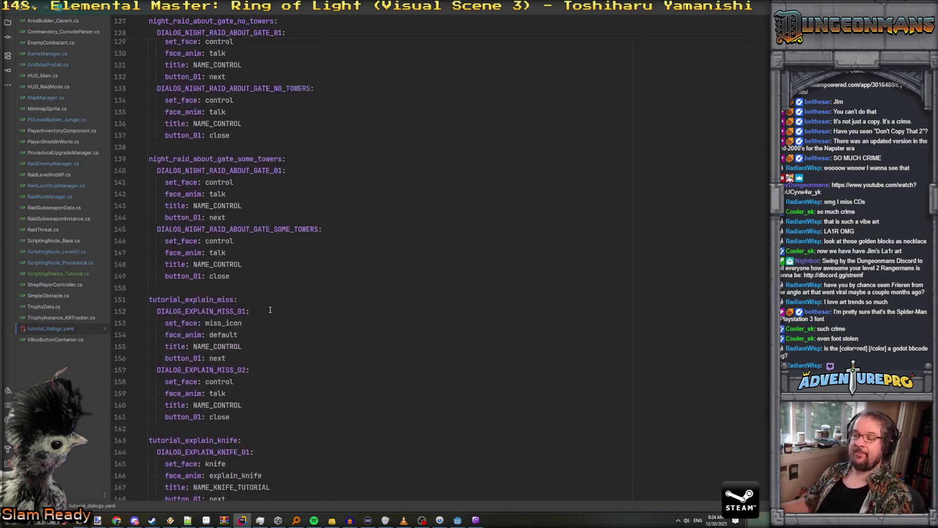
pyautogui.scroll(2, 269, 309)
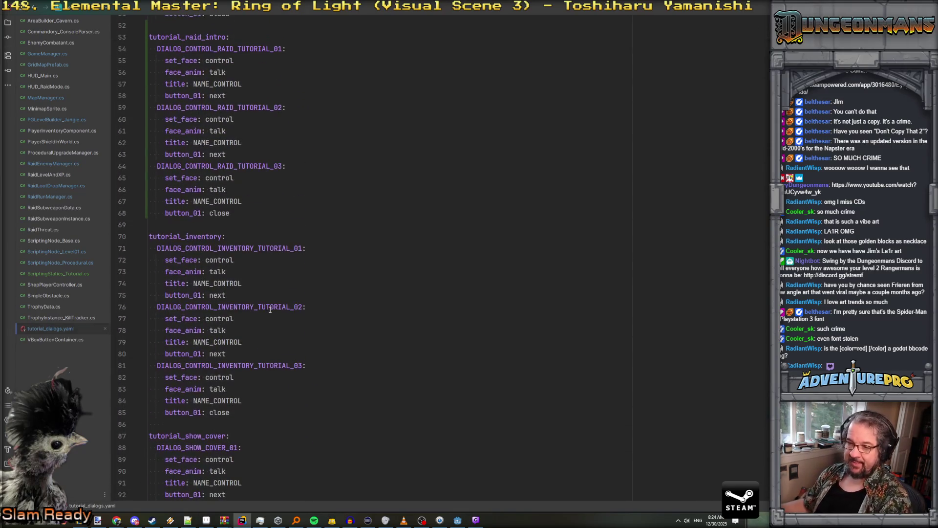
pyautogui.write('lain_flag')
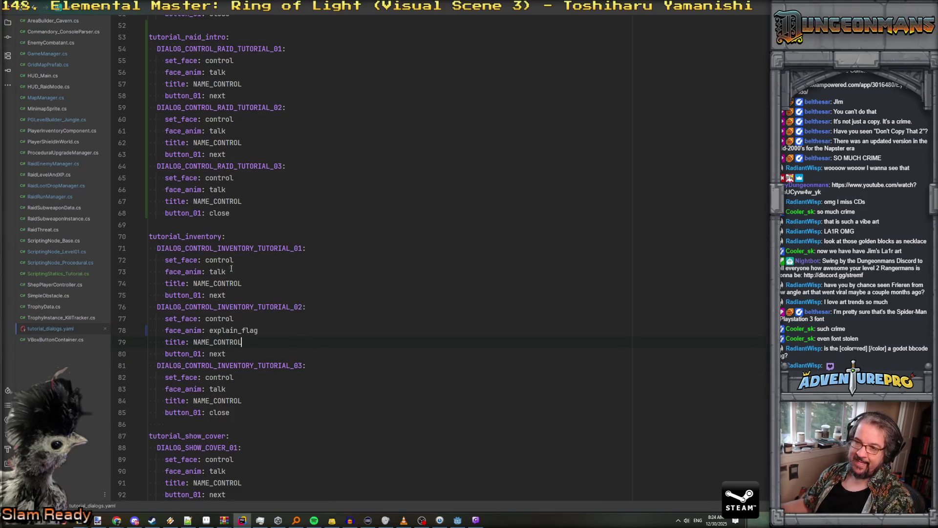
pyautogui.hotkey('ctrl', 'z')
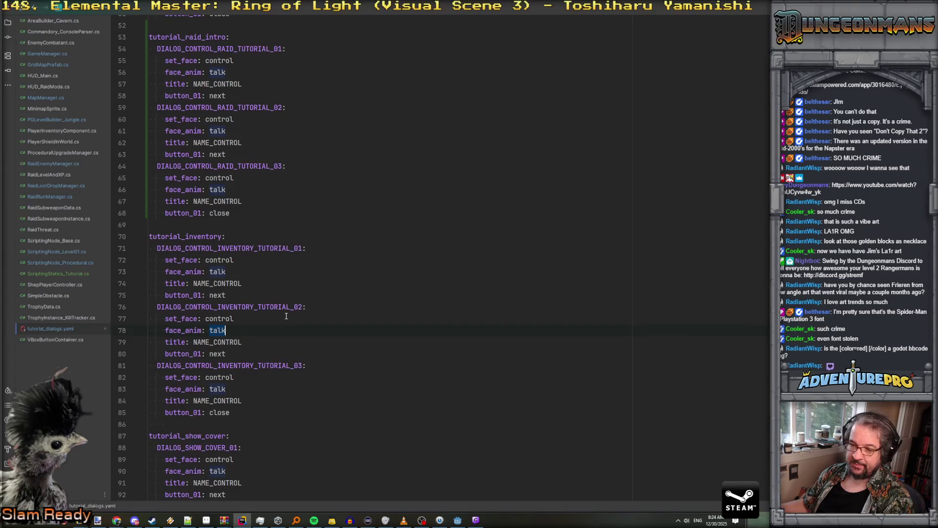
pyautogui.scroll(8, 287, 316)
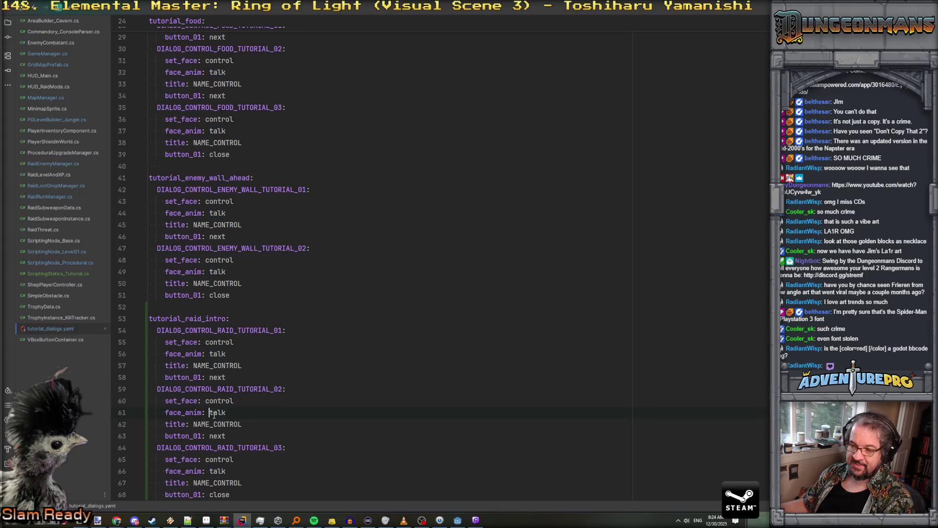
pyautogui.write('n_flag')
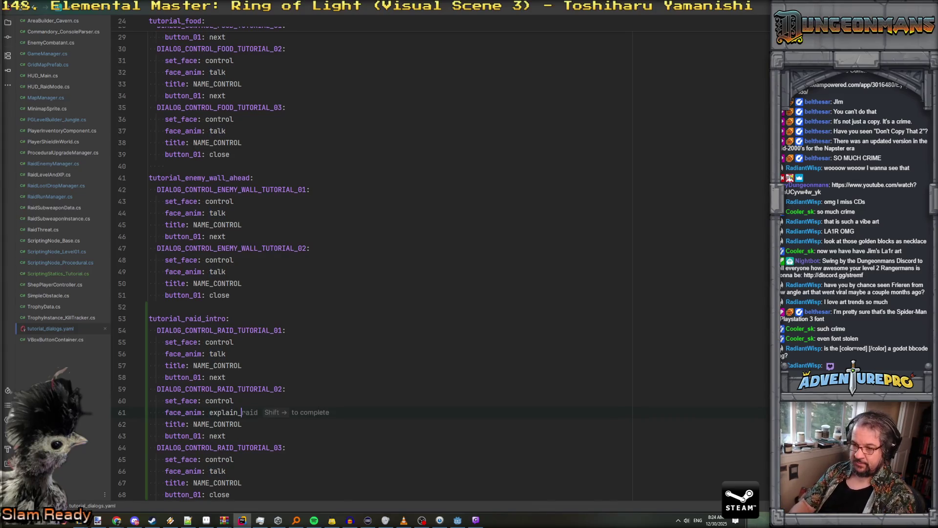
# Search the project for explain_knife and review its usages, up to DIALOG_EXPLAIN_KNIFE_01
pyautogui.hotkey('ctrl', 'shift', 'f')
pyautogui.write('expl')
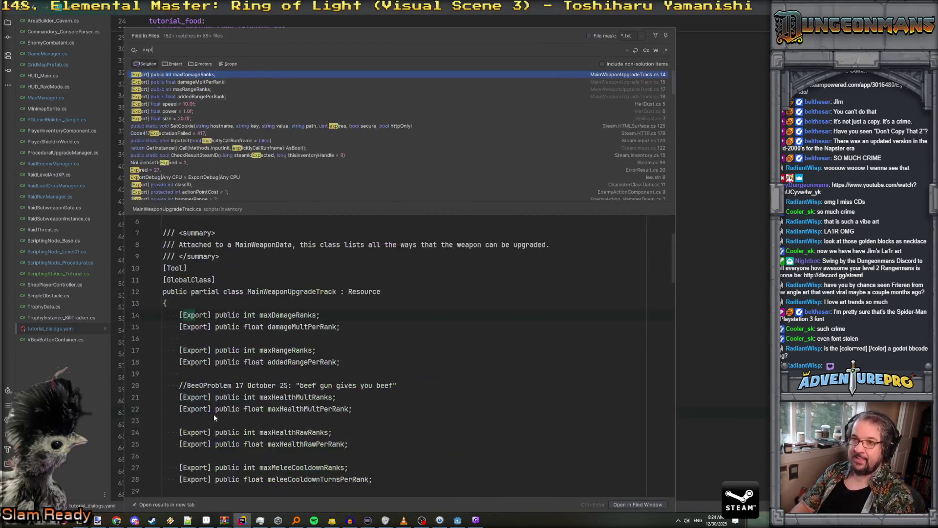
pyautogui.write('ain_knife')
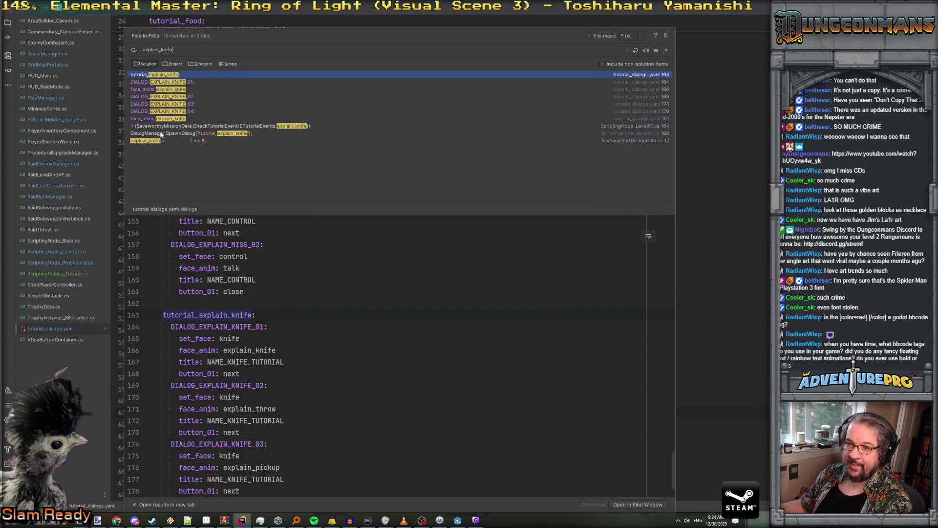
pyautogui.click(177, 133)
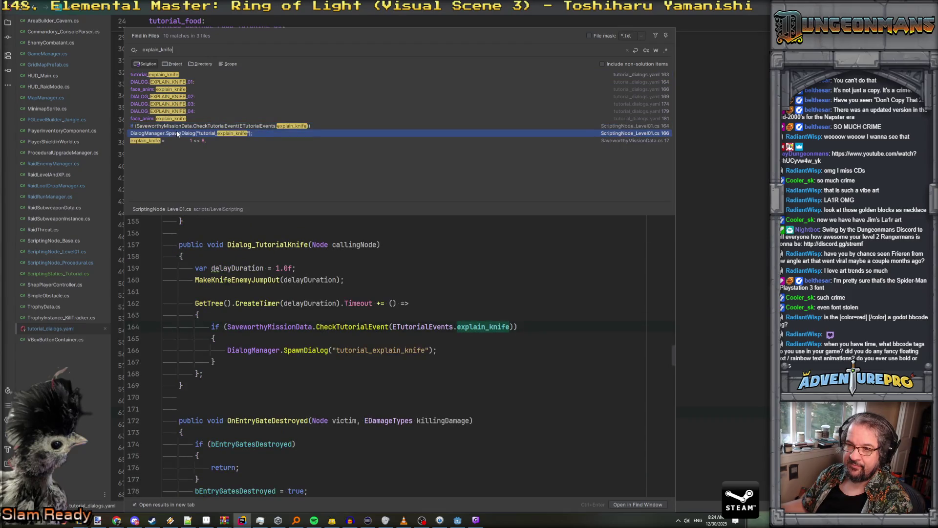
pyautogui.click(172, 141)
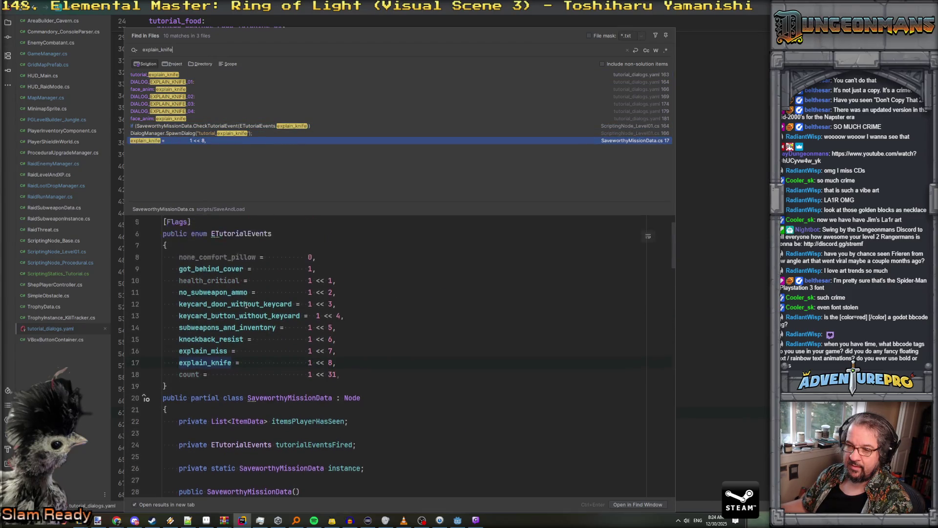
pyautogui.scroll(1, 246, 304)
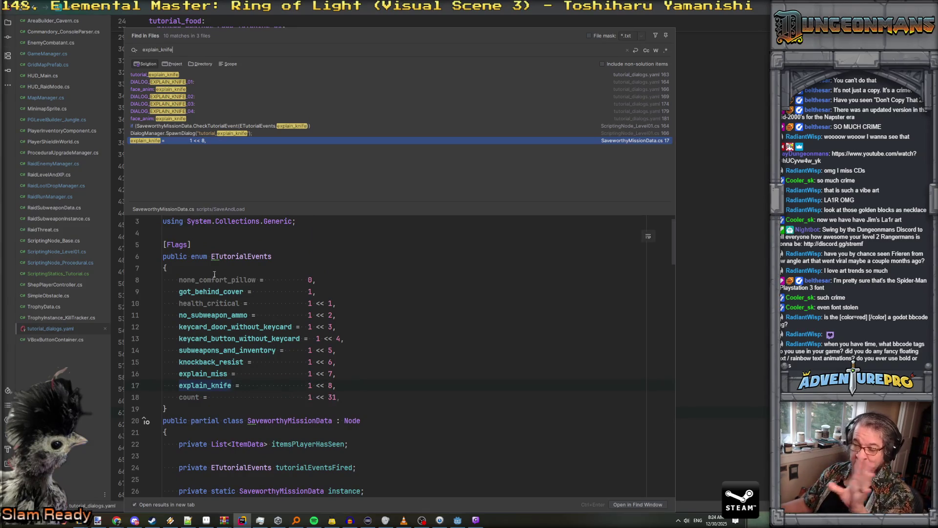
pyautogui.click(172, 111)
pyautogui.click(174, 103)
pyautogui.click(175, 96)
pyautogui.click(175, 89)
pyautogui.click(174, 81)
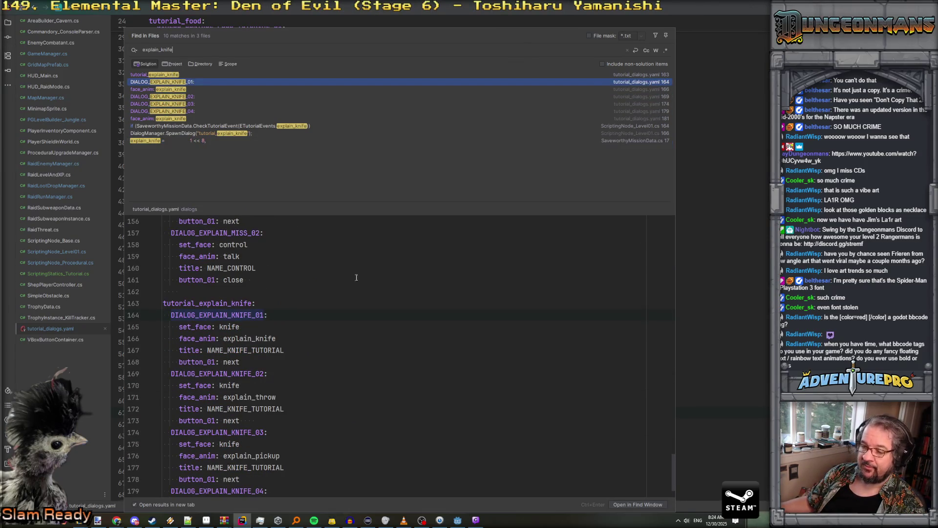
# Switch to Godot and filter the file list by 'dialog'
pyautogui.click(455, 520)
pyautogui.click(39, 275)
pyautogui.write('dialog')
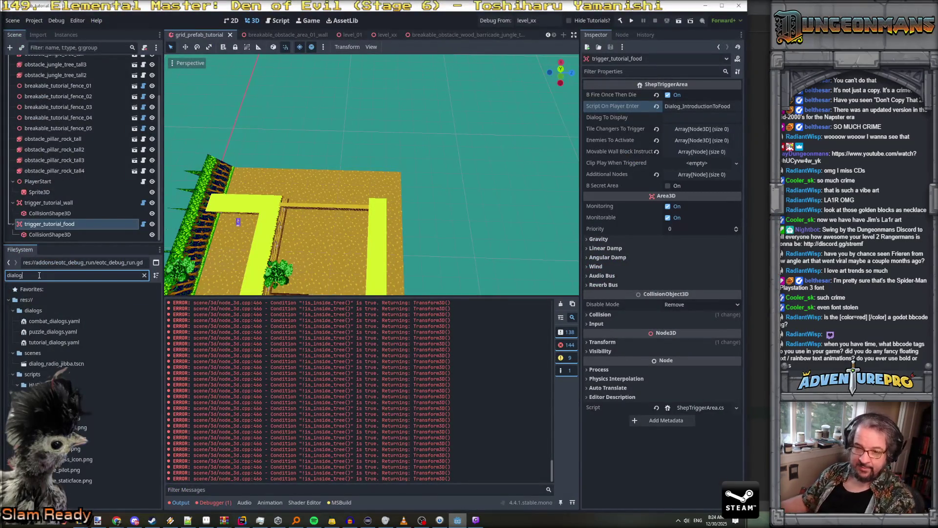
# Open the dialog_radio_jibba scene and then its panelTooltipGood scene
pyautogui.doubleClick(72, 363)
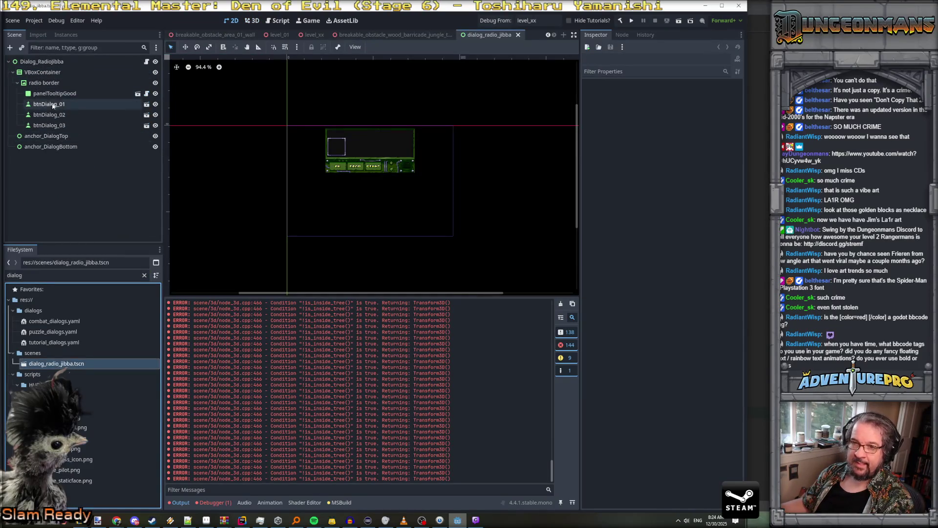
pyautogui.click(47, 72)
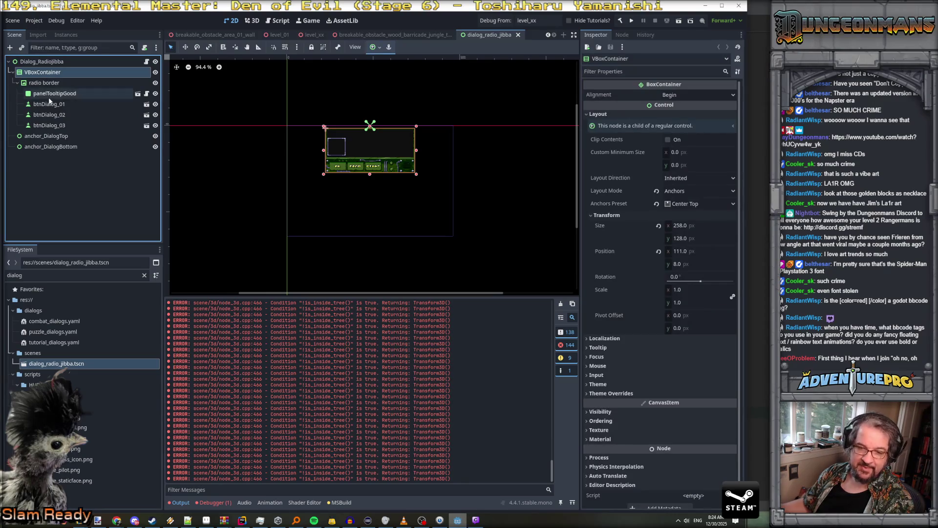
pyautogui.click(51, 83)
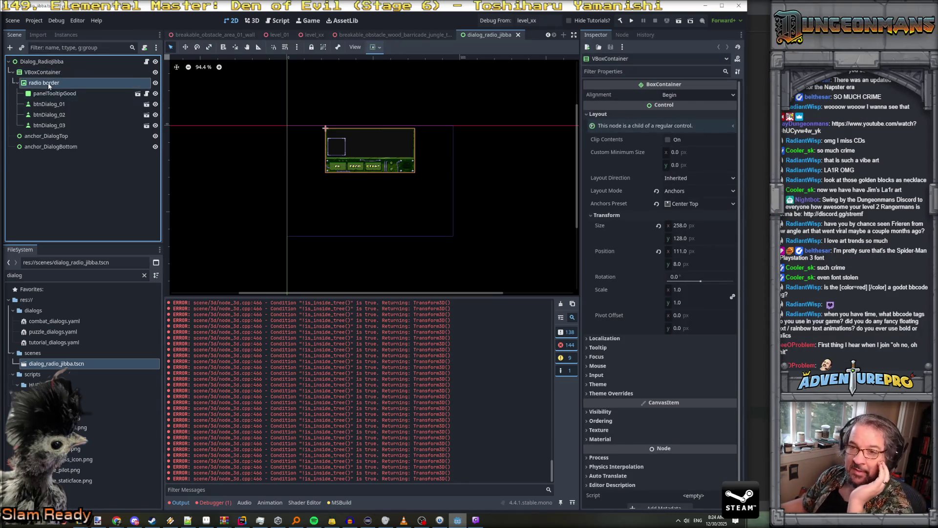
pyautogui.click(56, 93)
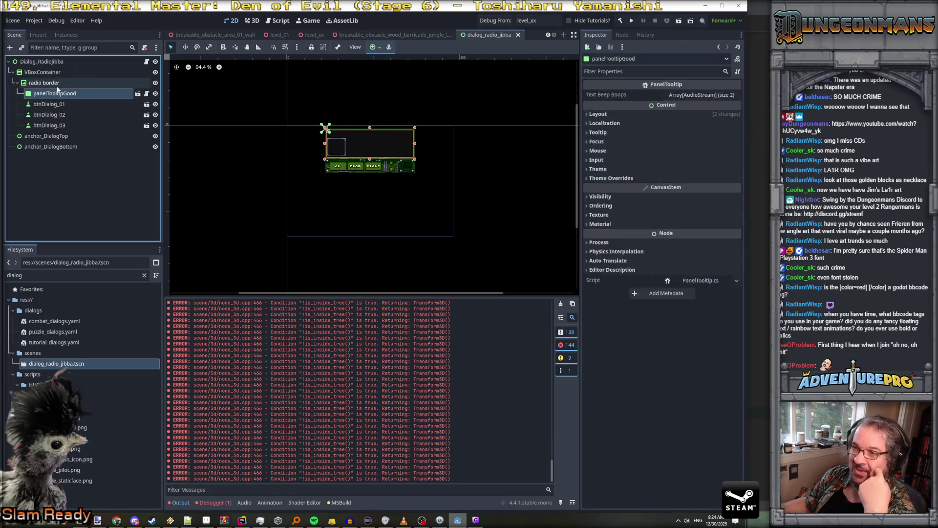
pyautogui.click(138, 93)
# Compare the dialog face sprites and preview dialogFace_Control's concern and talk frames, then go to Aseprite
pyautogui.click(71, 179)
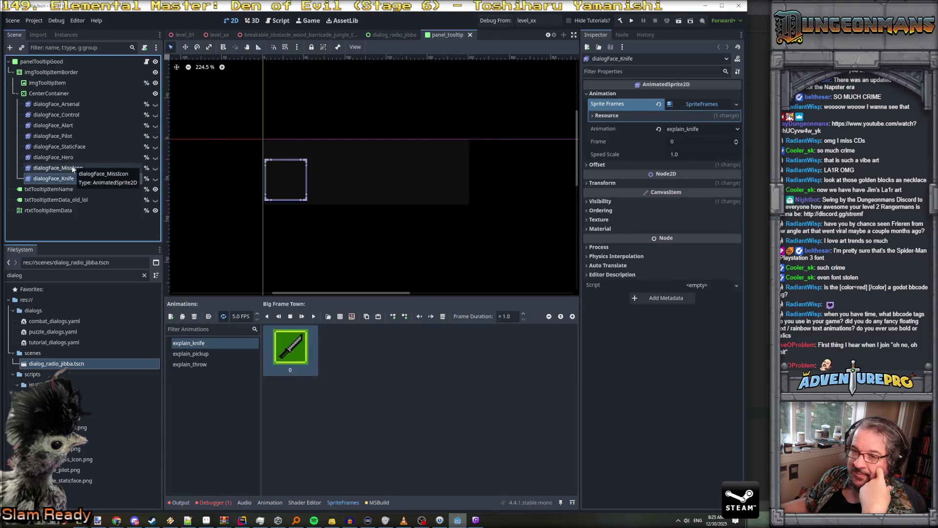
pyautogui.click(72, 164)
pyautogui.click(72, 157)
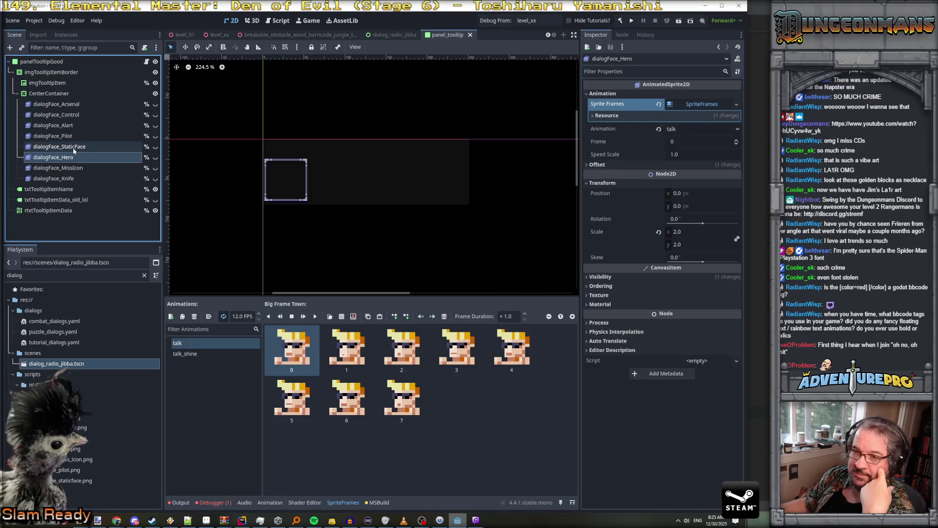
pyautogui.click(73, 146)
pyautogui.click(72, 136)
pyautogui.click(72, 126)
pyautogui.click(71, 116)
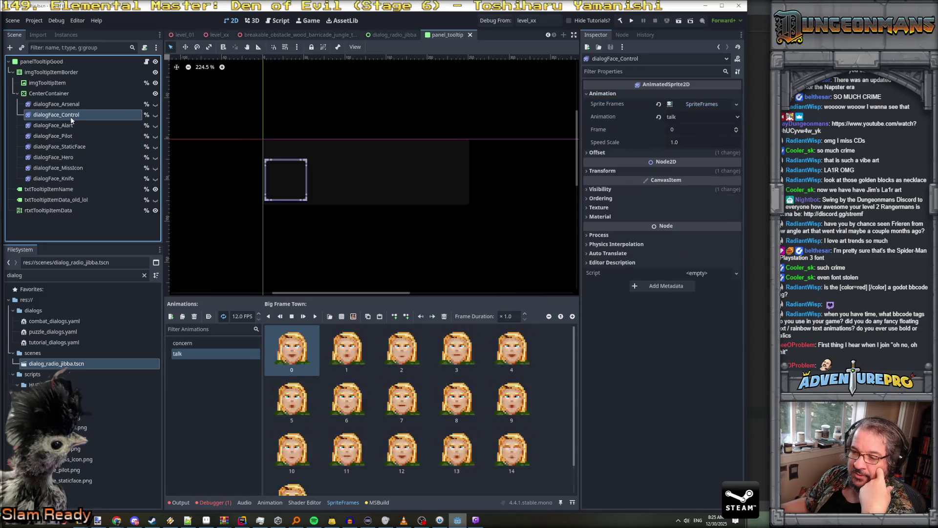
pyautogui.click(181, 343)
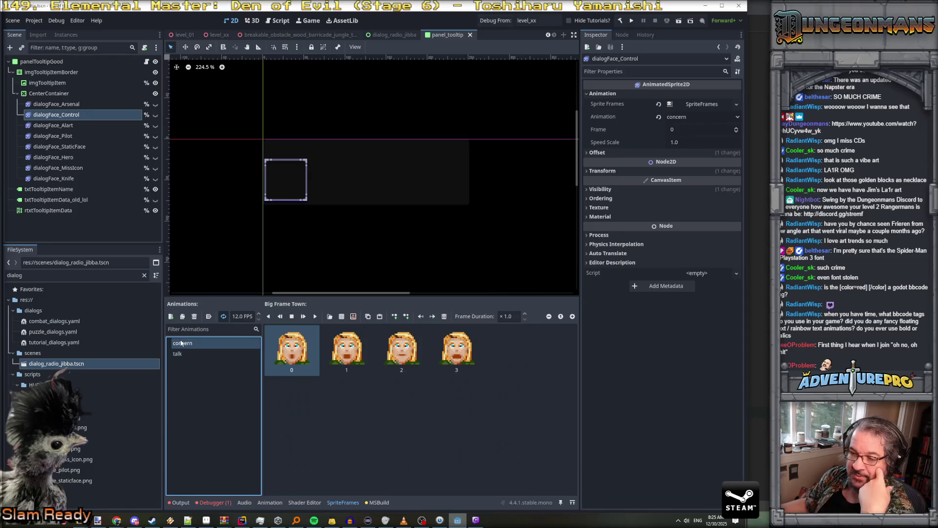
pyautogui.click(177, 353)
pyautogui.scroll(-2, 325, 383)
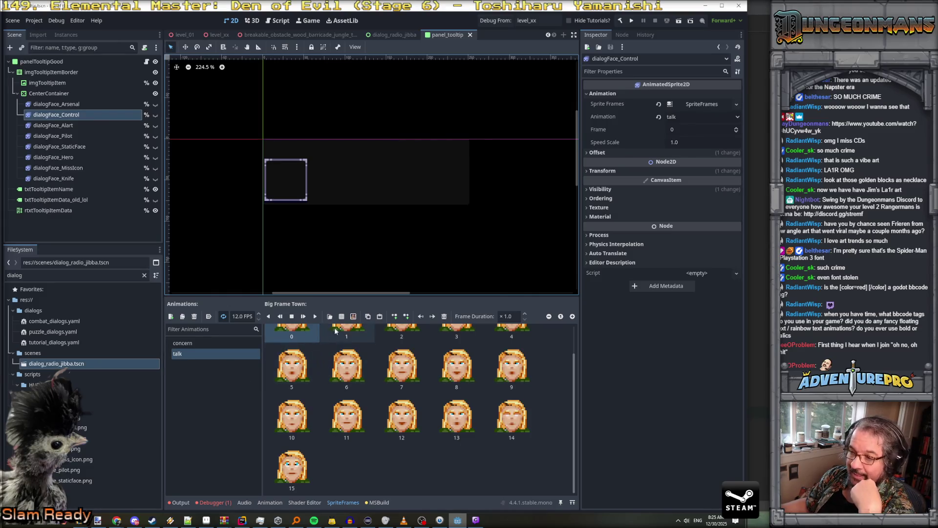
pyautogui.scroll(2, 313, 362)
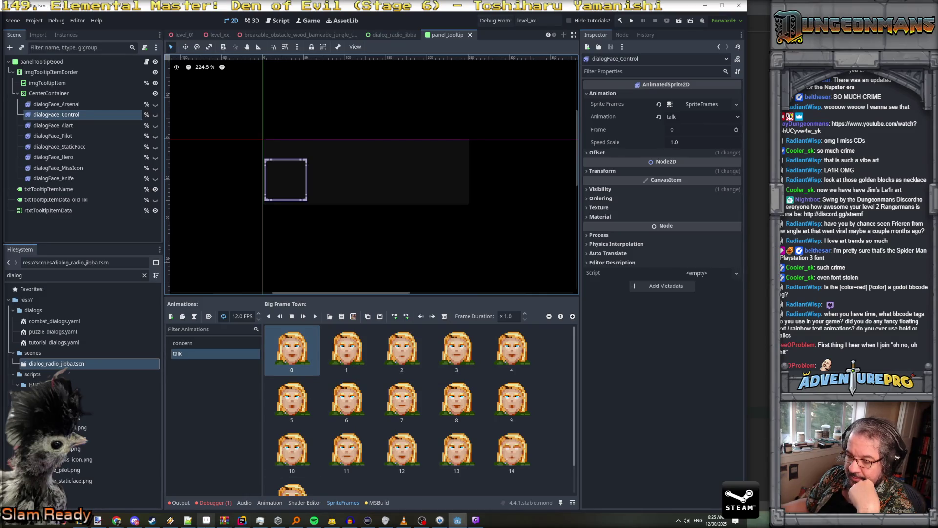
pyautogui.hotkey('alt', 'Tab')
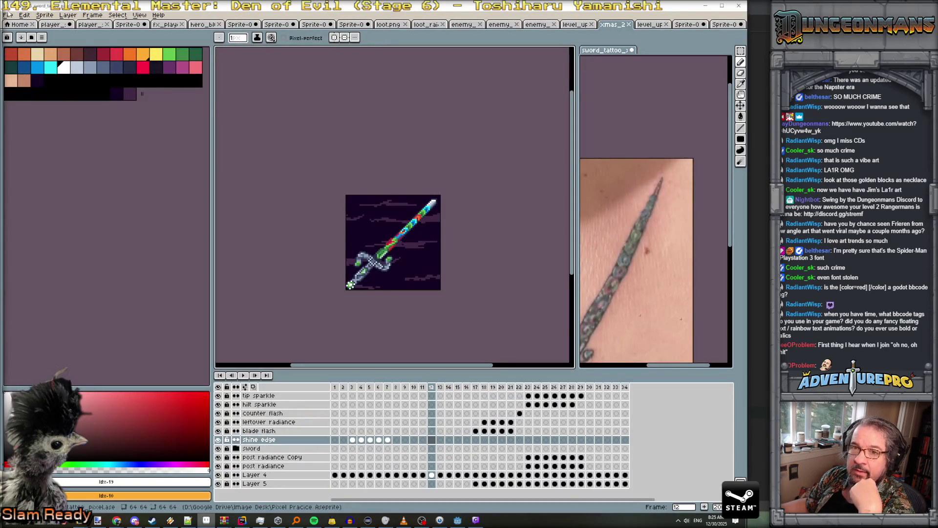
# Create a new blank sprite and close the sword tattoo sprite without saving
pyautogui.click(8, 15)
pyautogui.click(19, 23)
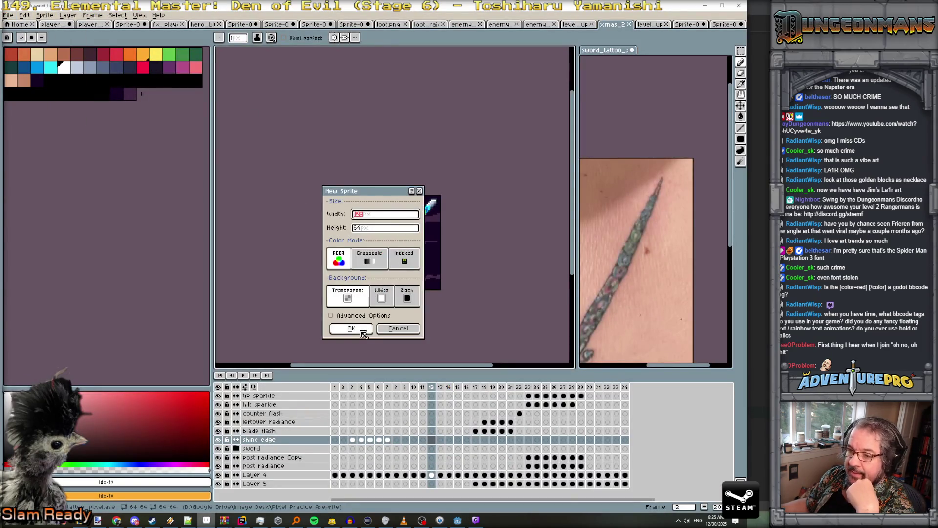
pyautogui.click(351, 328)
pyautogui.click(632, 50)
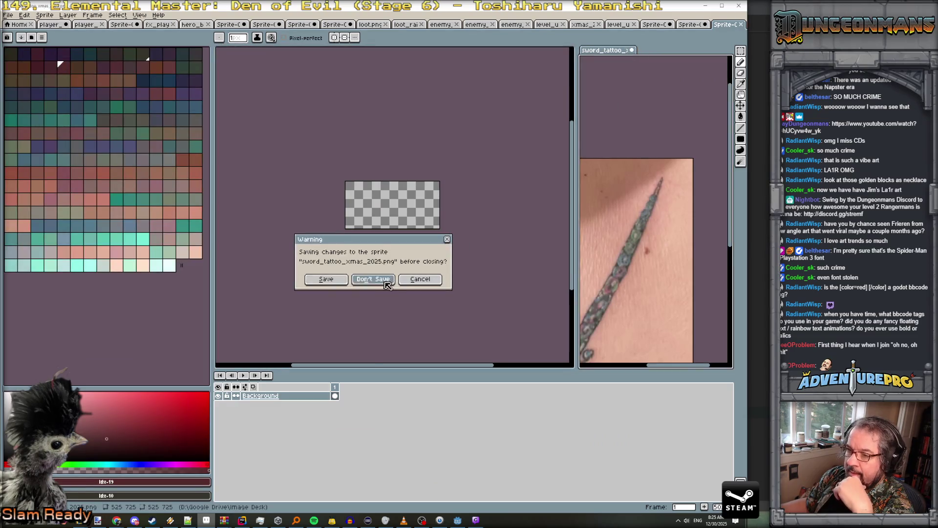
pyautogui.click(386, 283)
# Open dialog_face_miss_icon.png from the game's textures folder
pyautogui.click(9, 14)
pyautogui.click(19, 33)
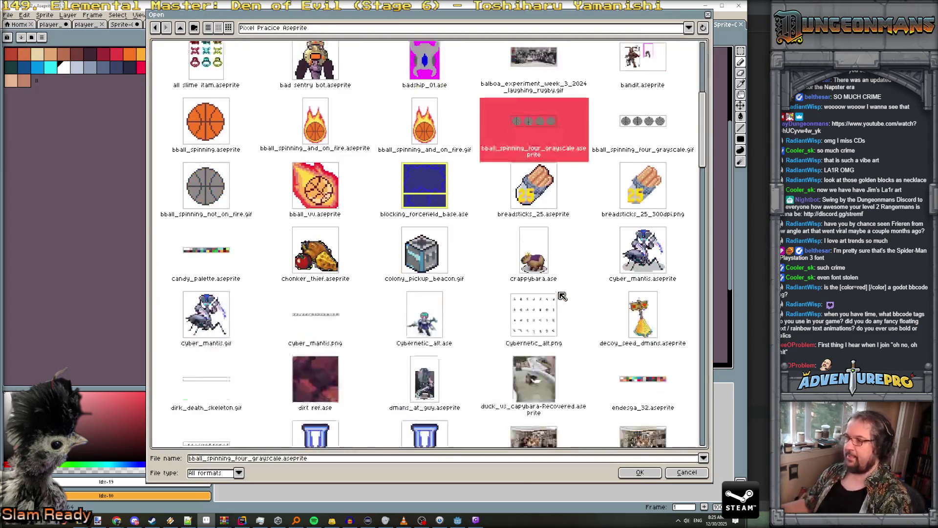
pyautogui.click(268, 30)
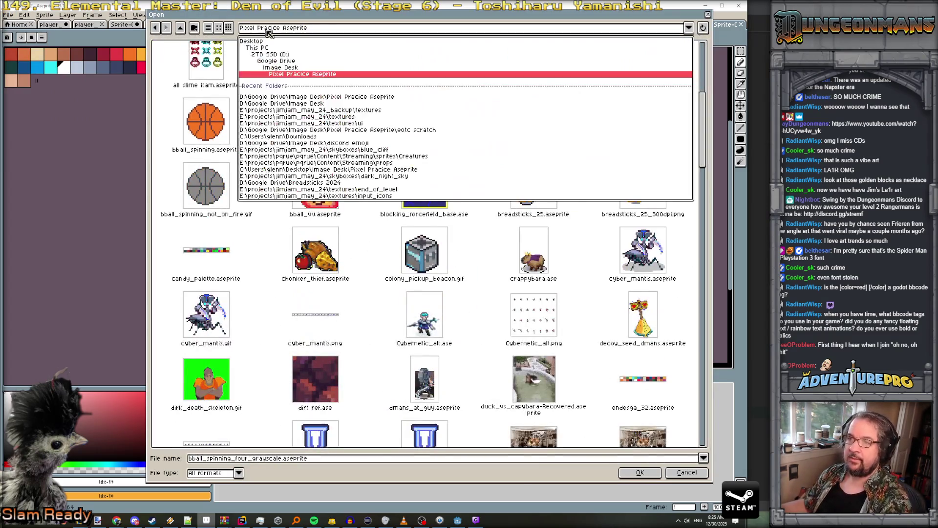
pyautogui.click(336, 117)
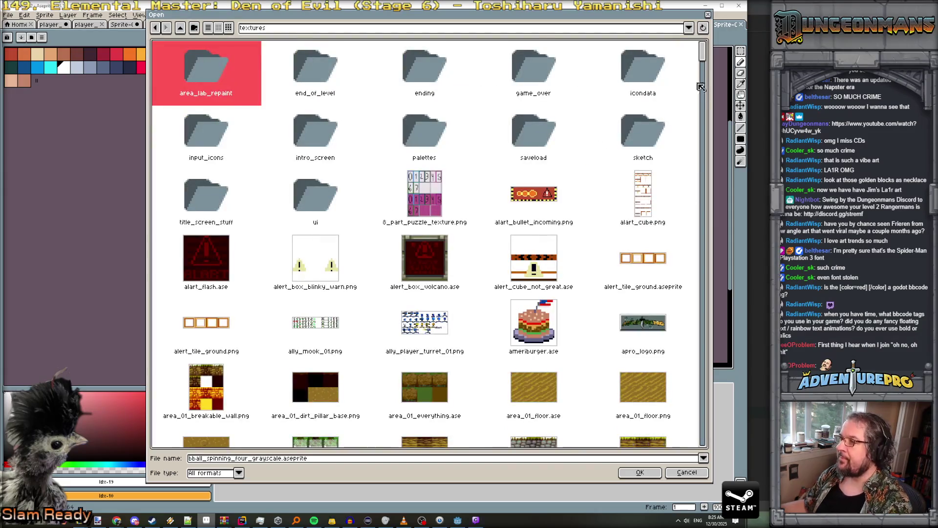
pyautogui.moveTo(705, 60); pyautogui.dragTo(707, 200)
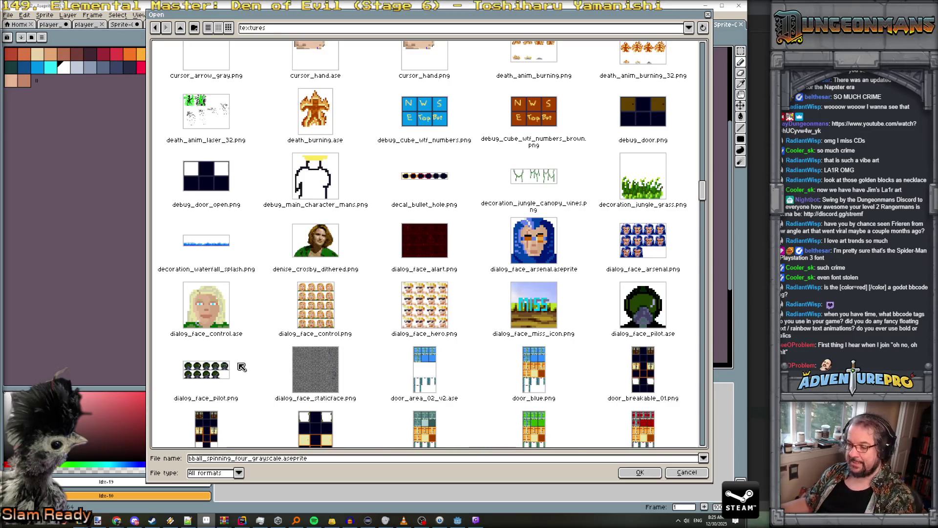
pyautogui.doubleClick(529, 318)
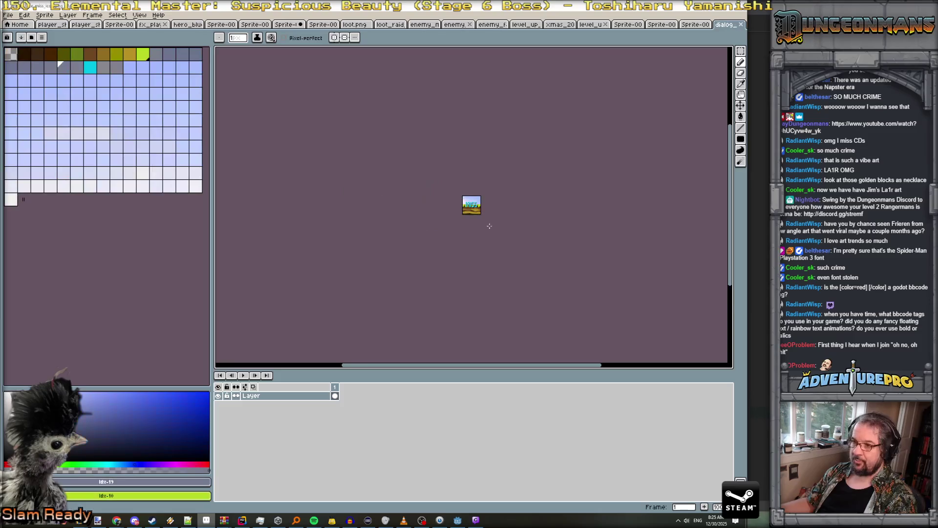
# Create a new 16×16 sprite
pyautogui.scroll(7, 516, 212)
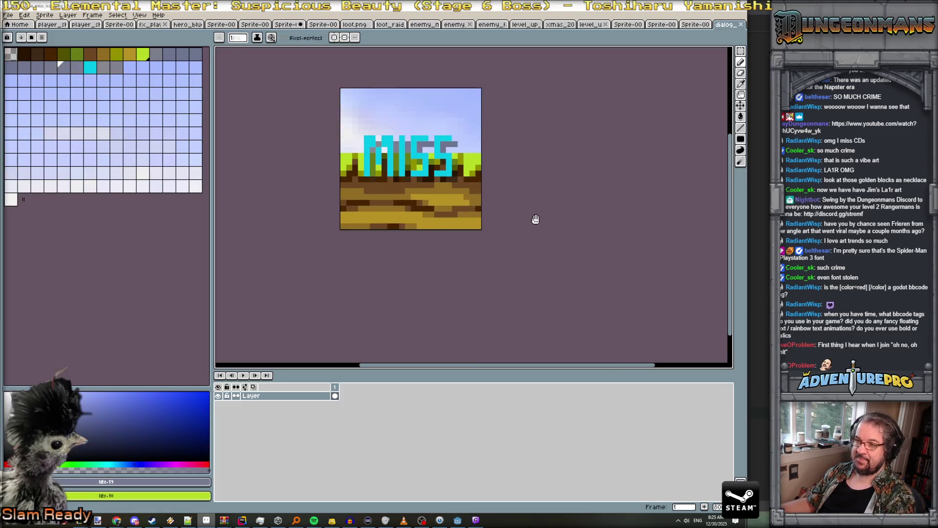
pyautogui.moveTo(536, 218); pyautogui.dragTo(535, 281)
pyautogui.scroll(2, 489, 238)
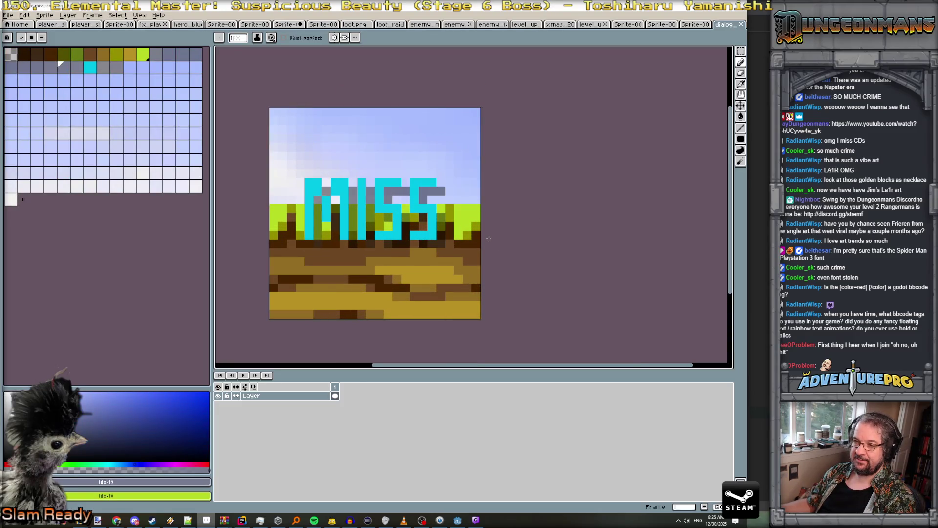
pyautogui.scroll(-2, 489, 238)
pyautogui.click(8, 16)
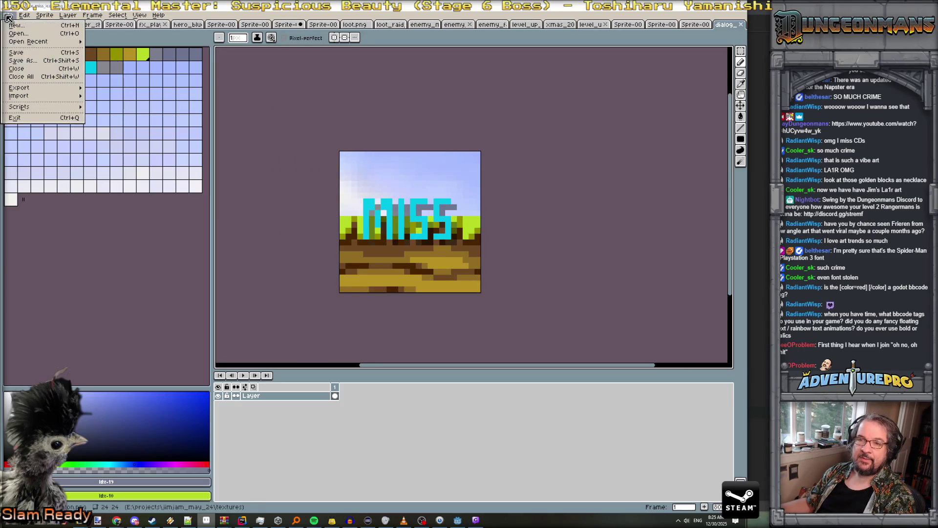
pyautogui.click(20, 26)
pyautogui.write('16')
pyautogui.press('Tab')
pyautogui.write('16')
pyautogui.press('Return')
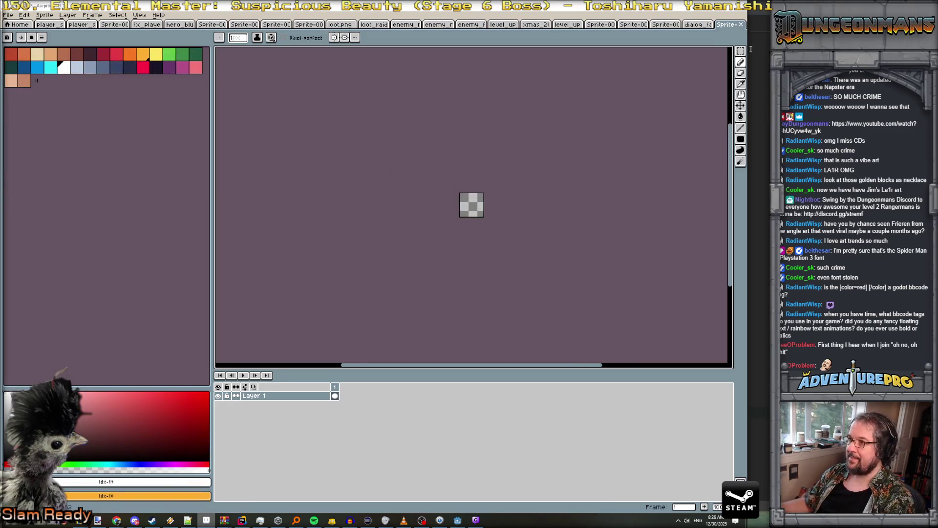
# Check the MISS icon's canvas size without changing anything
pyautogui.click(699, 25)
pyautogui.click(45, 15)
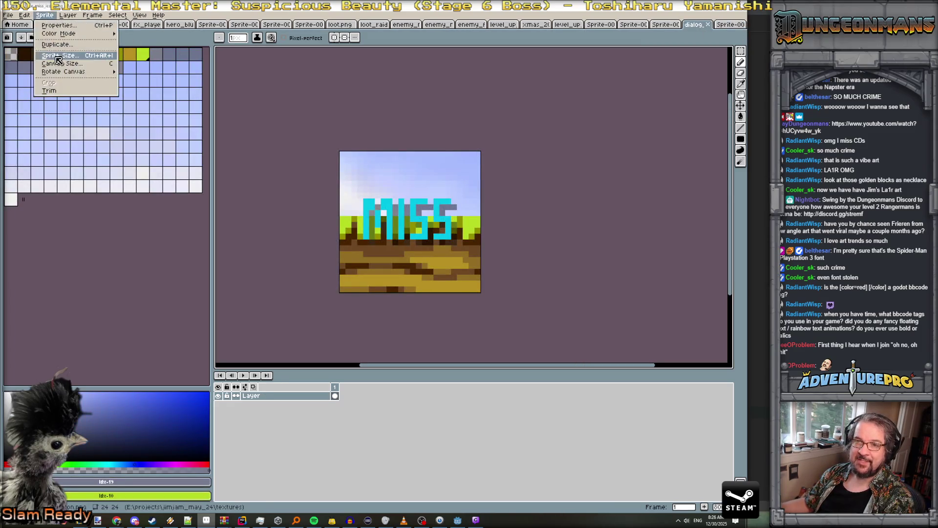
pyautogui.click(69, 70)
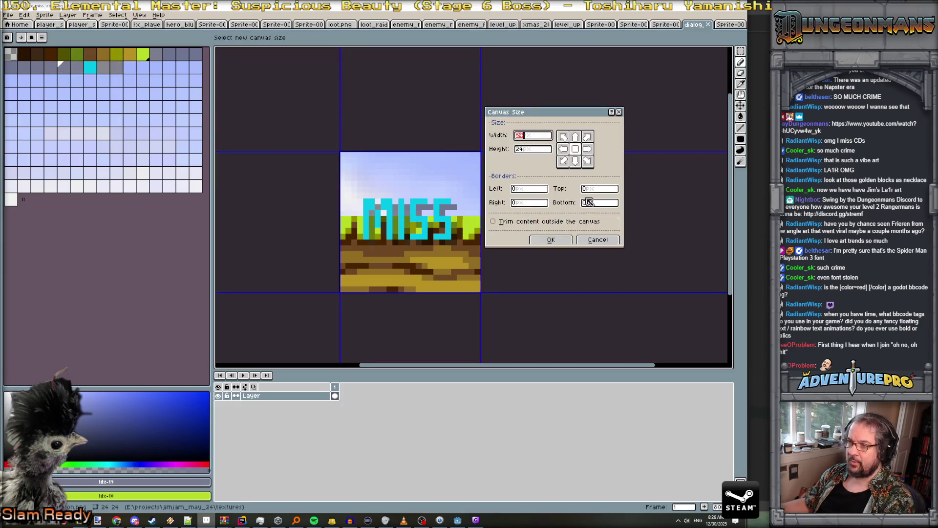
pyautogui.press('Escape')
# Resize the new blank sprite's canvas to 64×64
pyautogui.click(727, 26)
pyautogui.click(45, 15)
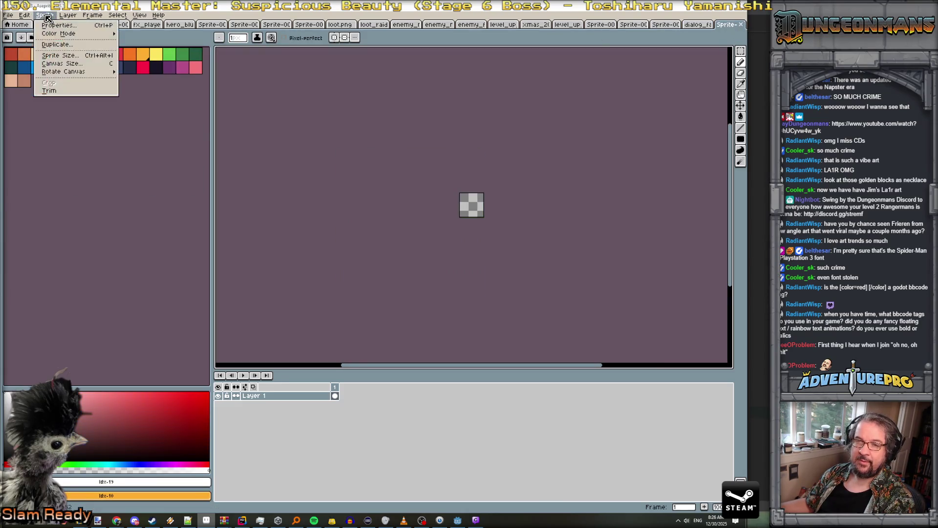
pyautogui.click(65, 67)
pyautogui.write('64')
pyautogui.press('Tab')
pyautogui.write('64')
pyautogui.press('Return')
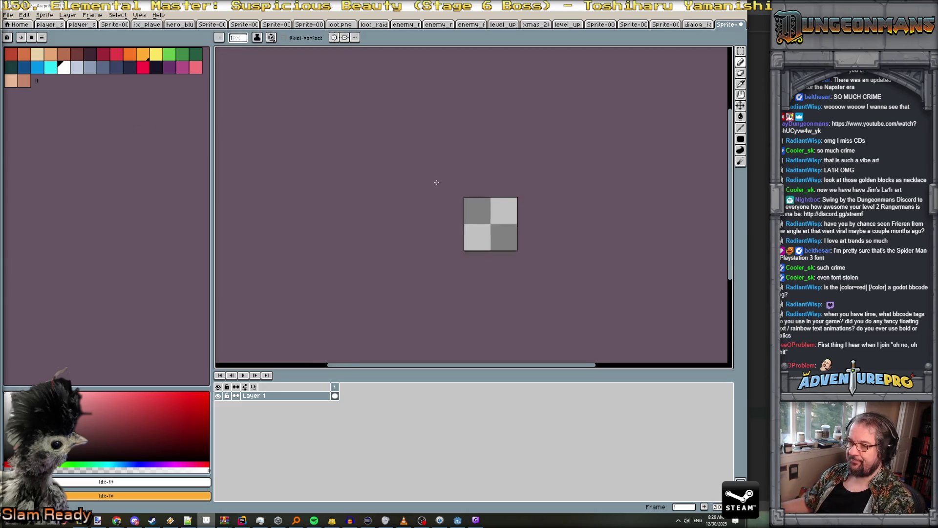
# Bring up the Open dialog on the game's textures folder
pyautogui.click(8, 15)
pyautogui.click(22, 34)
pyautogui.moveTo(707, 57)
pyautogui.mouseDown()
pyautogui.moveTo(726, 272)
pyautogui.moveTo(723, 261)
pyautogui.mouseUp()
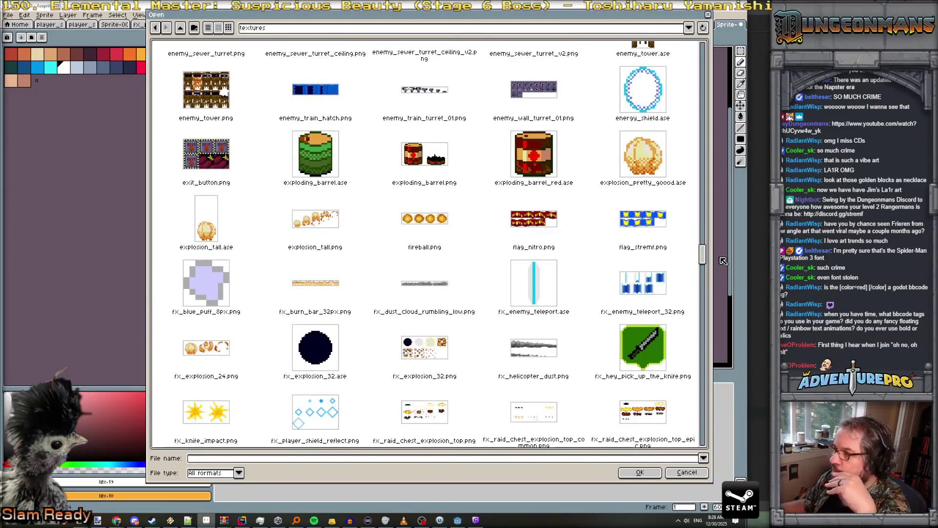
# Open flag_nitro.png and select the whole flag sprite sheet
pyautogui.doubleClick(533, 218)
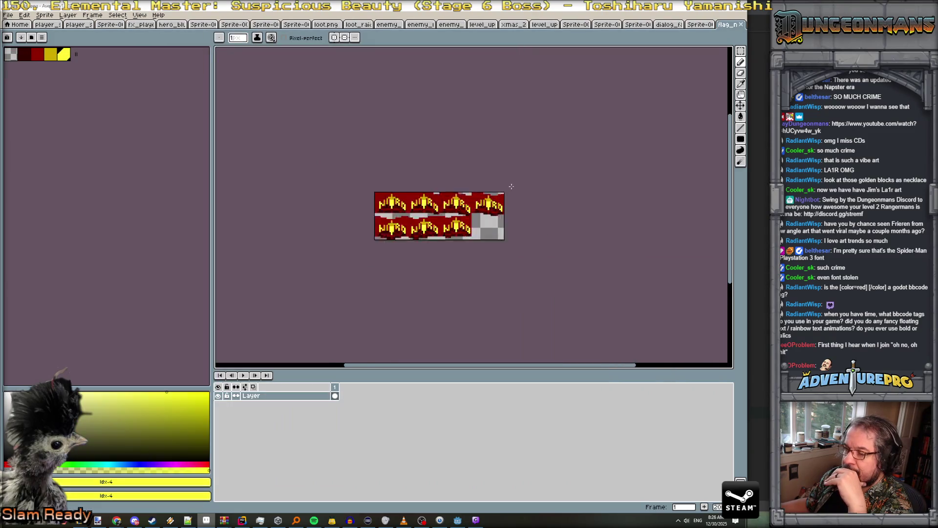
pyautogui.scroll(1, 504, 187)
pyautogui.press('w')
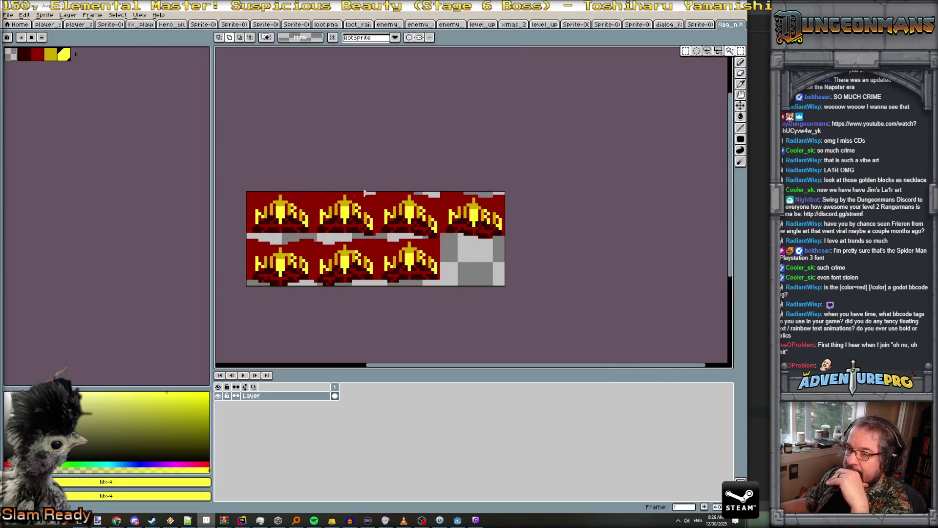
pyautogui.scroll(1, 300, 209)
pyautogui.hscroll(-3, 319, 200)
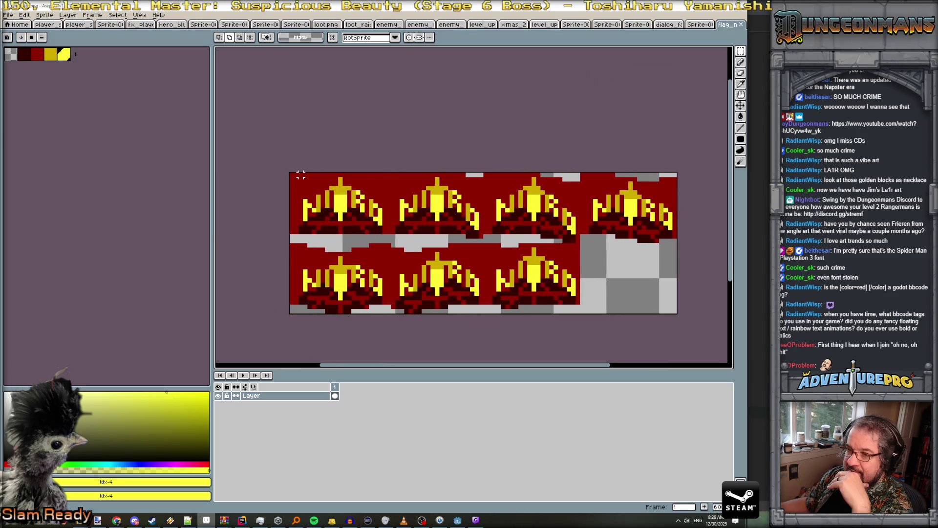
pyautogui.moveTo(349, 210); pyautogui.dragTo(396, 235)
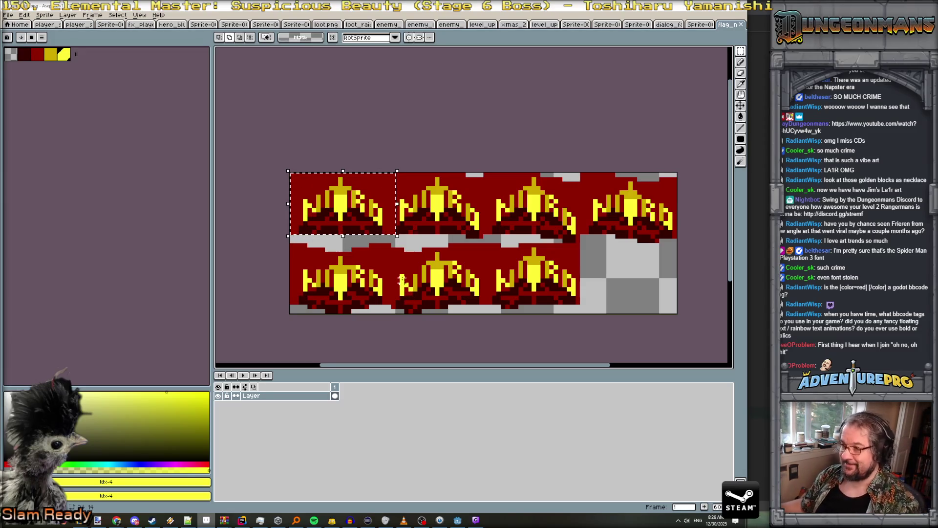
pyautogui.hotkey('ctrl', 'a')
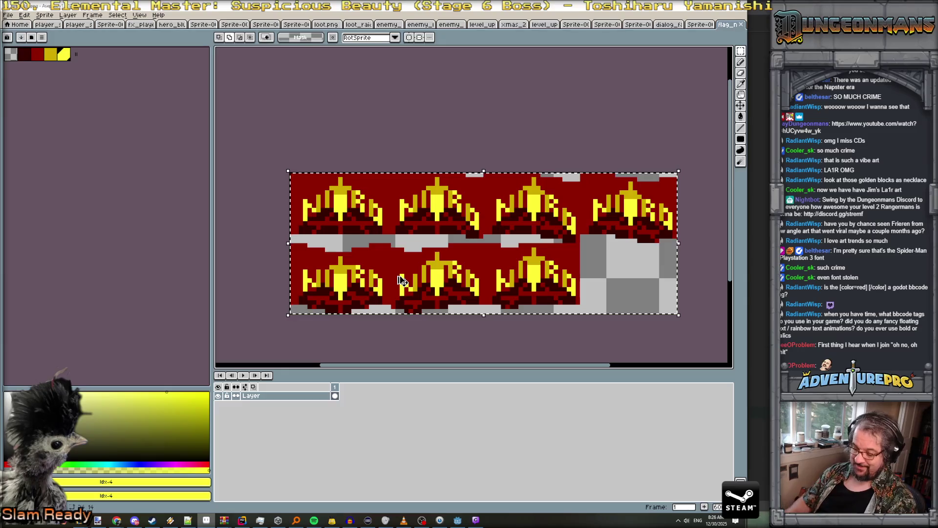
# Close the spare blank sprite without saving it
pyautogui.click(706, 27)
pyautogui.click(8, 16)
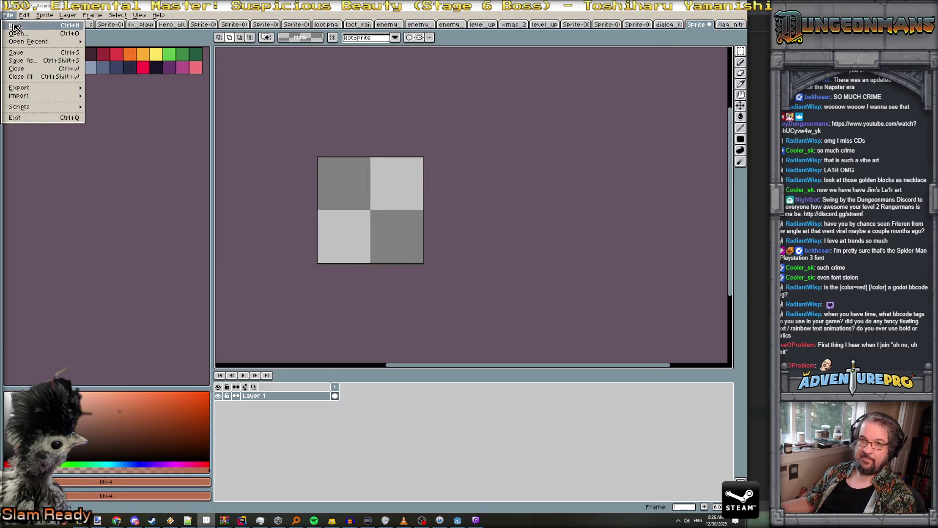
pyautogui.click(29, 19)
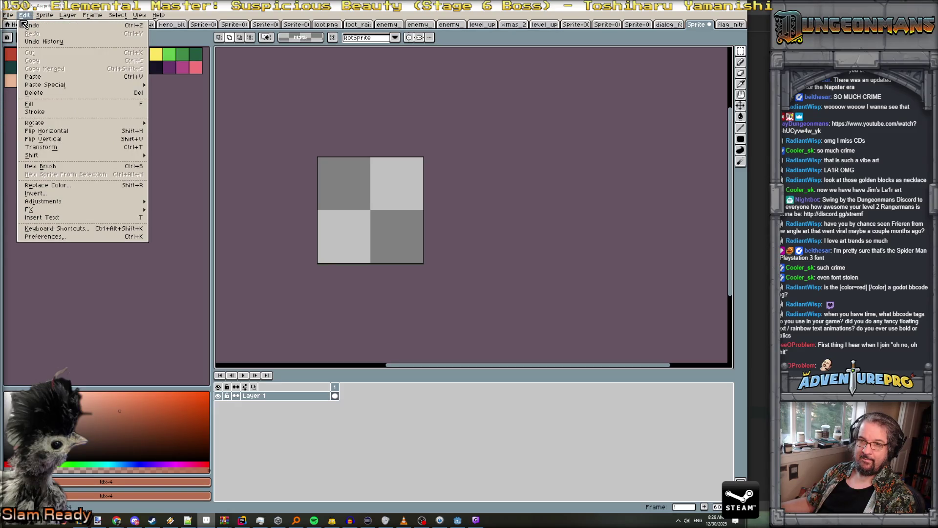
pyautogui.click(713, 25)
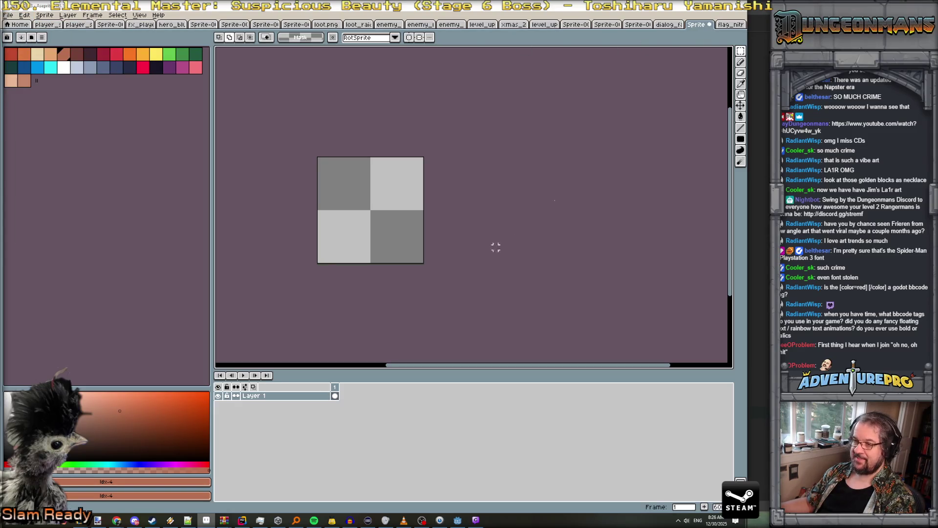
pyautogui.click(711, 25)
pyautogui.click(374, 279)
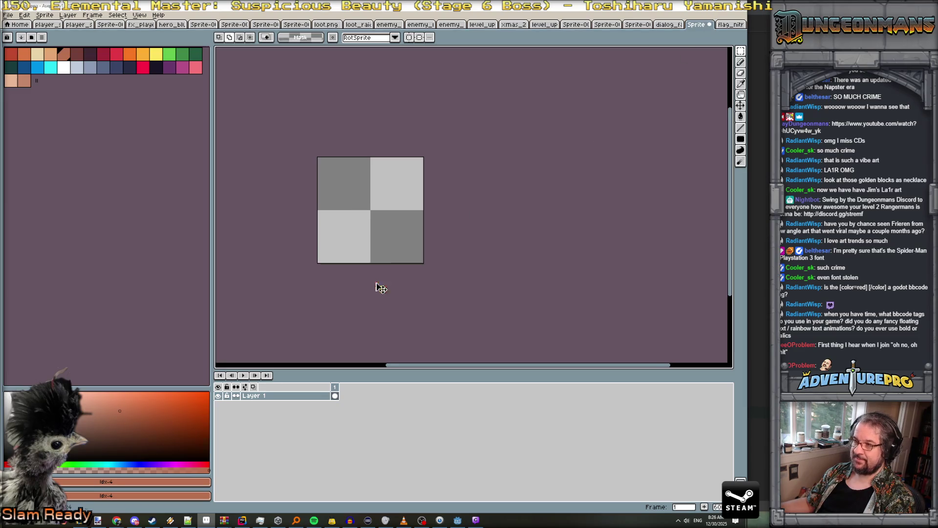
# Save the flag sheet as dialog_flag_nitro and clear the selection
pyautogui.click(10, 15)
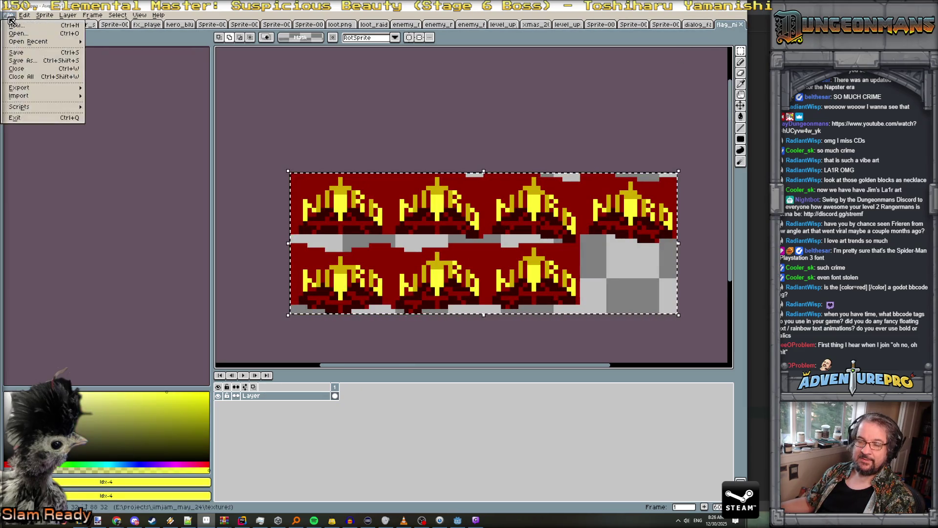
pyautogui.click(30, 62)
pyautogui.write('dialog_flag_')
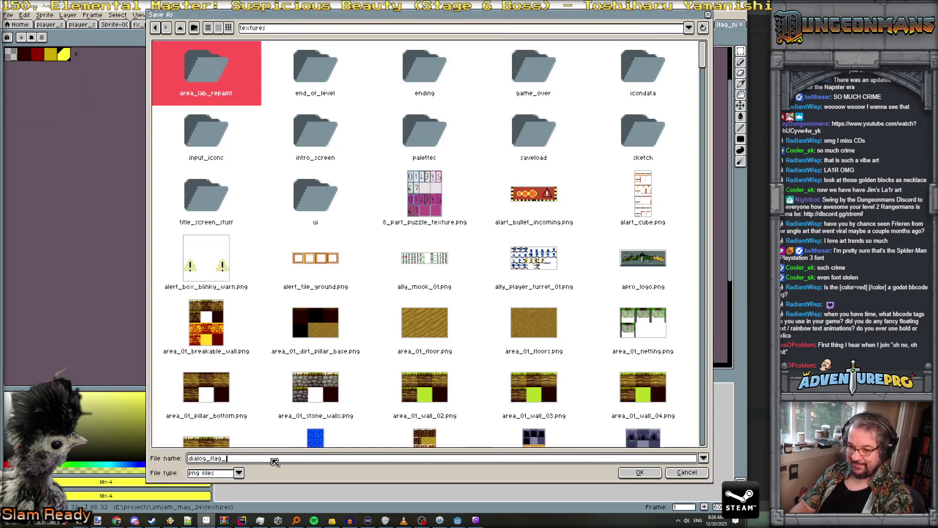
pyautogui.write('nitro')
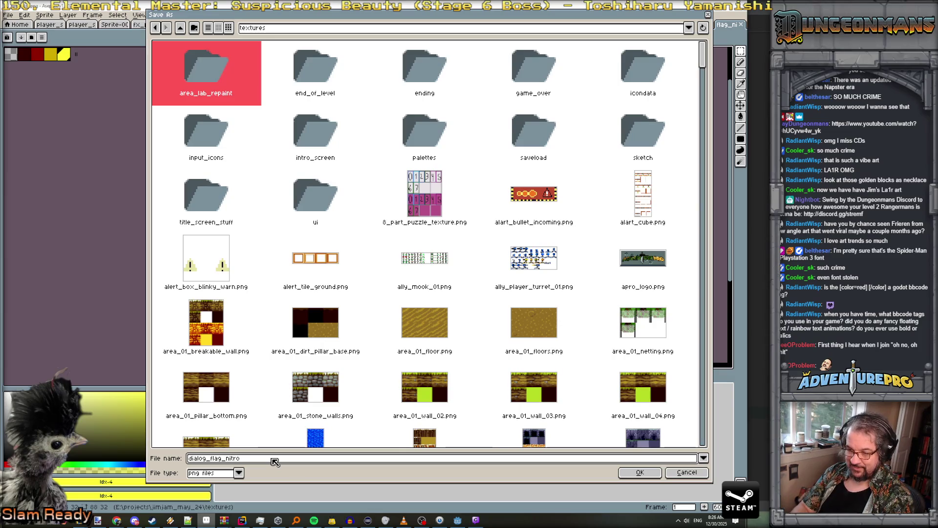
pyautogui.press('Return')
pyautogui.click(318, 140)
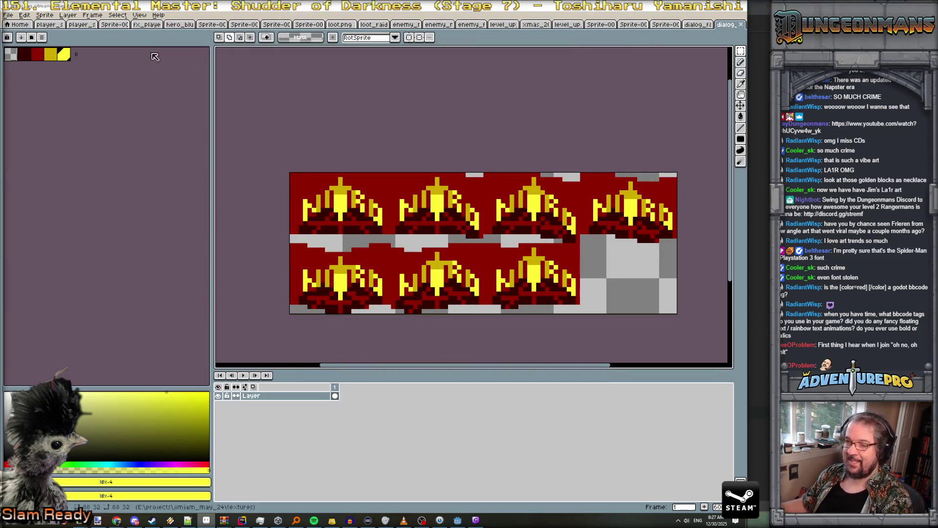
# Set the canvas resize anchor to top-left and select the sheet's top-left region
pyautogui.click(43, 15)
pyautogui.click(63, 69)
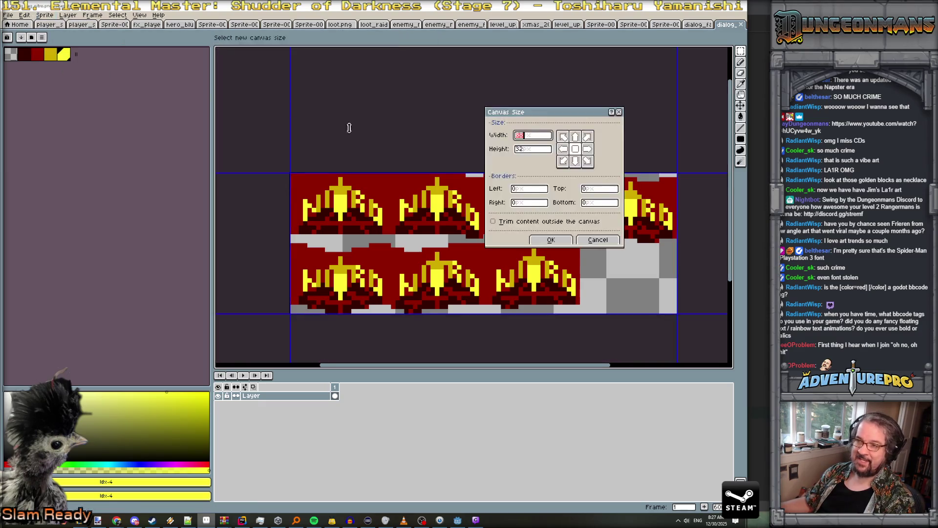
pyautogui.click(564, 138)
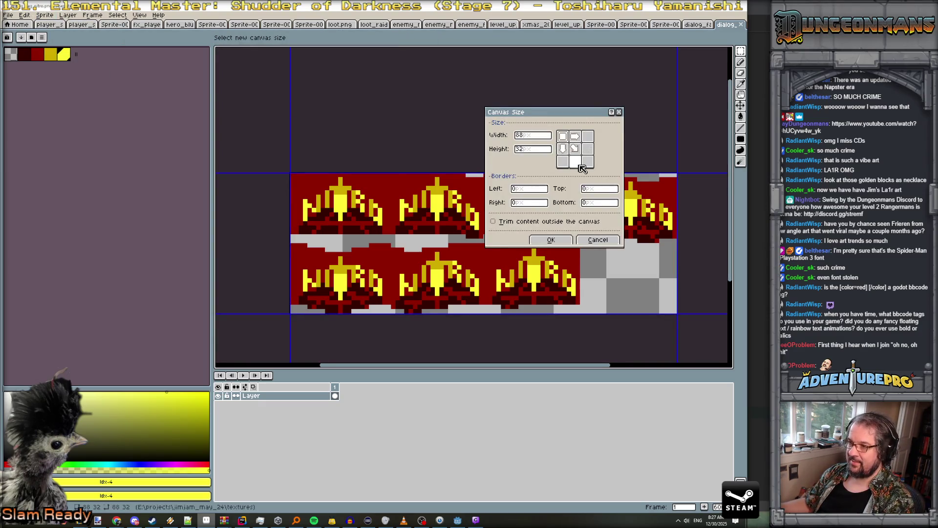
pyautogui.press('Return')
pyautogui.press('w')
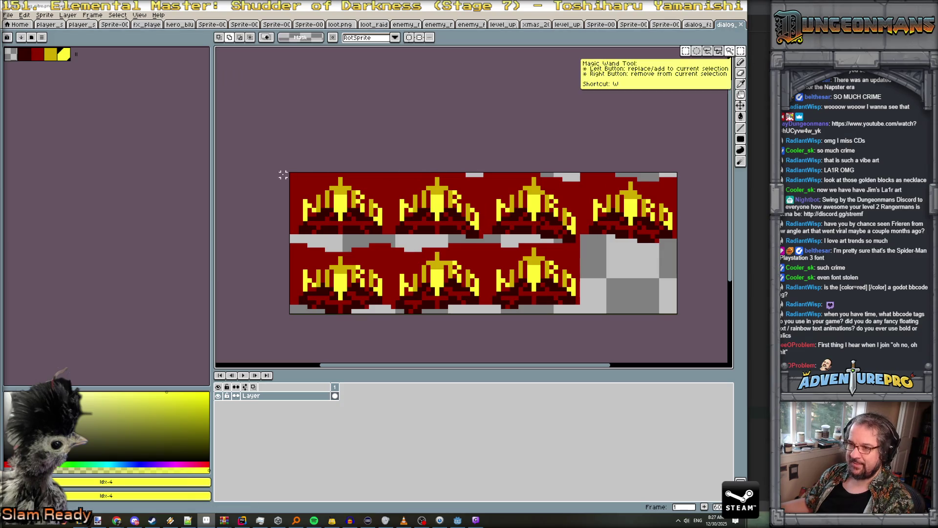
pyautogui.moveTo(291, 175); pyautogui.dragTo(395, 236)
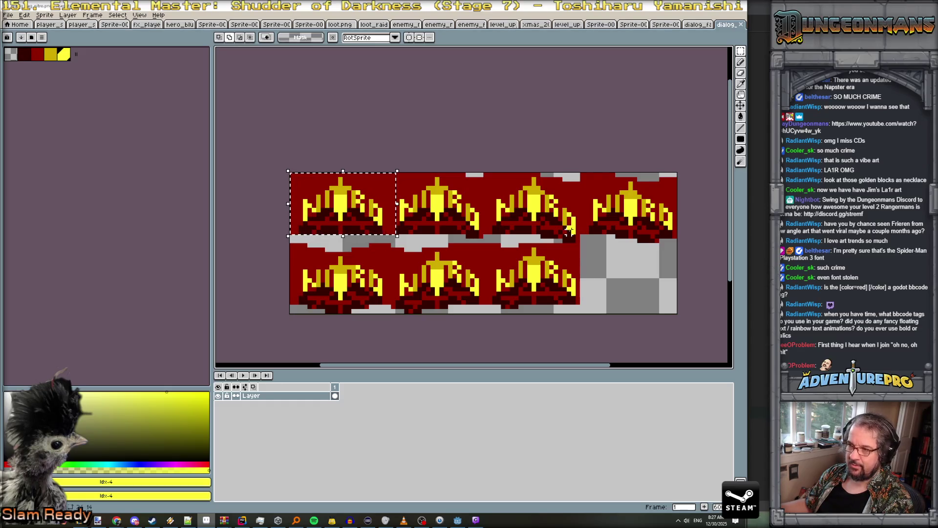
# Widen the canvas to 96 pixels and paste the sheet back against the left edge
pyautogui.click(44, 15)
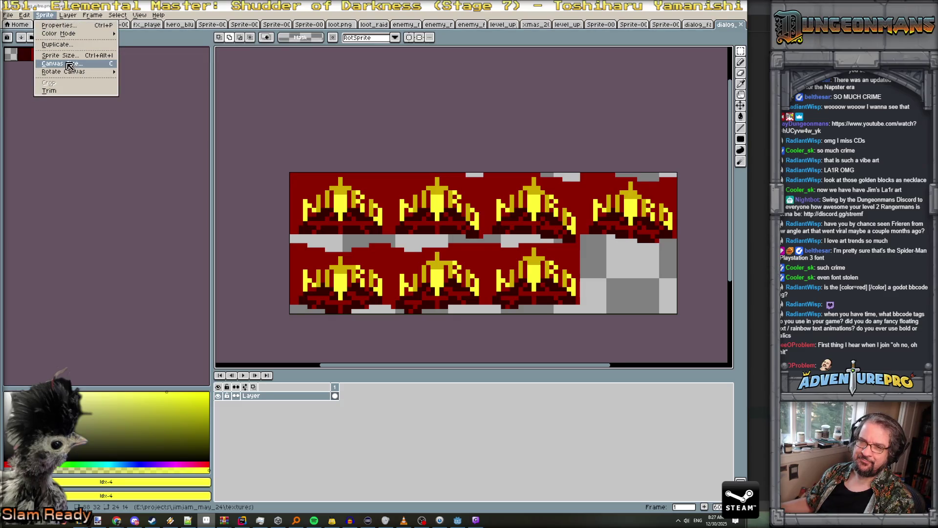
pyautogui.click(64, 64)
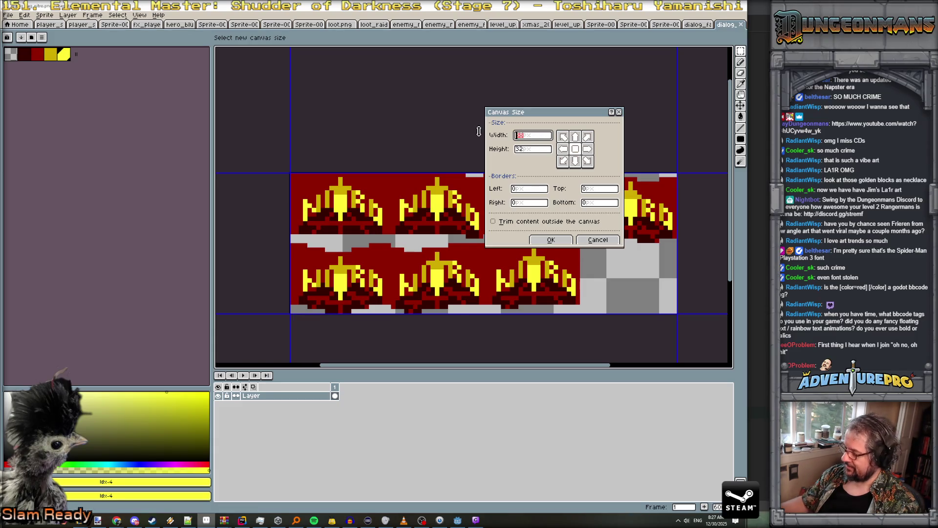
pyautogui.write('96')
pyautogui.press('Return')
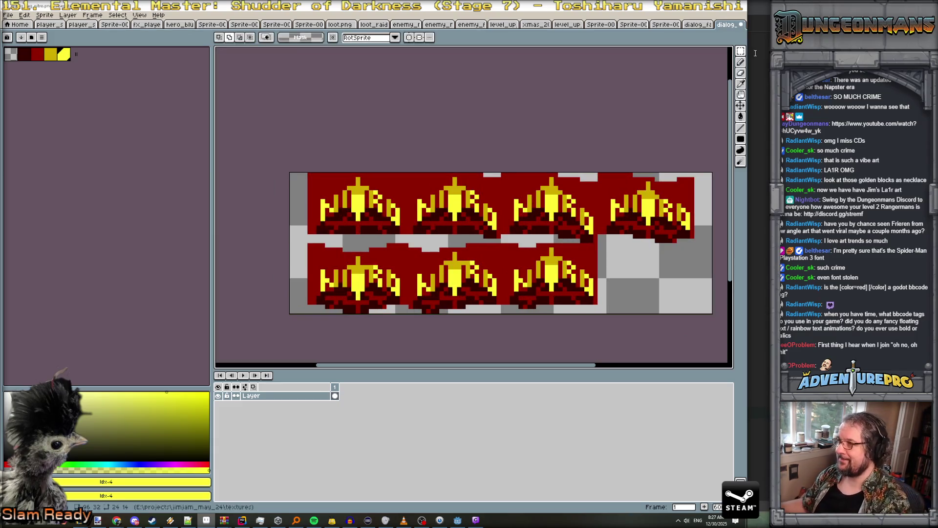
pyautogui.moveTo(741, 51)
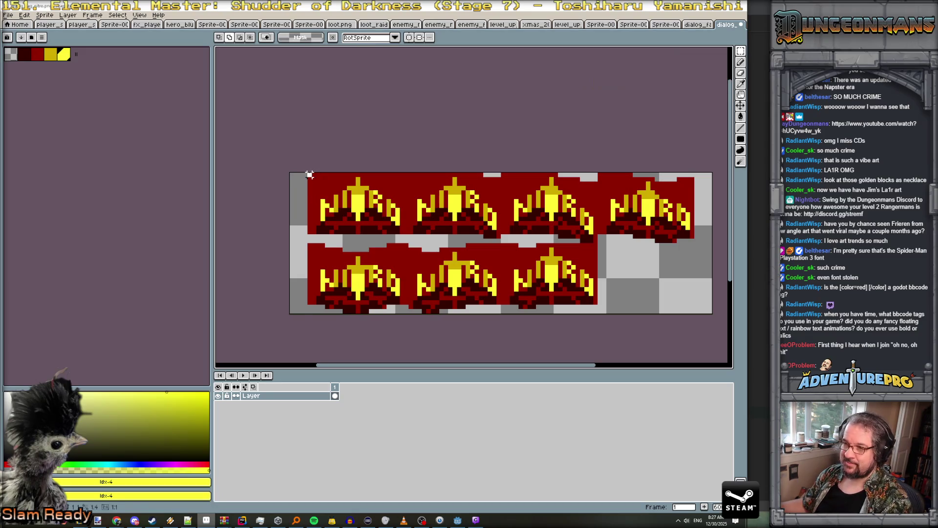
pyautogui.scroll(-2, 469, 210)
pyautogui.hotkey('ctrl', 'v')
pyautogui.moveTo(623, 242); pyautogui.dragTo(603, 242)
pyautogui.press('Return')
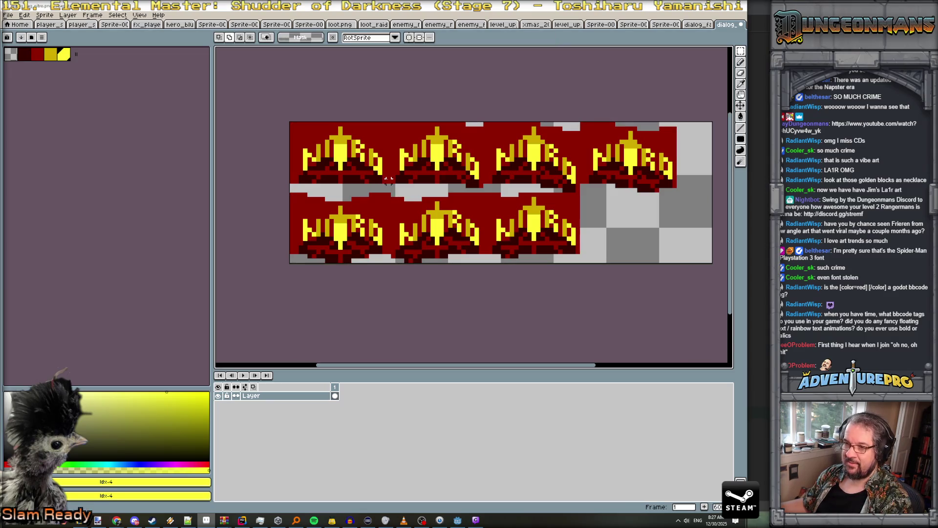
# Nudge the frames from the second column onward two pixels right
pyautogui.scroll(3, 301, 176)
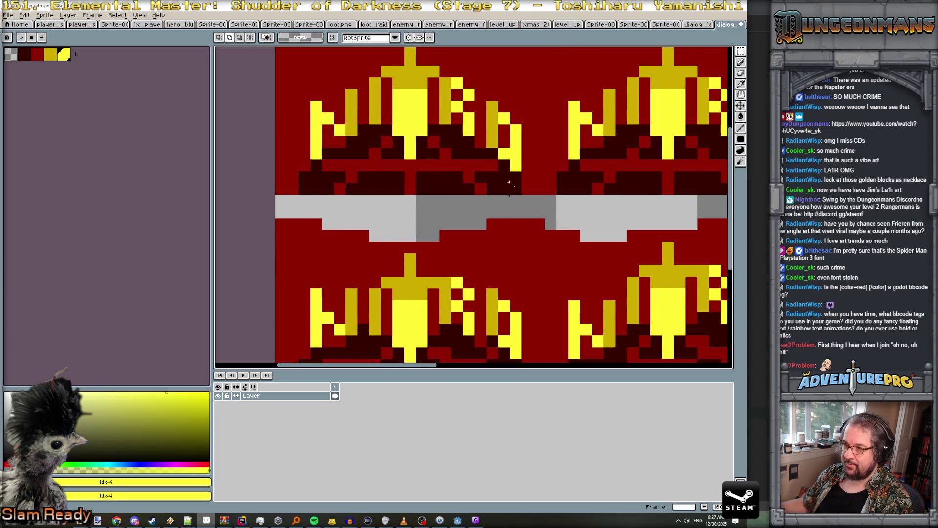
pyautogui.scroll(-1, 551, 185)
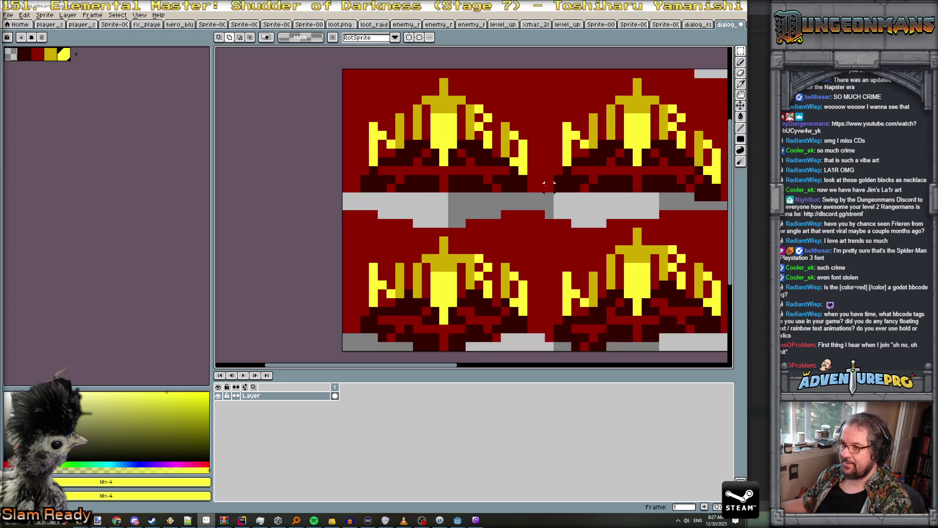
pyautogui.scroll(-1, 550, 183)
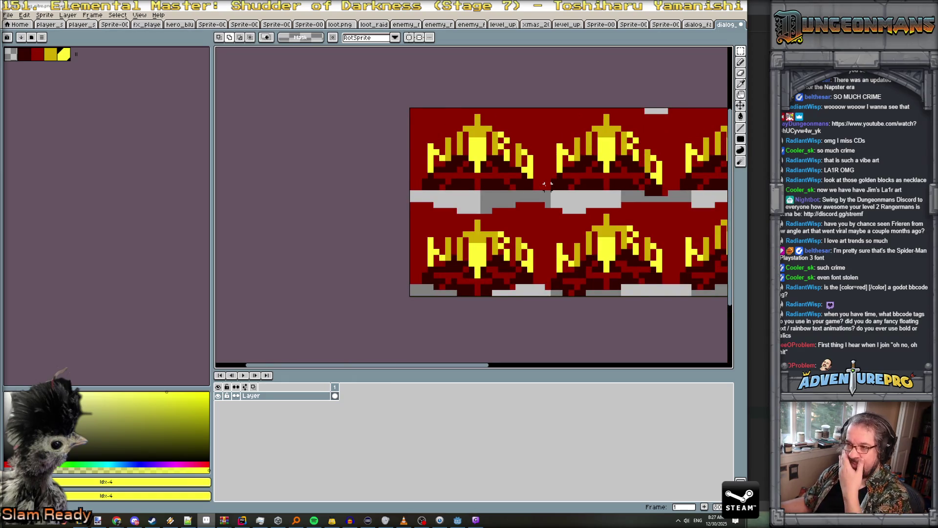
pyautogui.scroll(1, 547, 184)
pyautogui.scroll(-1, 548, 184)
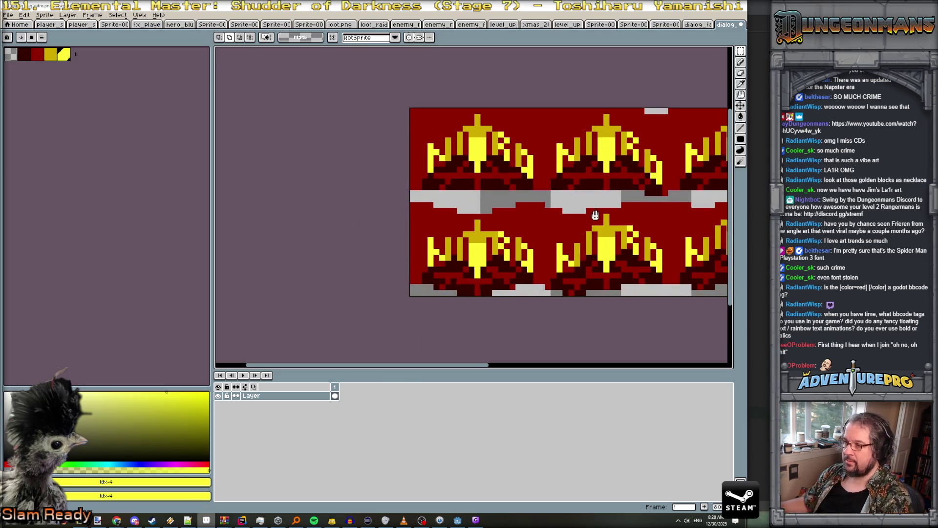
pyautogui.scroll(-1, 521, 213)
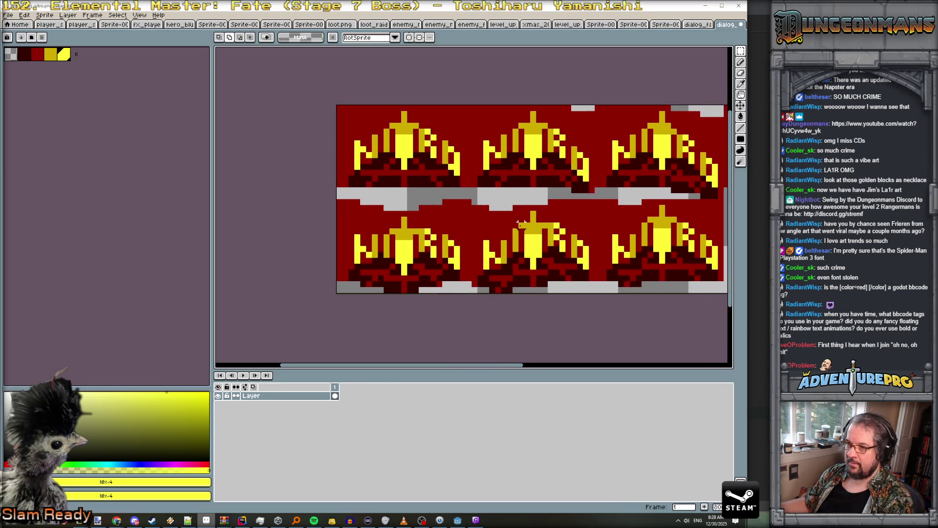
pyautogui.scroll(-1, 519, 222)
pyautogui.scroll(-1, 557, 228)
pyautogui.scroll(1, 597, 234)
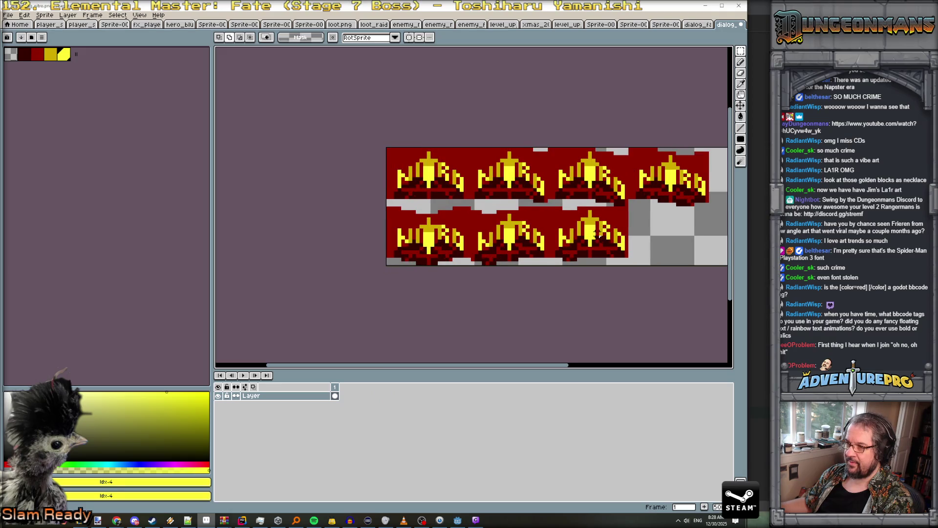
pyautogui.scroll(1, 597, 234)
pyautogui.hscroll(2, 569, 223)
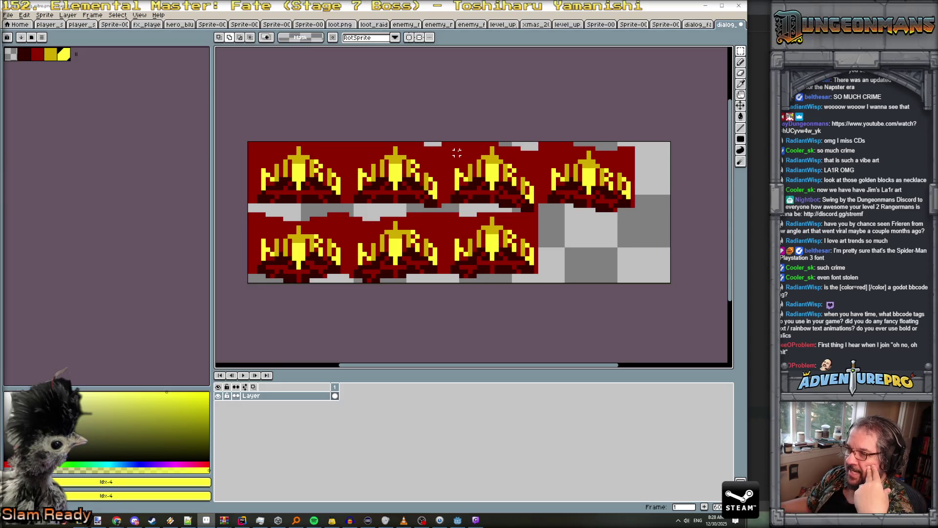
pyautogui.moveTo(443, 144)
pyautogui.mouseDown()
pyautogui.moveTo(484, 185)
pyautogui.moveTo(540, 210)
pyautogui.mouseUp()
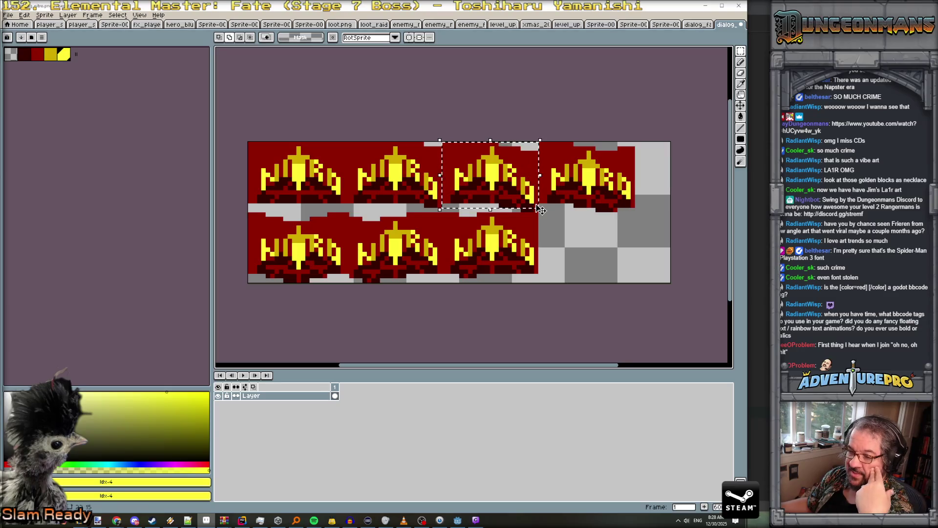
pyautogui.click(541, 145)
pyautogui.moveTo(541, 144)
pyautogui.mouseDown()
pyautogui.moveTo(644, 190)
pyautogui.moveTo(638, 215)
pyautogui.mouseUp()
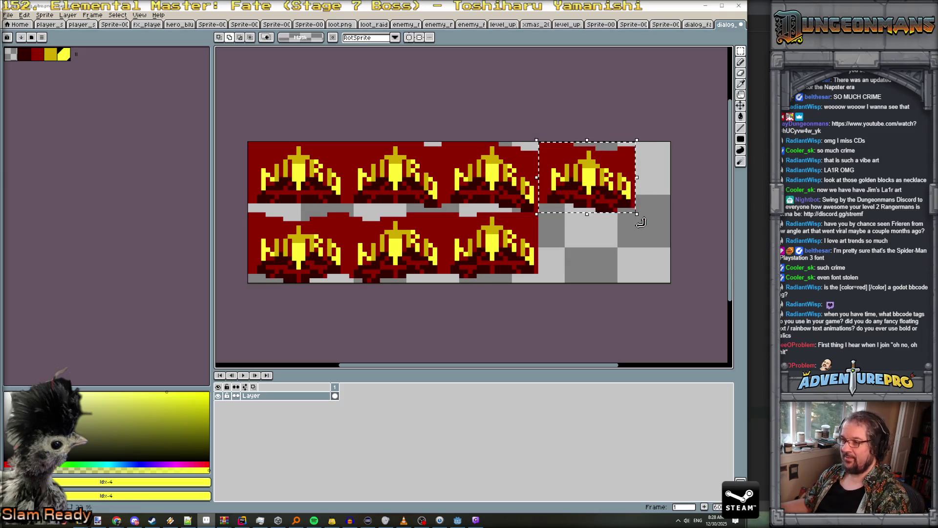
pyautogui.click(464, 165)
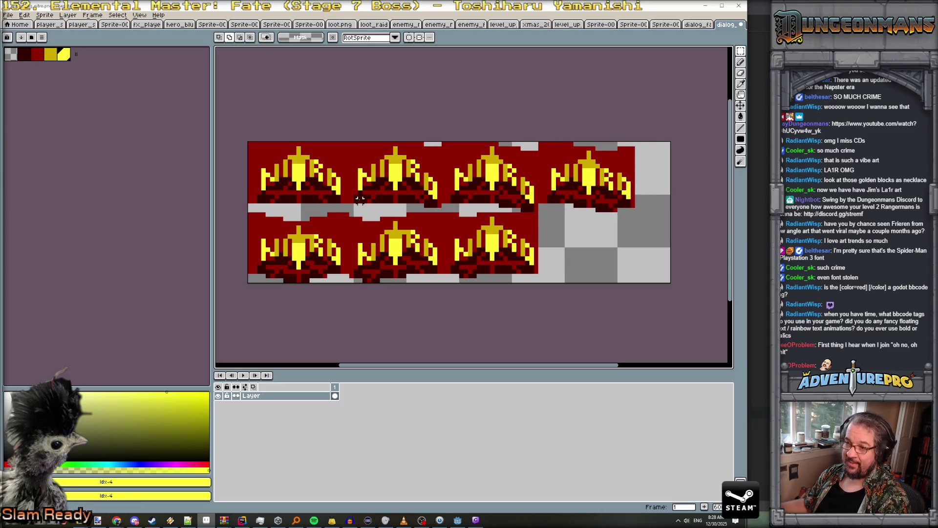
pyautogui.moveTo(346, 143)
pyautogui.mouseDown()
pyautogui.moveTo(586, 313)
pyautogui.moveTo(666, 335)
pyautogui.mouseUp()
pyautogui.hscroll(2, 655, 328)
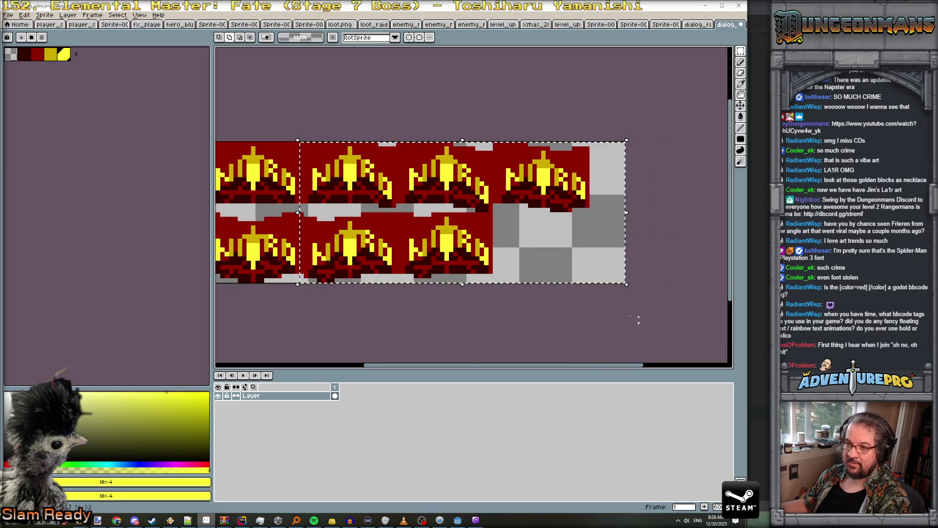
pyautogui.scroll(2, 429, 241)
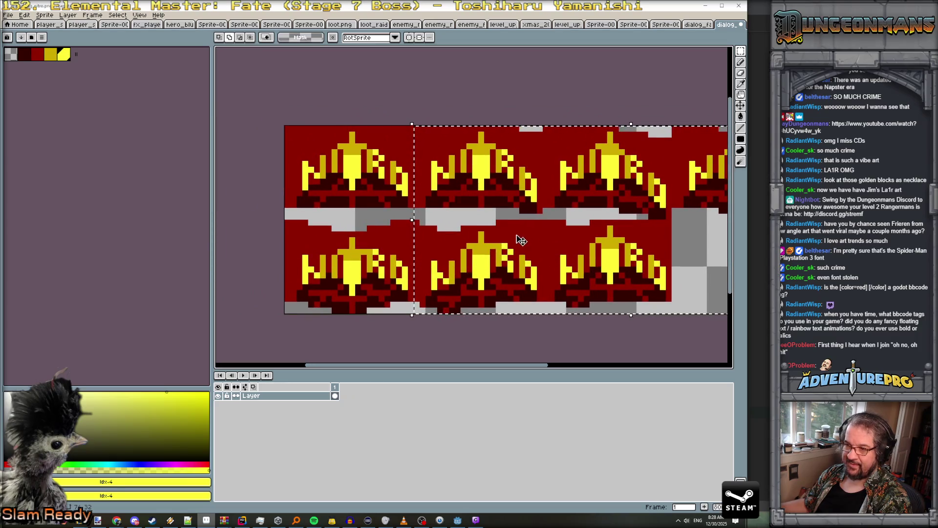
pyautogui.press('Right')
pyautogui.press('Right')
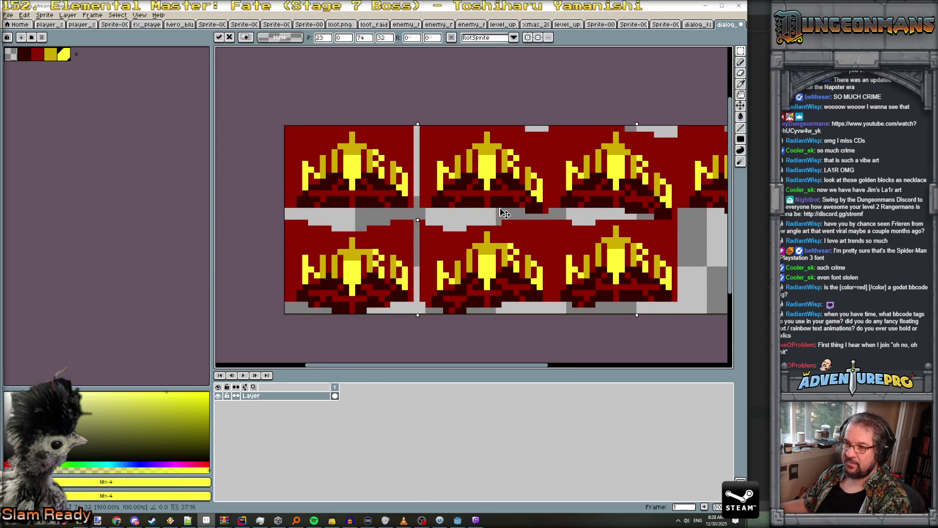
pyautogui.press('Return')
# Align the third- and fourth-column frames into their grid cells
pyautogui.moveTo(557, 128); pyautogui.dragTo(702, 337)
pyautogui.scroll(-3, 635, 245)
pyautogui.moveTo(468, 170); pyautogui.dragTo(481, 171)
pyautogui.scroll(2, 480, 168)
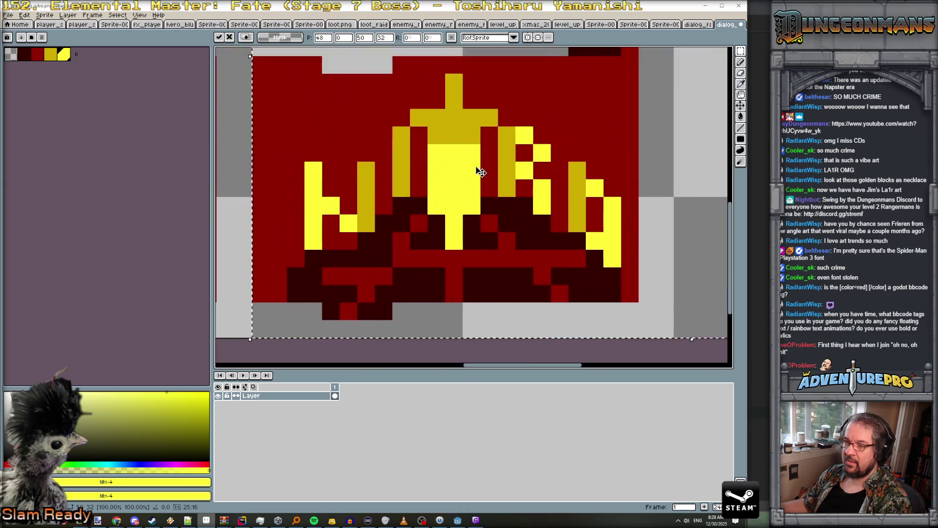
pyautogui.scroll(-4, 488, 167)
pyautogui.moveTo(501, 165); pyautogui.dragTo(502, 166)
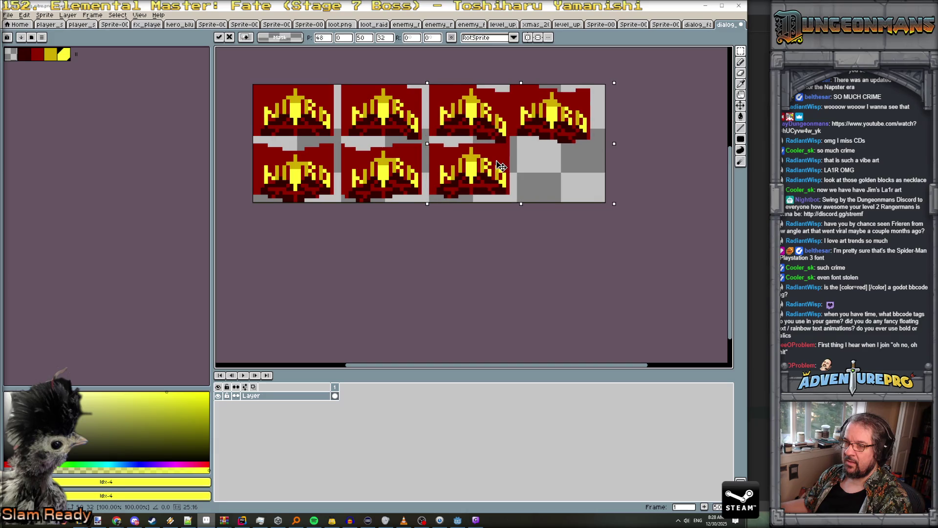
pyautogui.press('Return')
pyautogui.moveTo(512, 87)
pyautogui.mouseDown()
pyautogui.moveTo(607, 203)
pyautogui.moveTo(560, 191)
pyautogui.mouseUp()
pyautogui.press('Return')
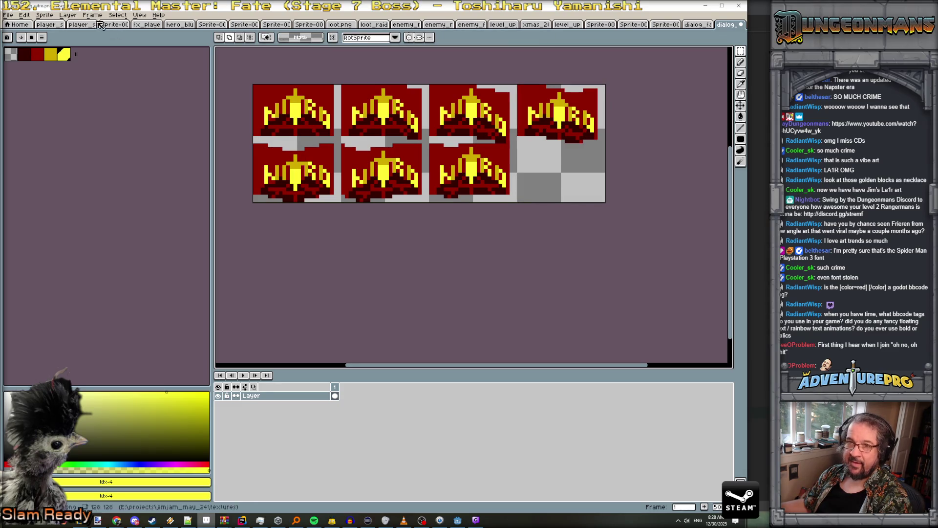
# Resize the canvas to 96×48, anchored top-left so it grows downward
pyautogui.click(45, 15)
pyautogui.click(80, 64)
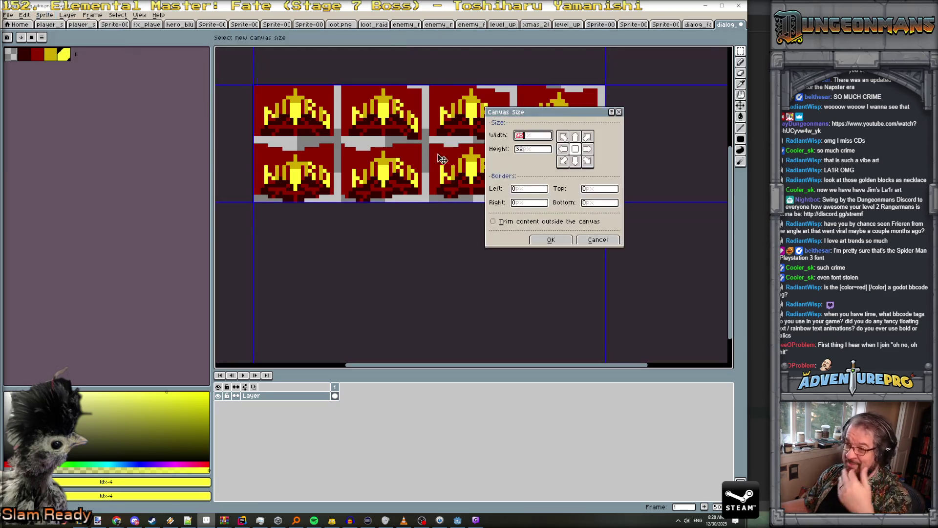
pyautogui.press('Tab')
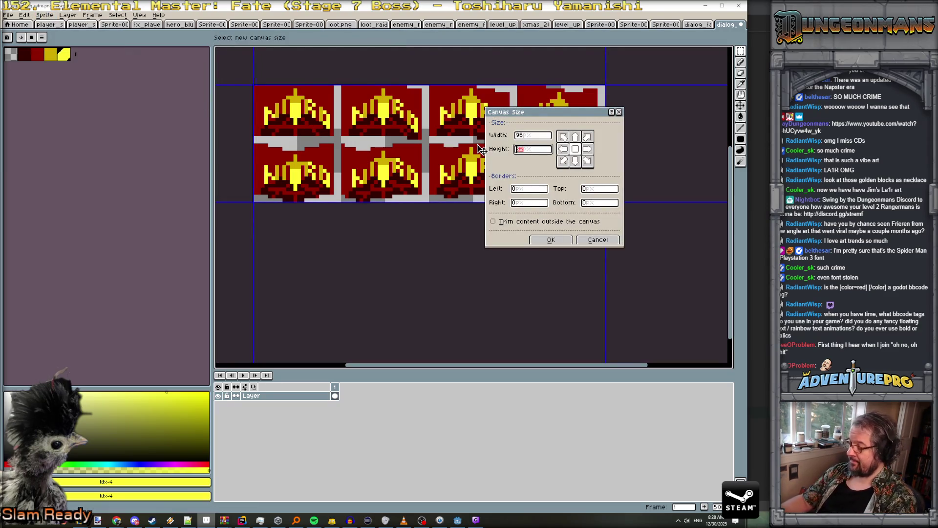
pyautogui.write('48')
pyautogui.click(564, 137)
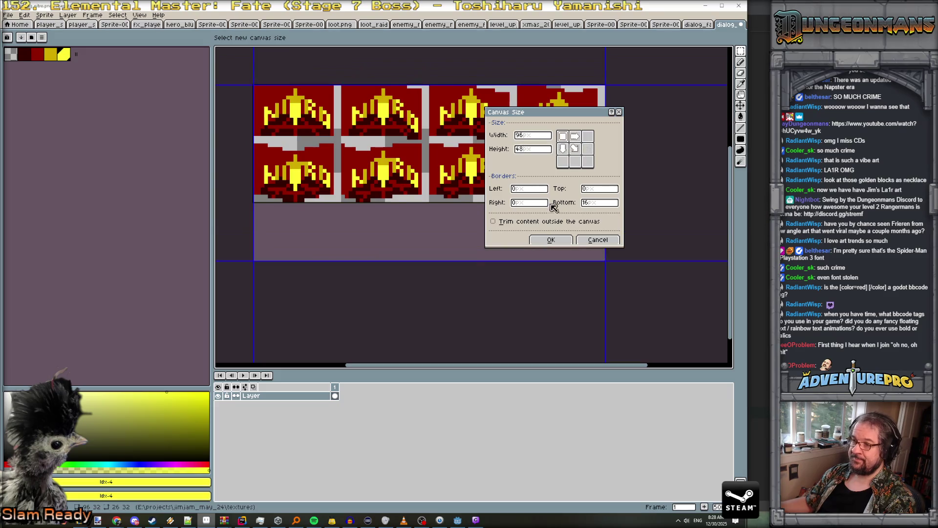
pyautogui.click(550, 240)
# Move the lower row of three flag frames down into the second row
pyautogui.moveTo(650, 131); pyautogui.dragTo(683, 230)
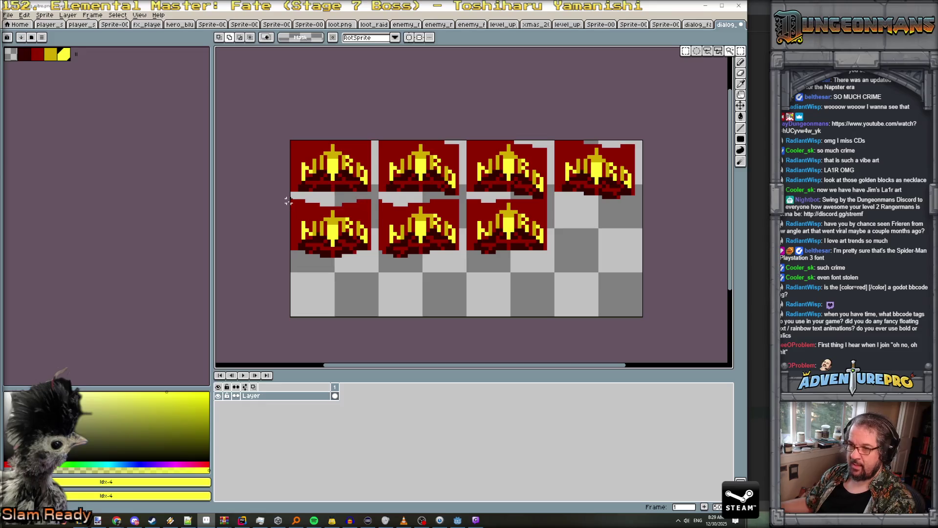
pyautogui.moveTo(293, 201); pyautogui.dragTo(547, 282)
pyautogui.moveTo(536, 240); pyautogui.dragTo(535, 267)
pyautogui.hotkey('ctrl', 'd')
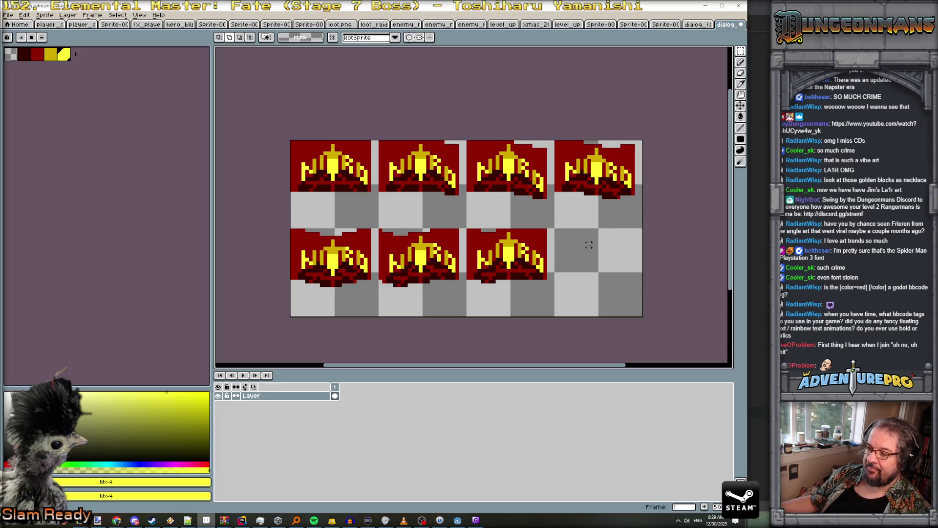
# Load the gen512_eotc palette
pyautogui.click(31, 38)
pyautogui.scroll(-10, 108, 320)
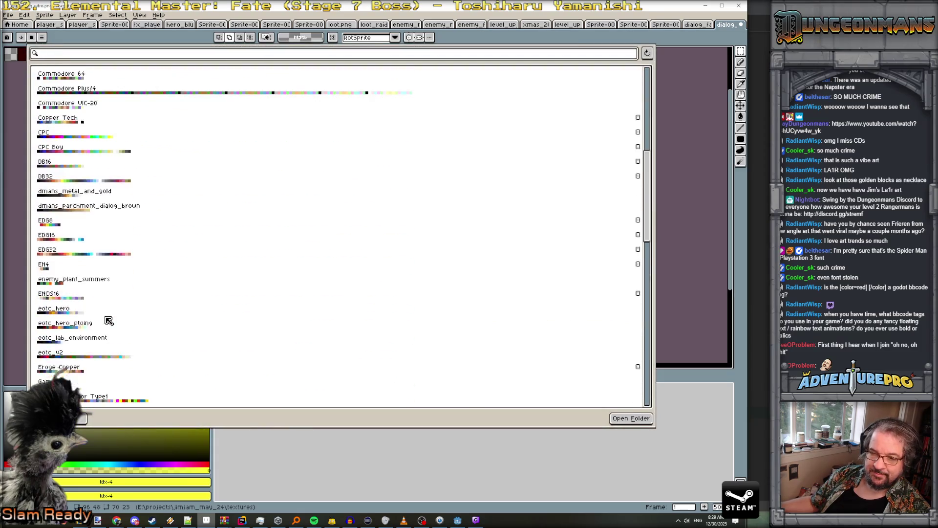
pyautogui.click(91, 355)
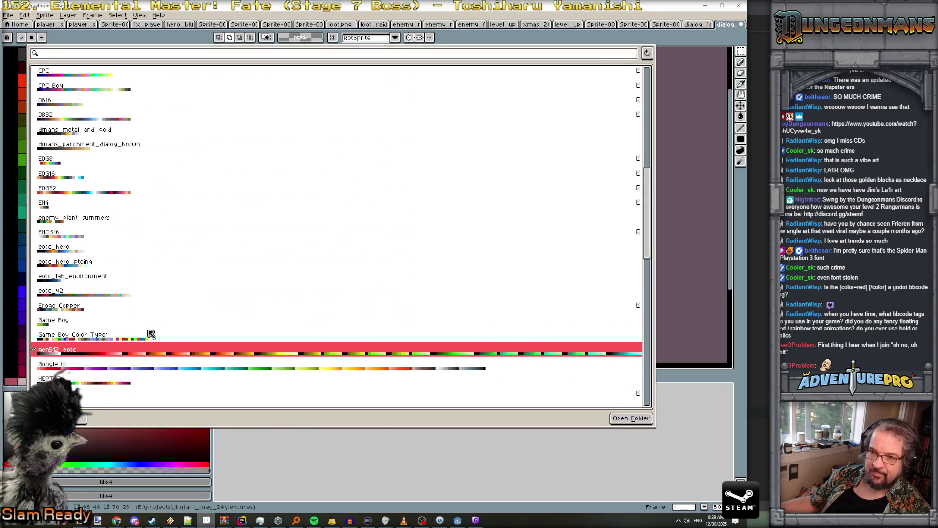
pyautogui.press('Escape')
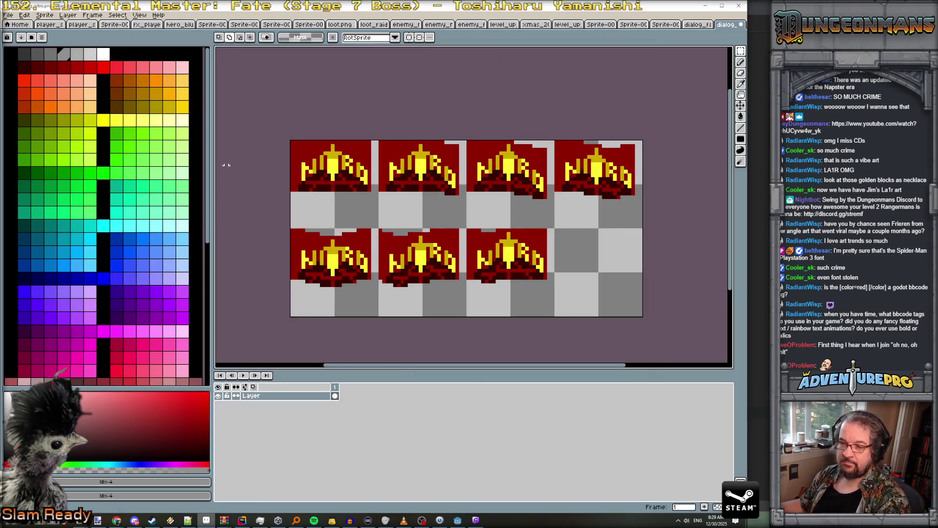
# Add a new layer and rename the original layer 'flag flappalappin'
pyautogui.click(68, 15)
pyautogui.moveTo(92, 60)
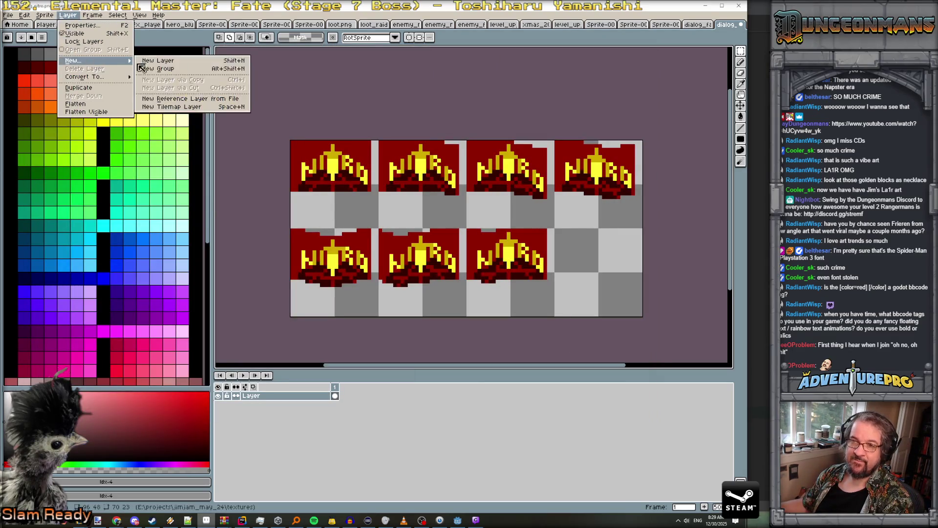
pyautogui.click(147, 60)
pyautogui.doubleClick(272, 405)
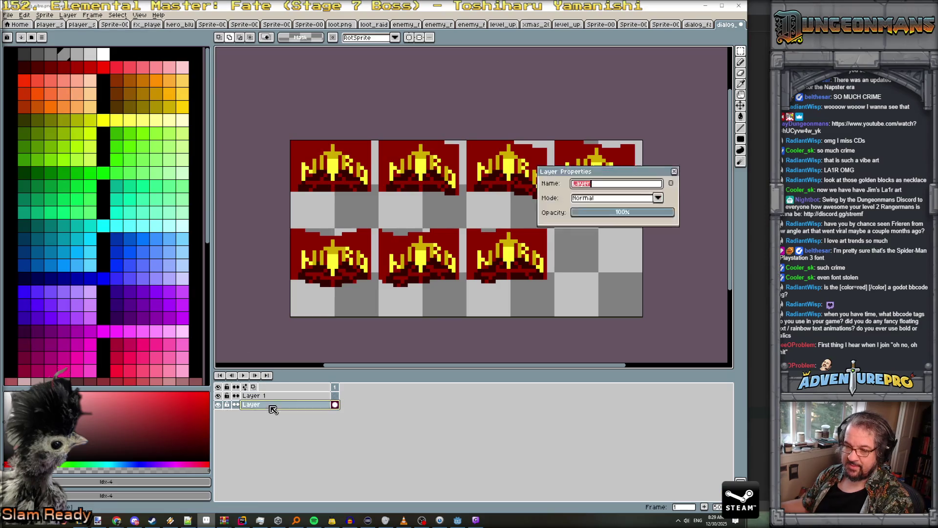
pyautogui.write('flag flapp')
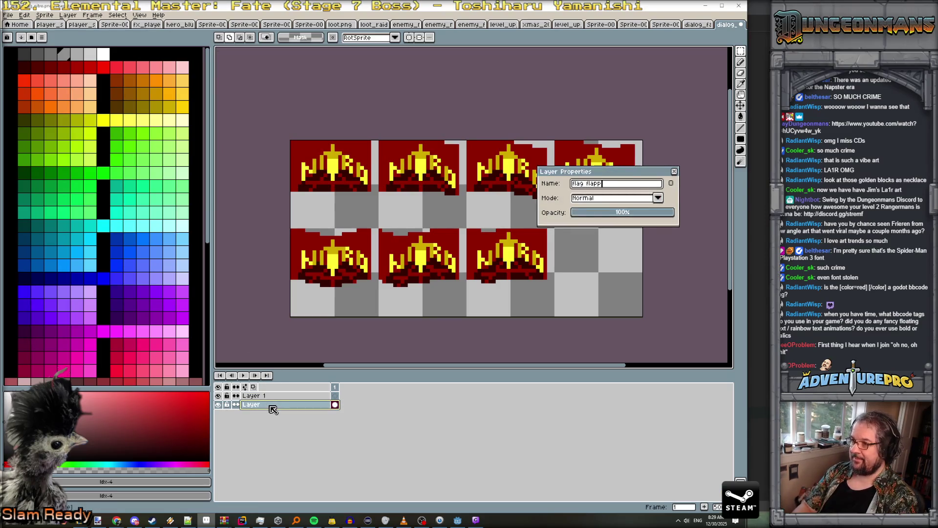
pyautogui.write('alappin')
pyautogui.press('Return')
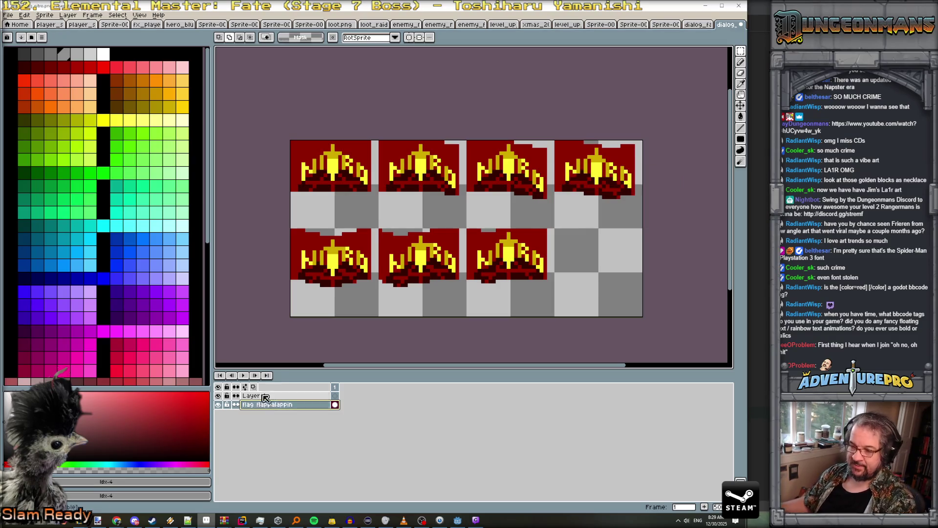
# Name the new layer 'Pole', place it below the flag layer, and pick dark grey
pyautogui.doubleClick(266, 396)
pyautogui.write('Pole')
pyautogui.press('Return')
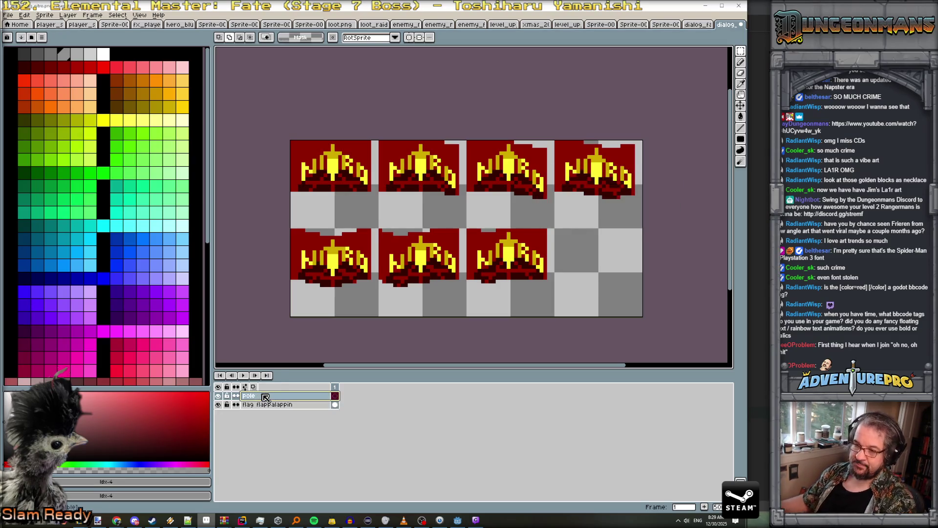
pyautogui.moveTo(266, 396); pyautogui.dragTo(268, 410)
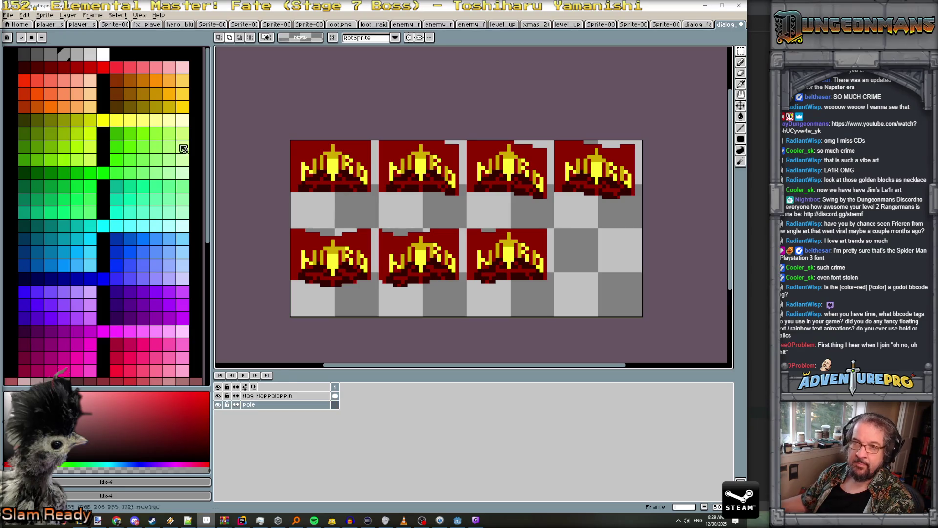
pyautogui.click(50, 54)
pyautogui.scroll(1, 307, 196)
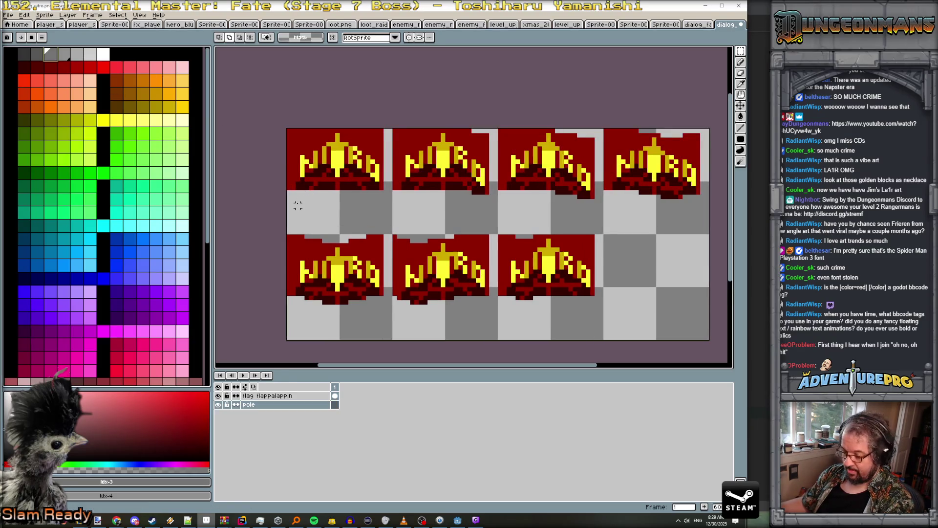
# Pencil a dark grey pole down the first frame's left edge with light grey edging
pyautogui.press('b')
pyautogui.moveTo(293, 192); pyautogui.dragTo(294, 225)
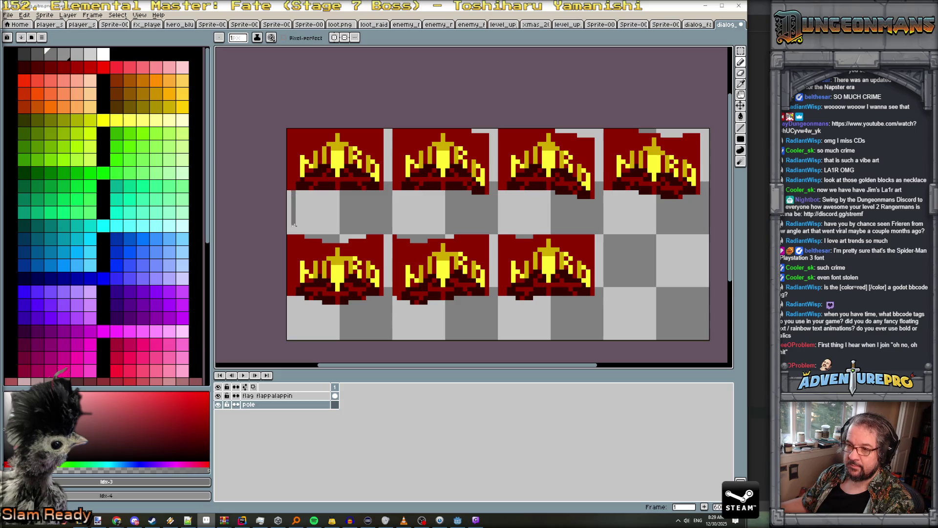
pyautogui.click(94, 55)
pyautogui.moveTo(288, 192); pyautogui.dragTo(288, 213)
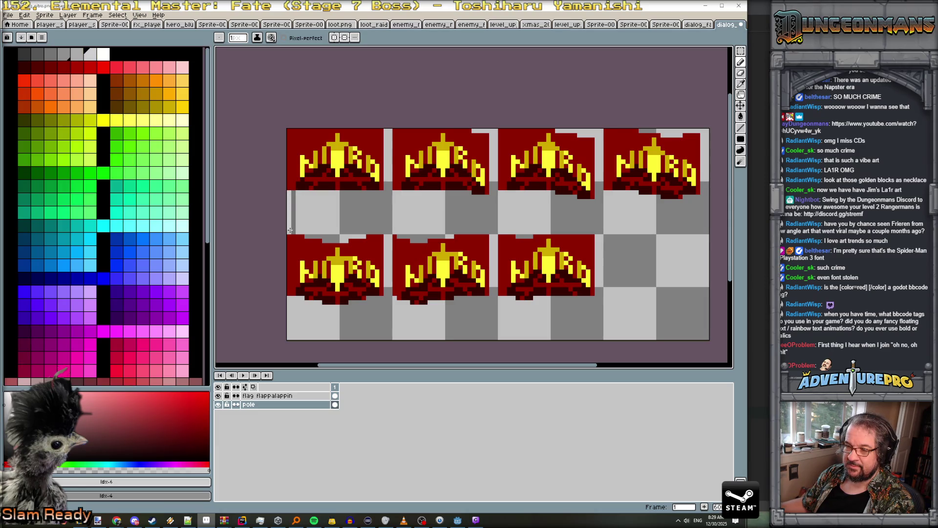
pyautogui.moveTo(293, 193); pyautogui.dragTo(294, 230)
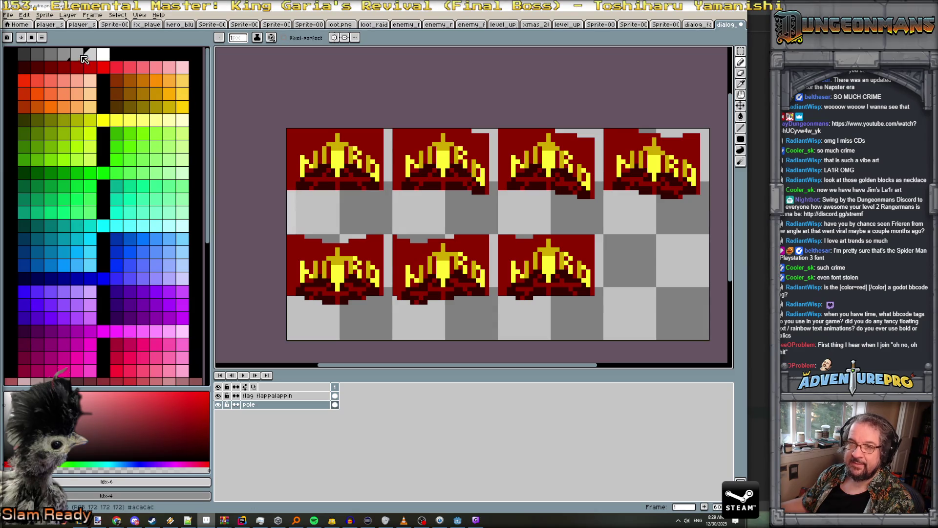
# Shade the pole in darker grey and add a white highlight line
pyautogui.click(64, 53)
pyautogui.moveTo(298, 196); pyautogui.dragTo(298, 220)
pyautogui.press(']')
pyautogui.press(']')
pyautogui.press(']')
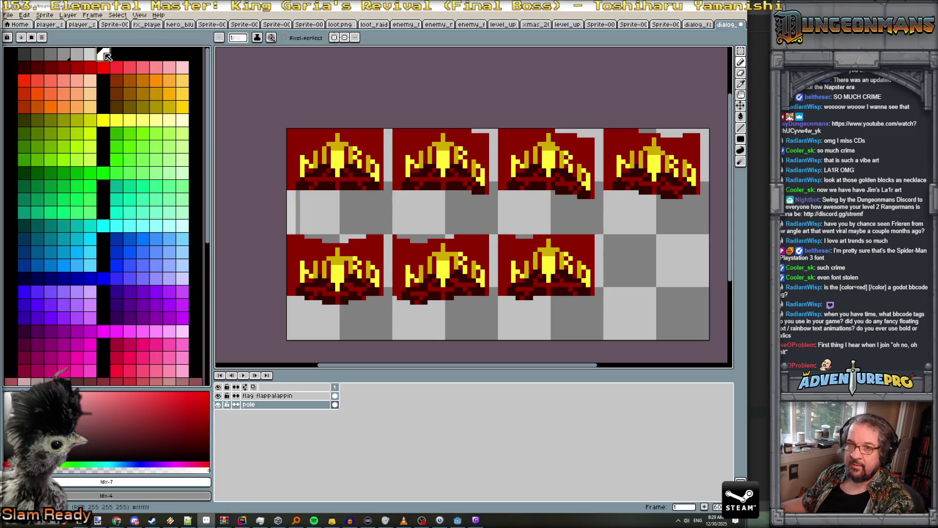
pyautogui.moveTo(289, 229); pyautogui.dragTo(288, 197)
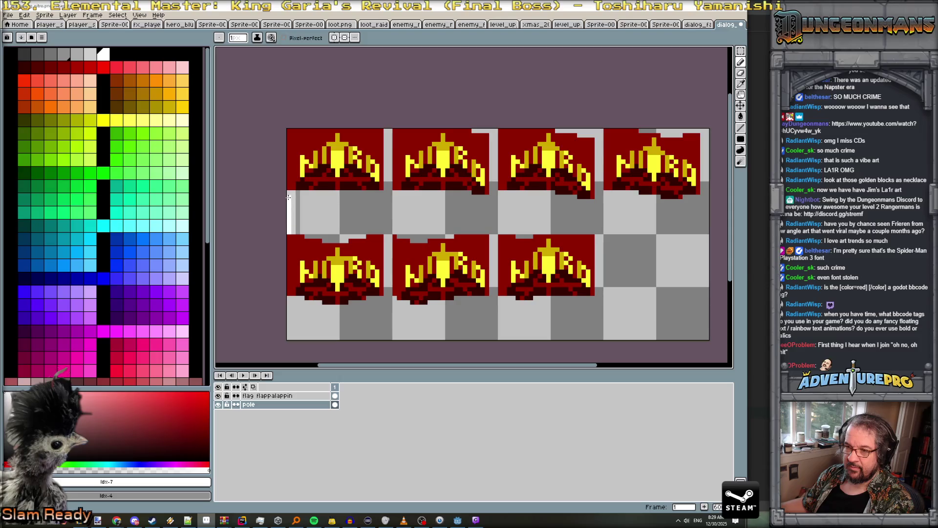
pyautogui.scroll(-2, 322, 176)
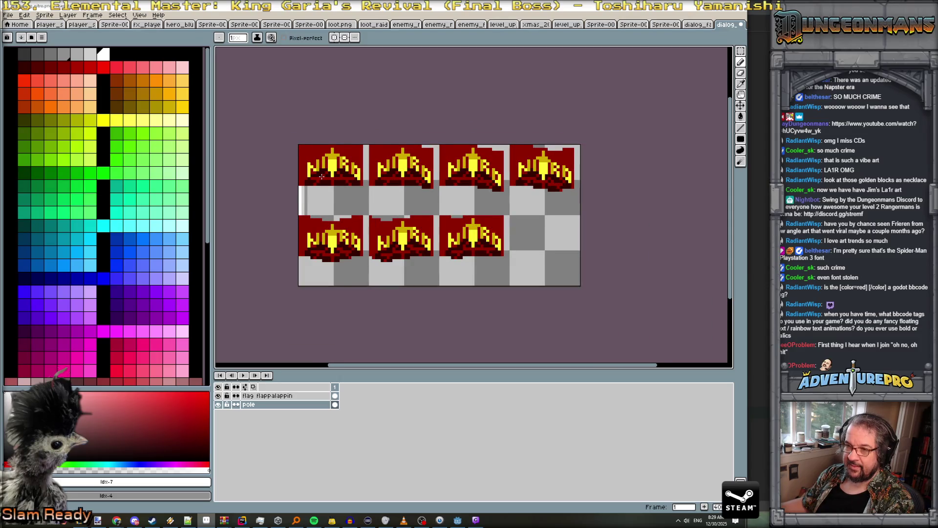
pyautogui.scroll(2, 322, 176)
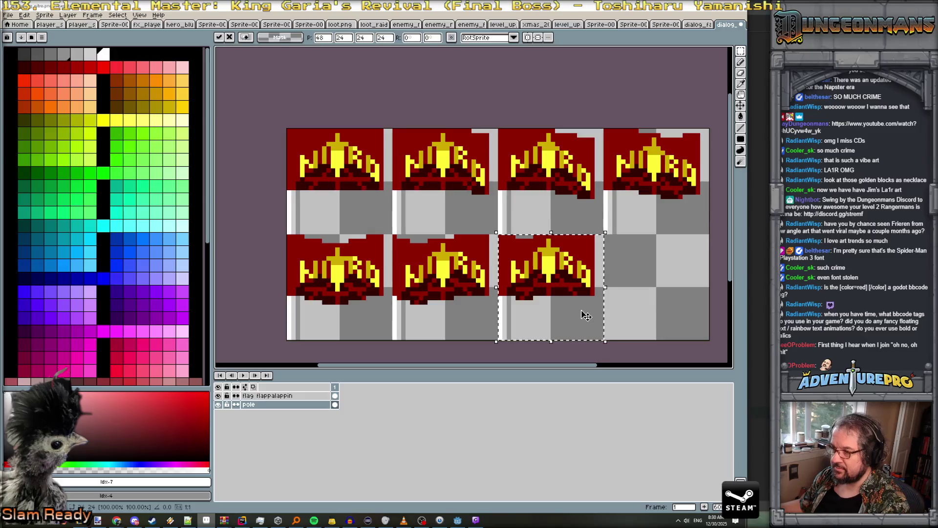
# Select the whole MISS sprite, then add a new ground layer below the pole layer in the flag sheet
pyautogui.click(702, 25)
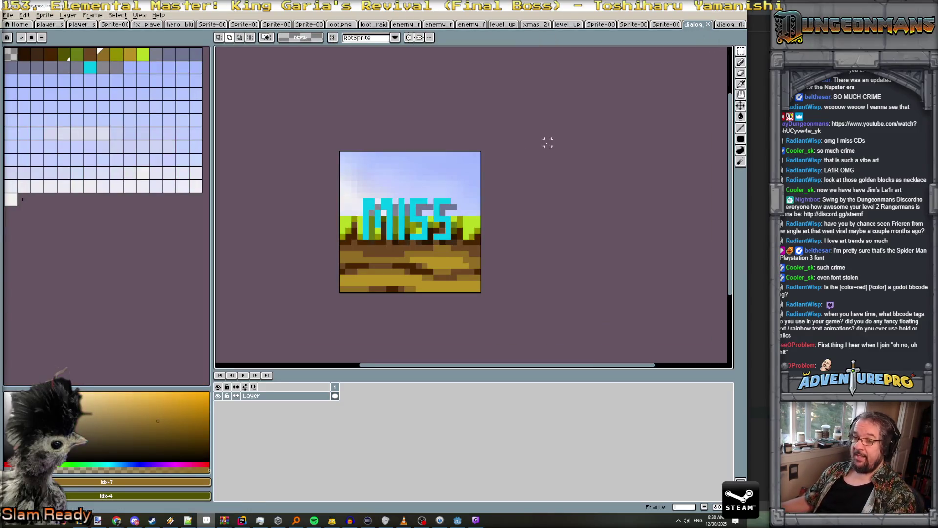
pyautogui.hotkey('ctrl', 'a')
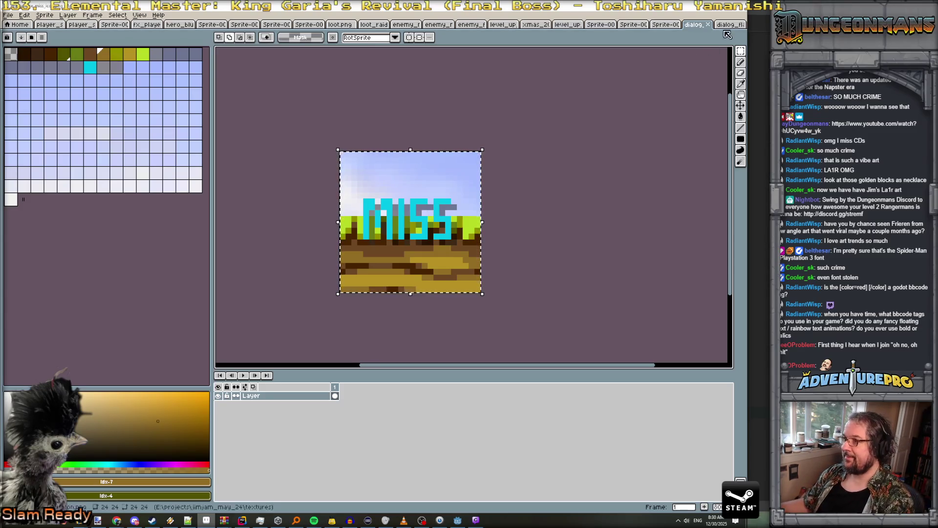
pyautogui.click(728, 24)
pyautogui.click(68, 16)
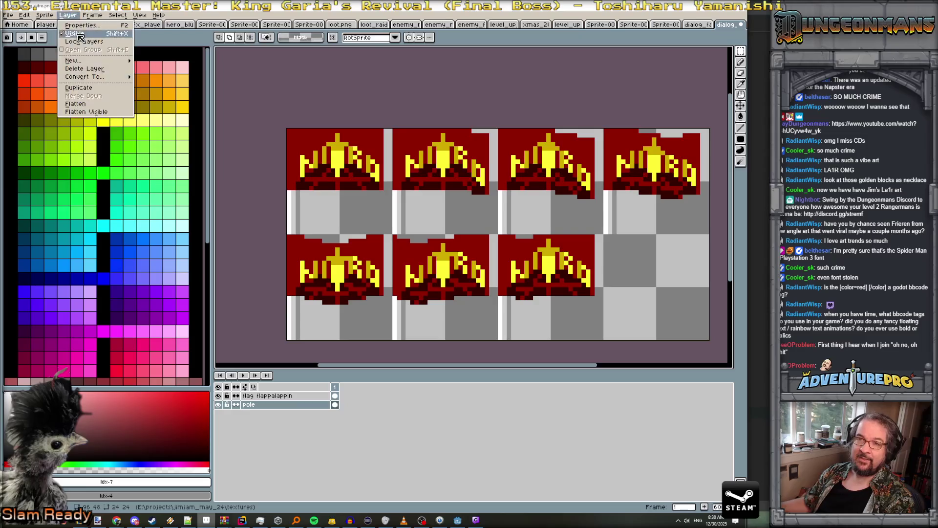
pyautogui.moveTo(73, 61)
pyautogui.click(156, 63)
pyautogui.moveTo(284, 405); pyautogui.dragTo(286, 415)
# Paste the MISS ground tile onto the new layer and paint over its cyan letter pixels in olive
pyautogui.hotkey('ctrl', 'v')
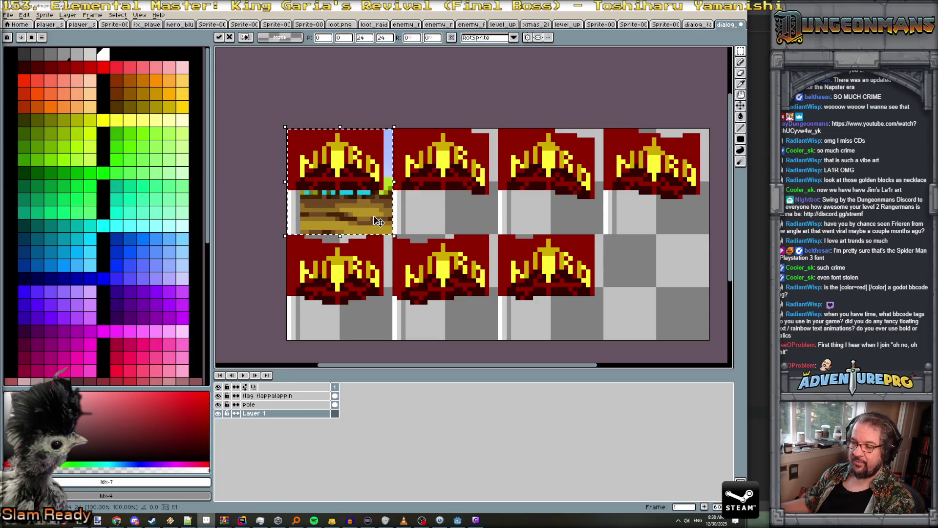
pyautogui.press('Return')
pyautogui.scroll(3, 332, 193)
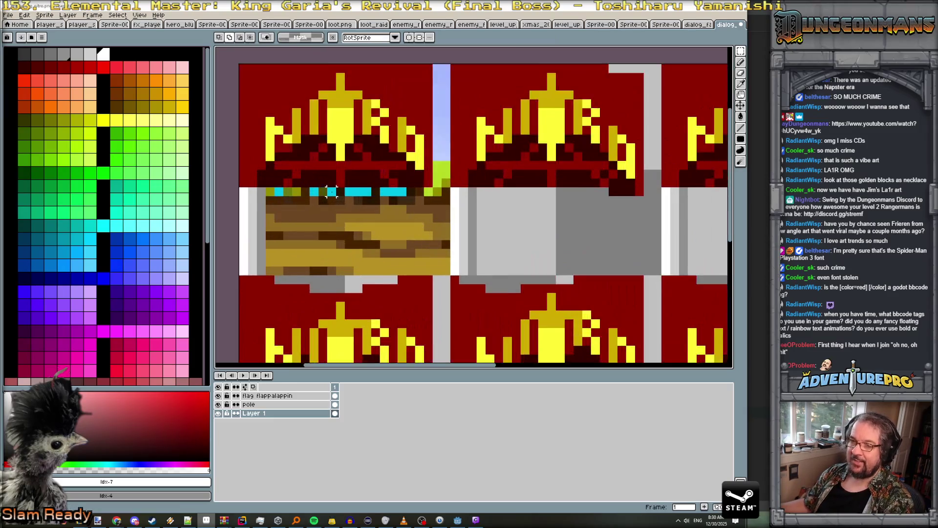
pyautogui.press('b')
pyautogui.keyDown('alt'); pyautogui.click(286, 192); pyautogui.keyUp('alt')
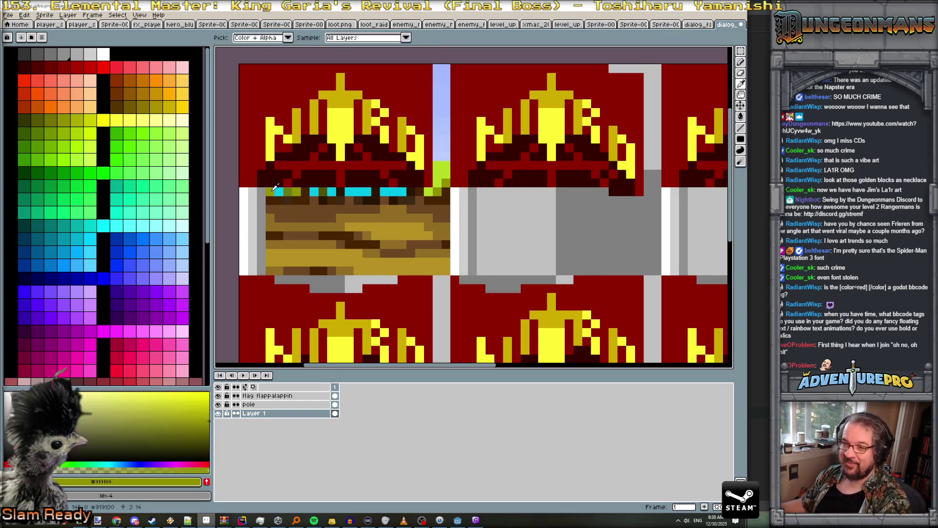
pyautogui.moveTo(316, 195); pyautogui.dragTo(431, 190)
pyautogui.keyDown('alt'); pyautogui.click(439, 185); pyautogui.keyUp('alt')
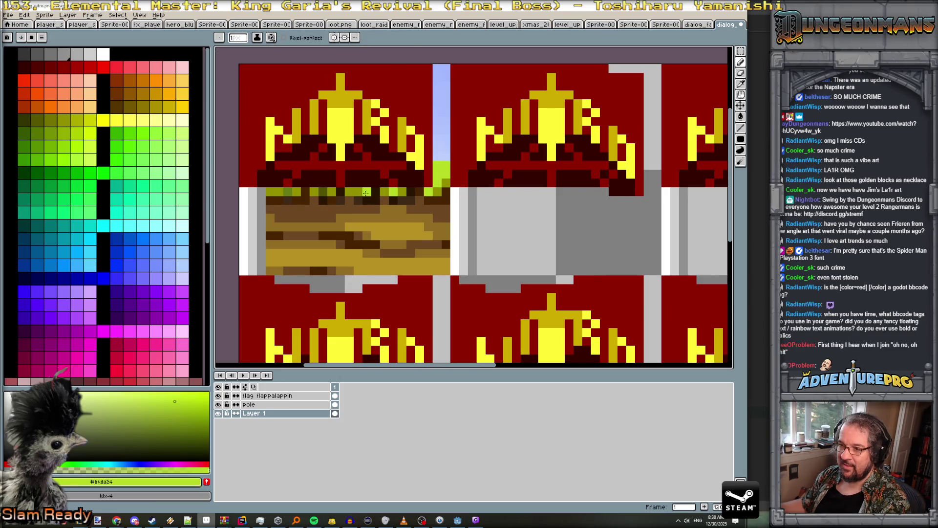
pyautogui.scroll(-3, 394, 215)
pyautogui.scroll(-1, 394, 215)
pyautogui.scroll(1, 395, 215)
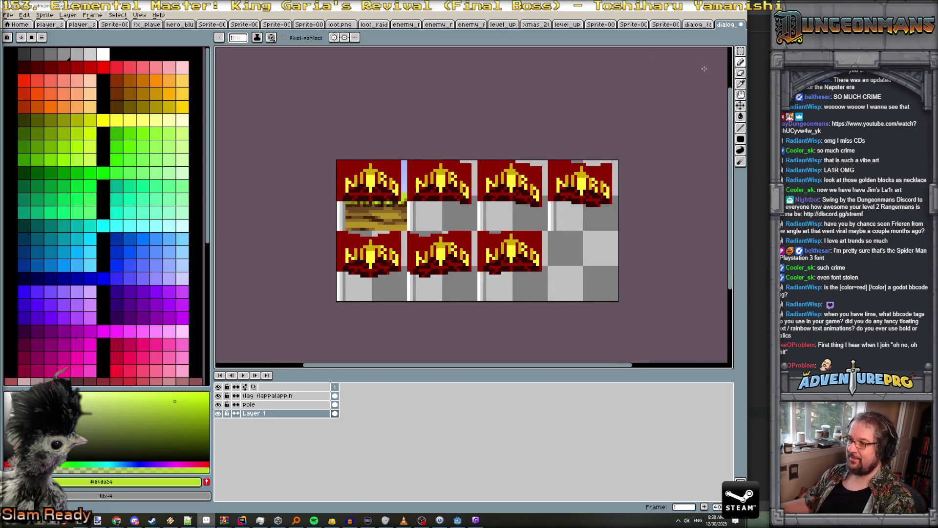
pyautogui.scroll(1, 538, 109)
# Copy the first frame's pole and grass tile into the second frame, nudged one pixel left
pyautogui.click(741, 51)
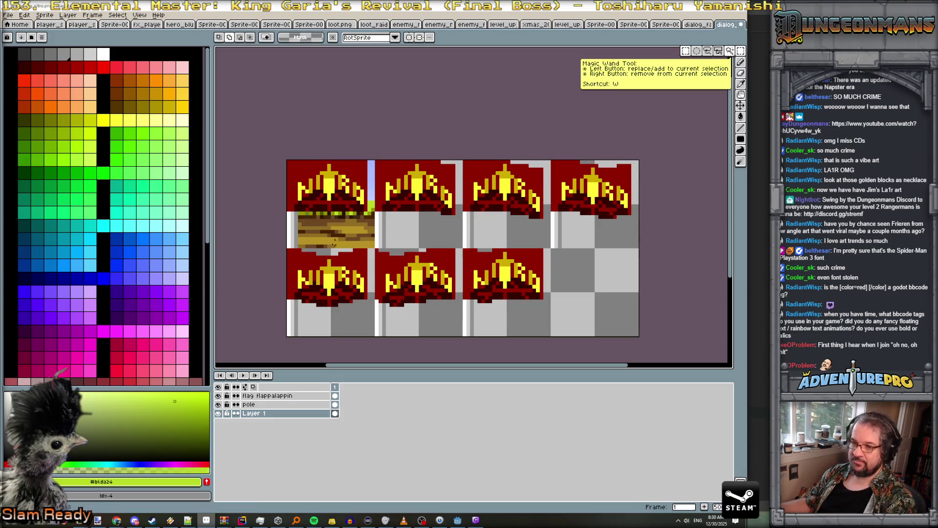
pyautogui.moveTo(284, 250); pyautogui.dragTo(378, 159)
pyautogui.moveTo(367, 226); pyautogui.dragTo(454, 228)
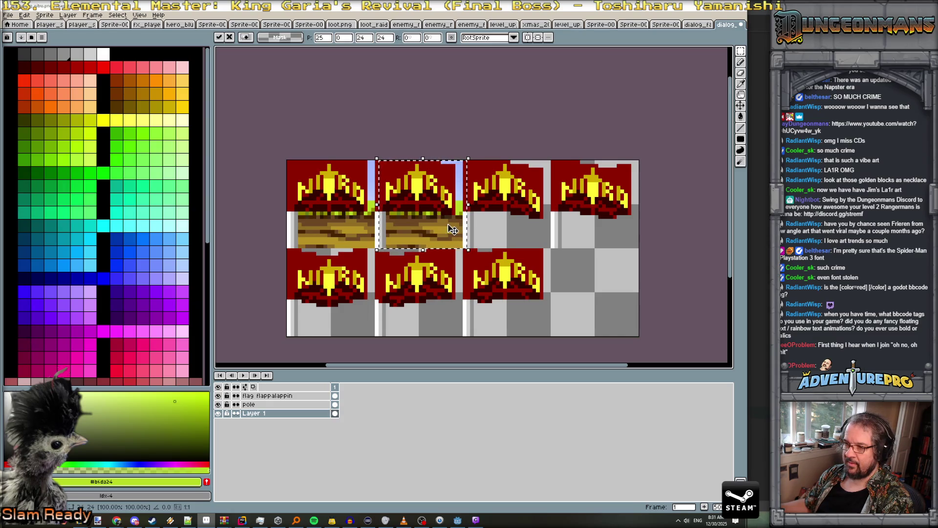
pyautogui.scroll(2, 407, 231)
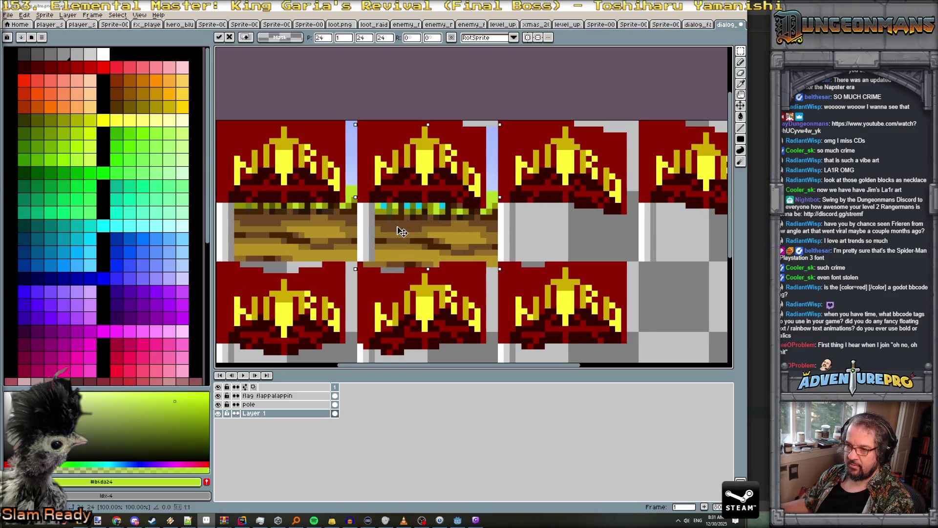
pyautogui.moveTo(407, 231)
pyautogui.mouseDown()
pyautogui.moveTo(572, 238)
pyautogui.moveTo(420, 229)
pyautogui.moveTo(561, 227)
pyautogui.mouseUp()
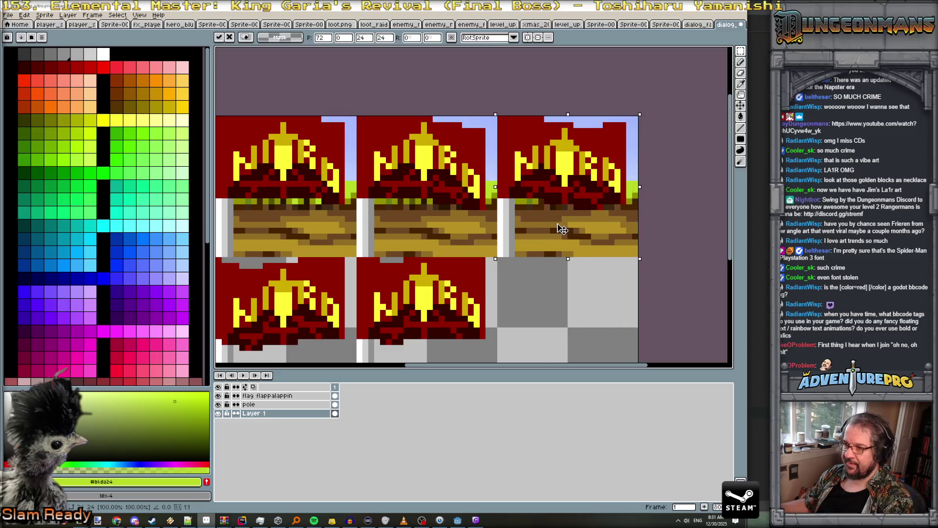
pyautogui.scroll(-2, 561, 227)
# Paste the ground tile into the bottom-left, bottom-middle and third bottom frames
pyautogui.hotkey('ctrl', 'v')
pyautogui.moveTo(361, 222); pyautogui.dragTo(361, 293)
pyautogui.hotkey('ctrl', 'v')
pyautogui.moveTo(373, 224); pyautogui.dragTo(438, 273)
pyautogui.hotkey('ctrl', 'v')
pyautogui.moveTo(357, 205)
pyautogui.mouseDown()
pyautogui.moveTo(489, 293)
pyautogui.moveTo(508, 288)
pyautogui.mouseUp()
pyautogui.scroll(1, 508, 288)
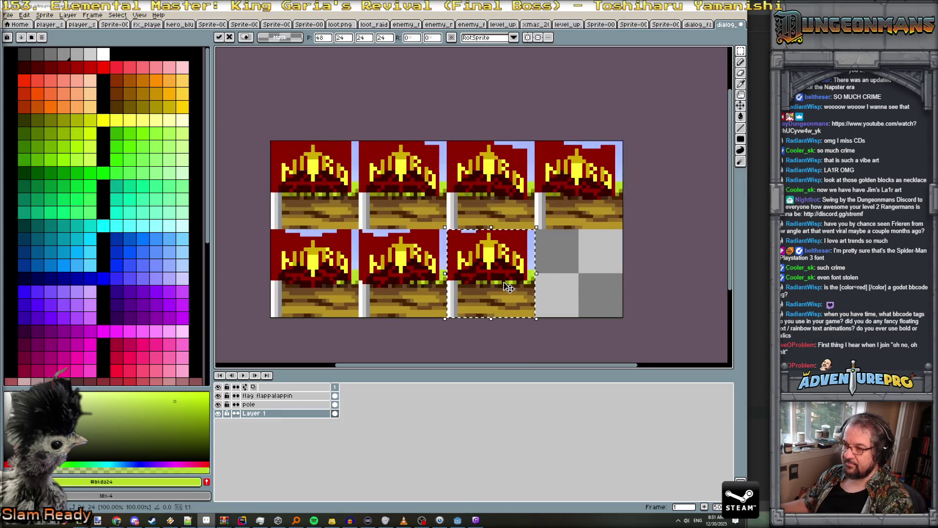
pyautogui.press('Return')
pyautogui.scroll(-2, 523, 289)
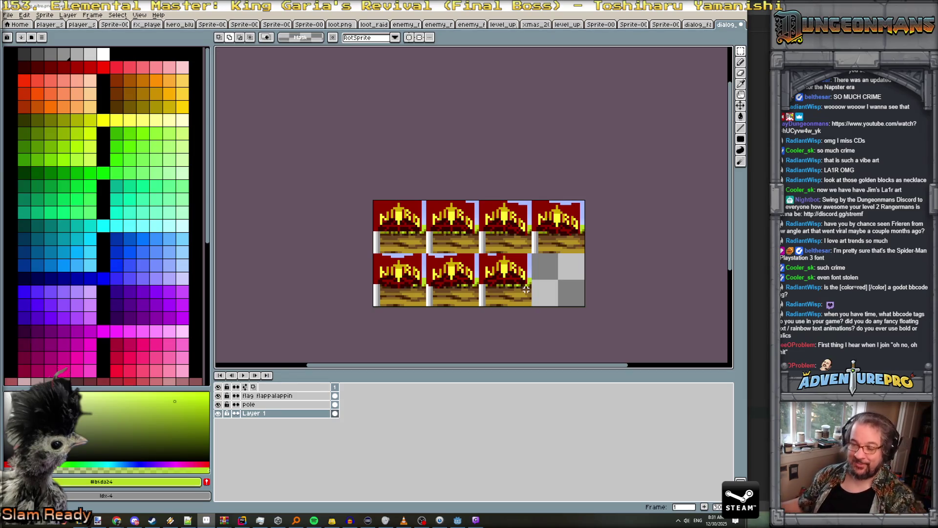
# Save the flag sprite sheet, accepting the save-format warning
pyautogui.hotkey('ctrl', 's')
pyautogui.click(351, 310)
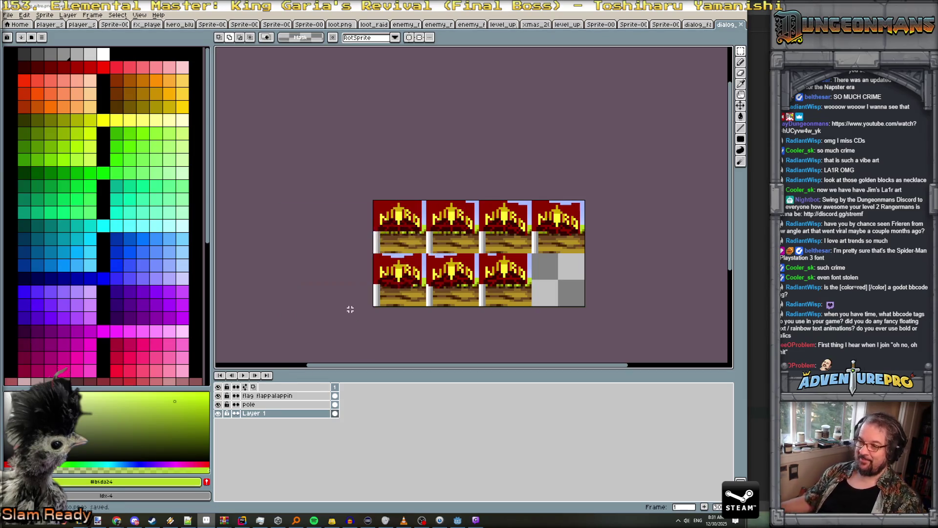
pyautogui.hotkey('alt', 'Tab')
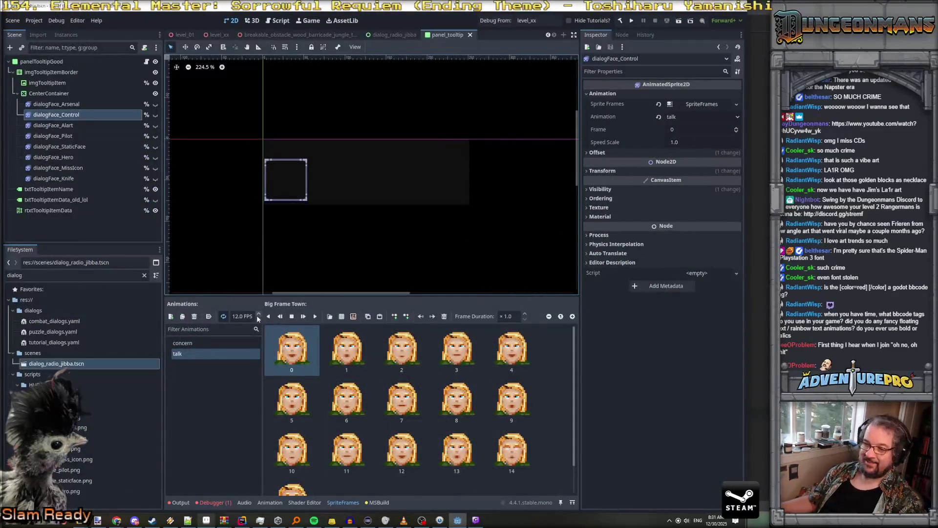
# Add a new animation to dialogFace_Control's SpriteFrames and name it nitro_flag
pyautogui.click(170, 316)
pyautogui.click(205, 354)
pyautogui.write('nitro_flag')
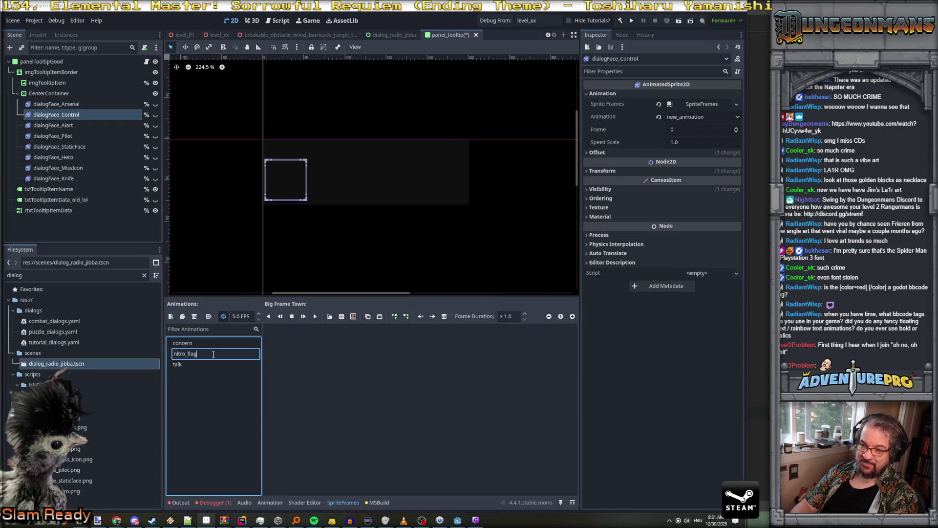
pyautogui.press('Return')
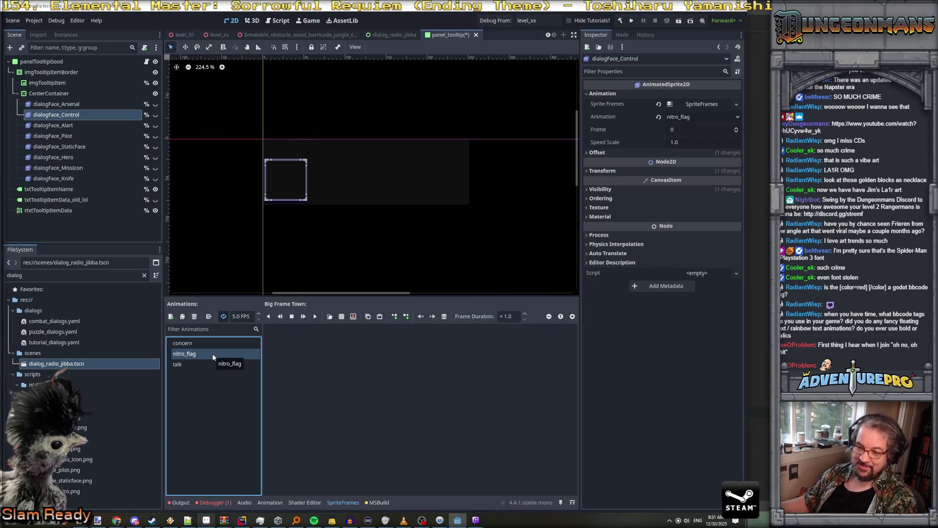
# Look over the concern and talk animations, then settle back on the empty nitro_flag animation
pyautogui.click(184, 343)
pyautogui.click(192, 354)
pyautogui.click(181, 362)
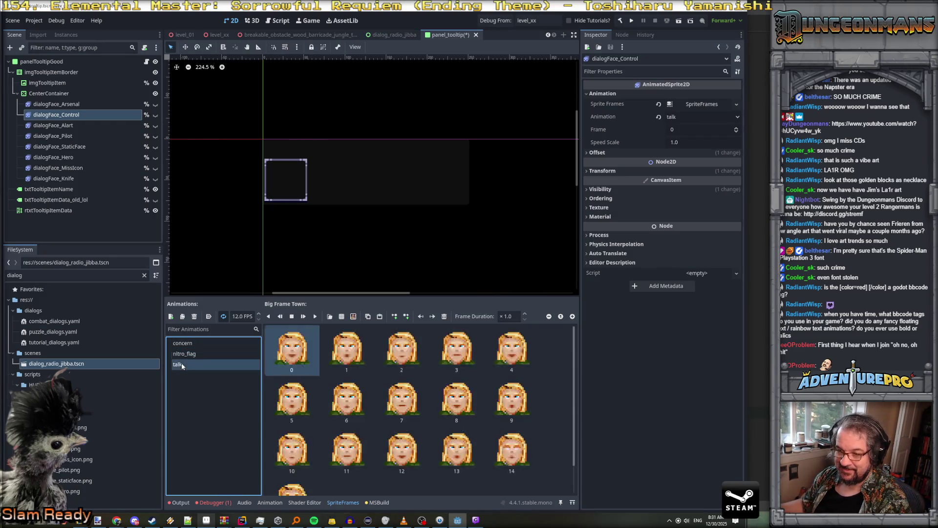
pyautogui.click(188, 354)
pyautogui.press('Up')
pyautogui.press('Down')
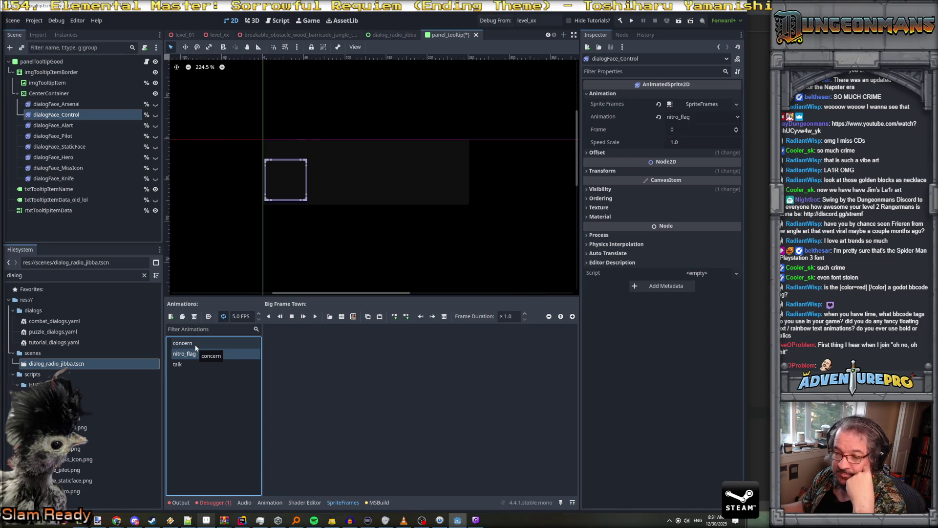
pyautogui.click(342, 318)
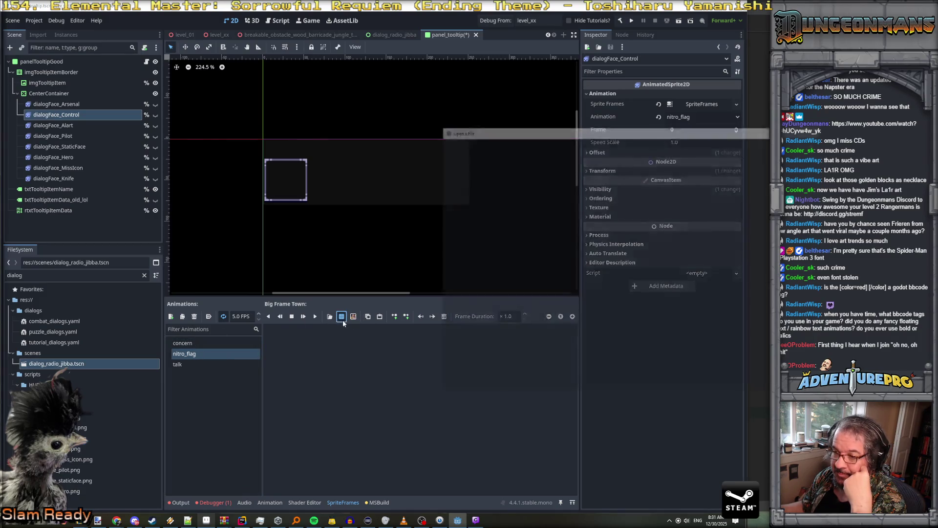
# Load res://textures/dialog_flag_nitro.png and add its seven flag frames to nitro_flag
pyautogui.scroll(-1, 652, 281)
pyautogui.click(677, 337)
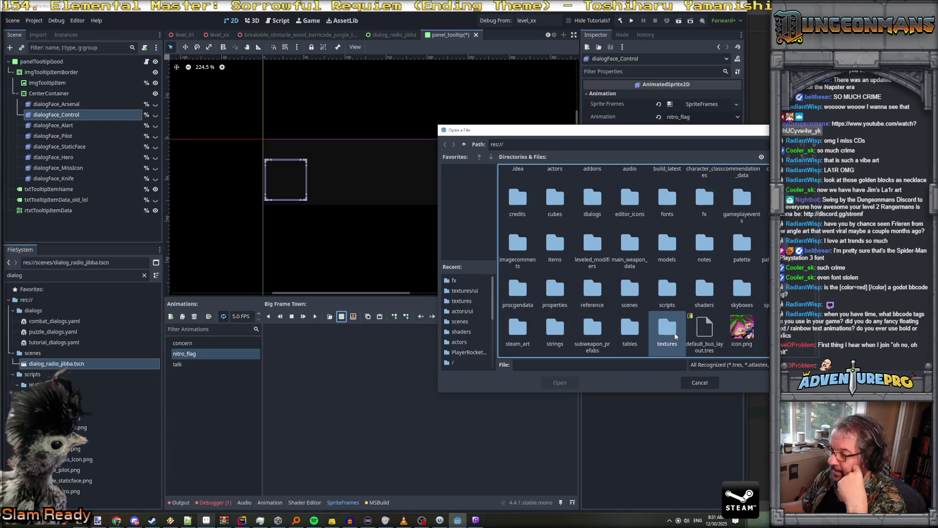
pyautogui.doubleClick(676, 336)
pyautogui.scroll(-10, 691, 274)
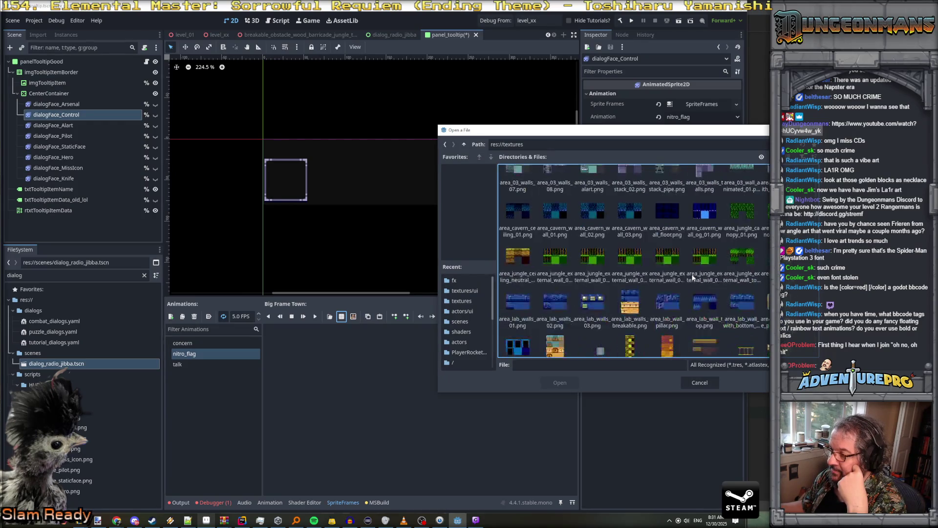
pyautogui.scroll(-10, 691, 274)
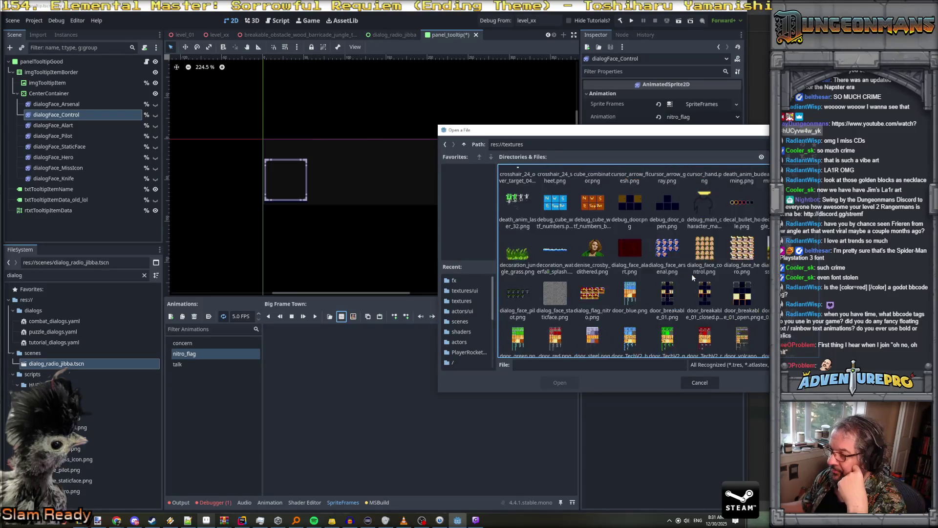
pyautogui.scroll(-2, 705, 266)
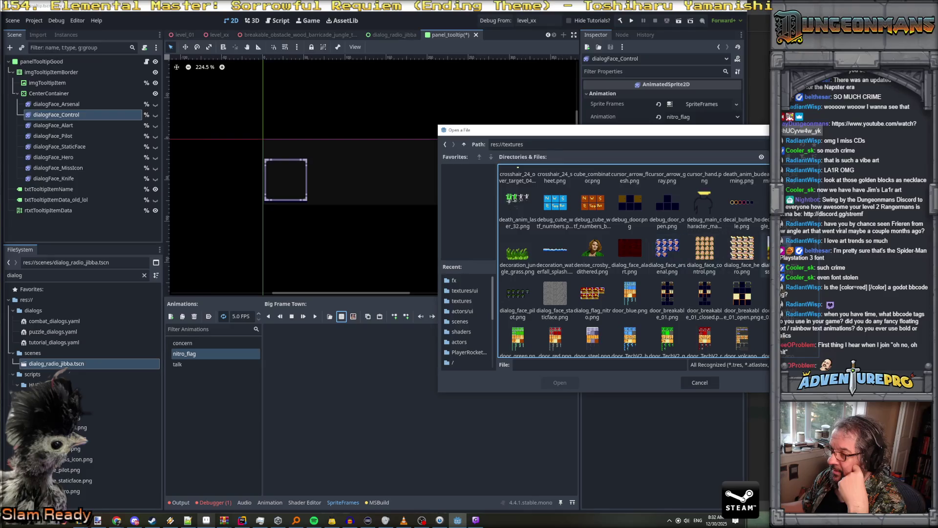
pyautogui.click(593, 296)
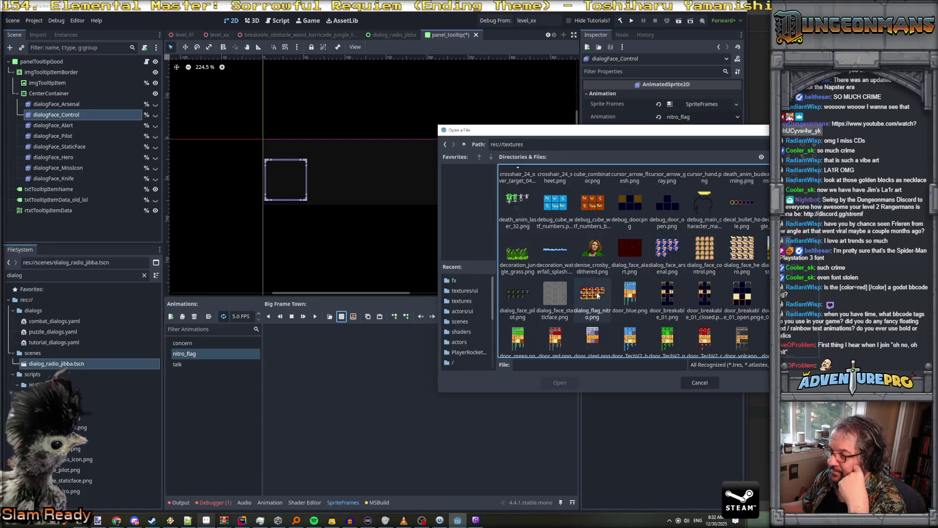
pyautogui.click(561, 383)
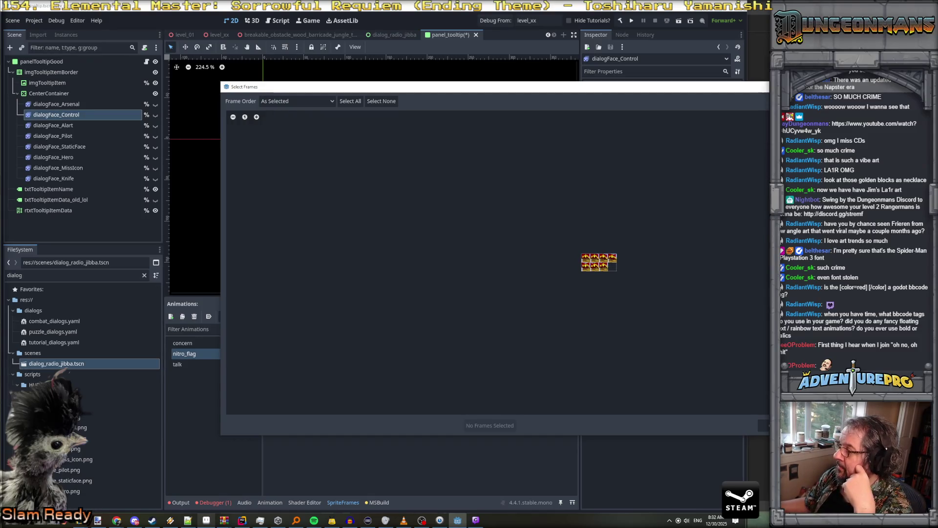
pyautogui.moveTo(586, 257)
pyautogui.mouseDown()
pyautogui.moveTo(614, 255)
pyautogui.moveTo(590, 267)
pyautogui.moveTo(604, 270)
pyautogui.mouseUp()
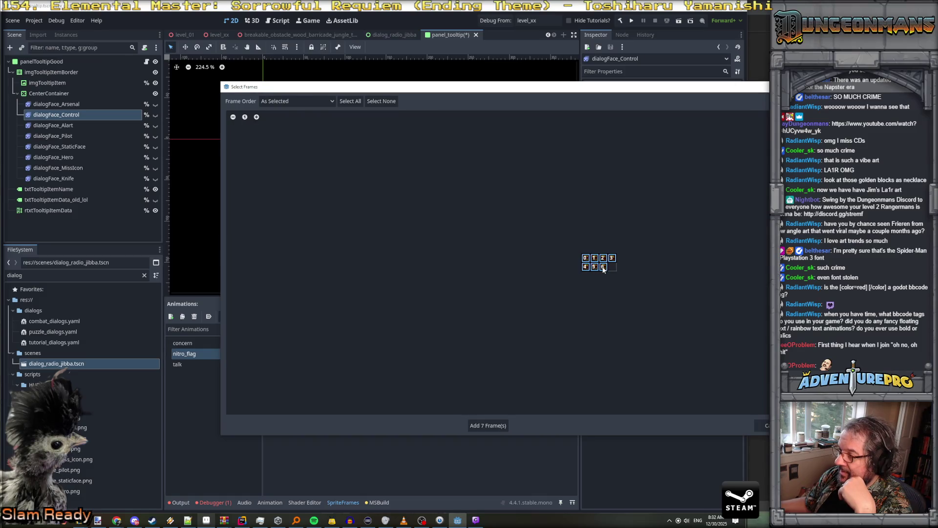
pyautogui.click(501, 425)
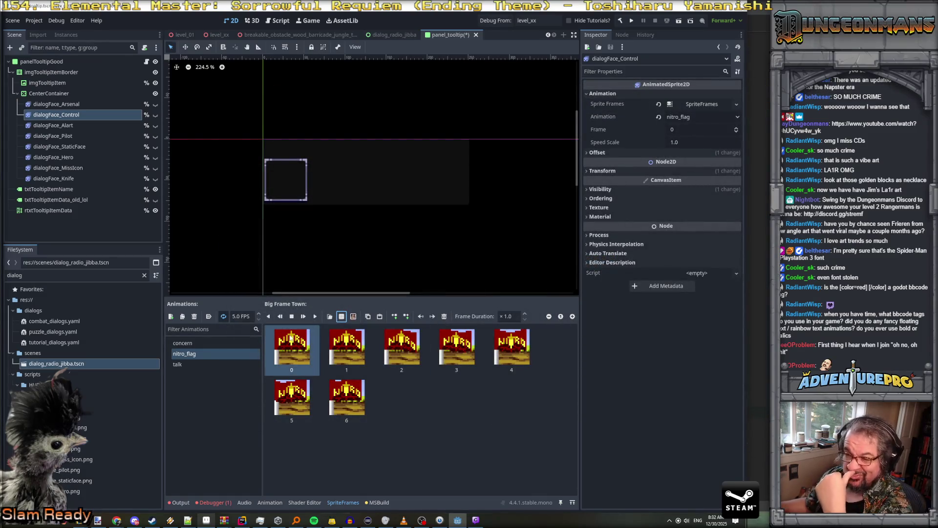
# Set the nitro_flag animation to 12 FPS and play it
pyautogui.click(238, 318)
pyautogui.write('120')
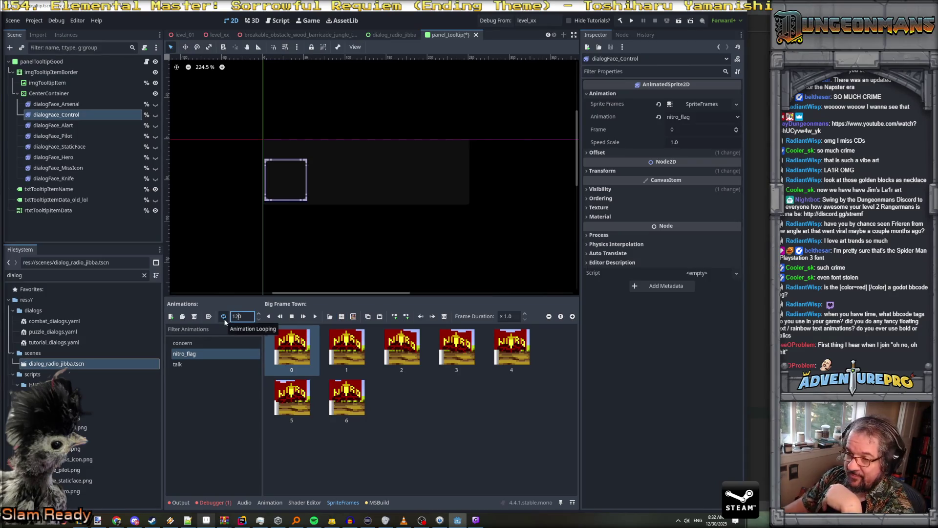
pyautogui.press('Return')
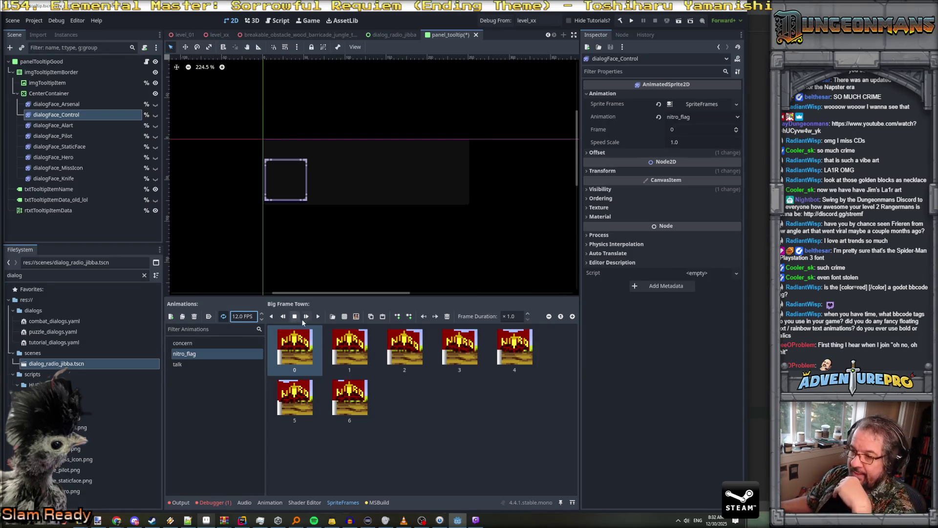
pyautogui.click(318, 316)
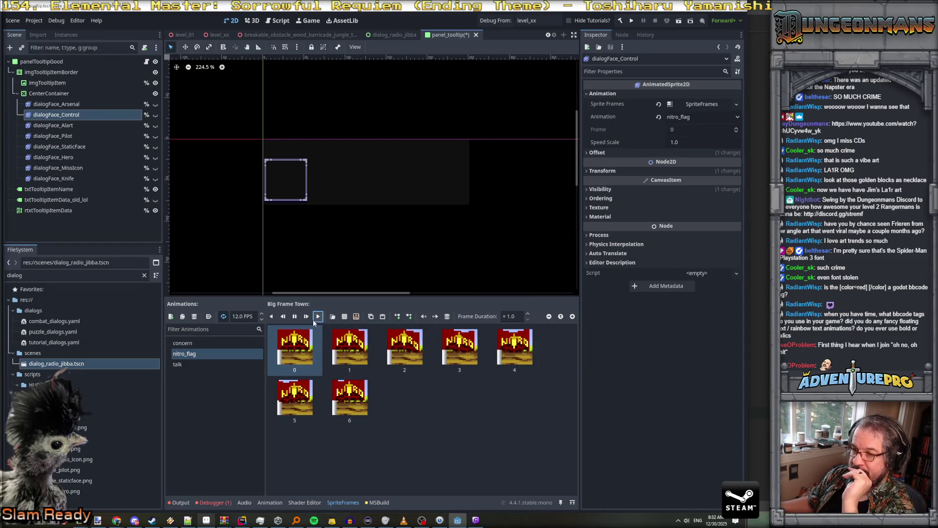
# Show and hide dialogFace_Control to preview the flag in the scene, then return to Aseprite
pyautogui.click(155, 115)
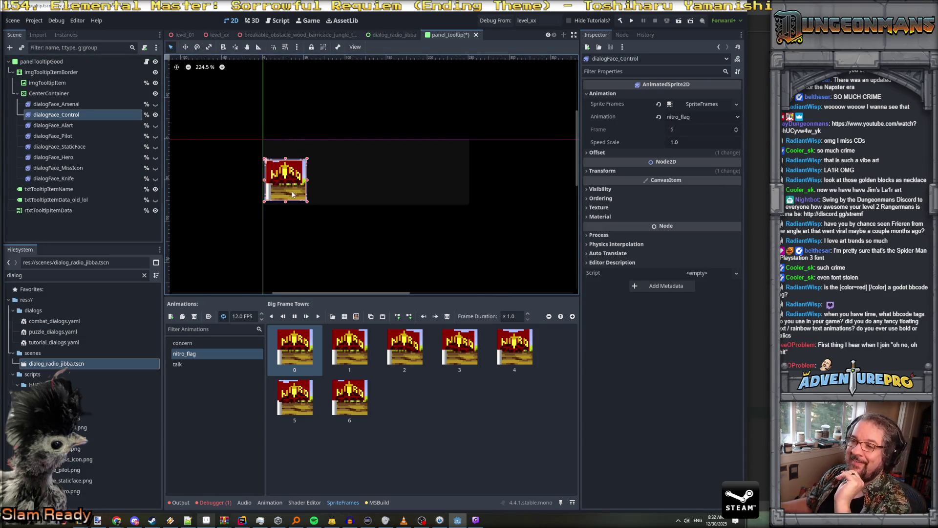
pyautogui.scroll(7, 291, 198)
pyautogui.scroll(-1, 293, 195)
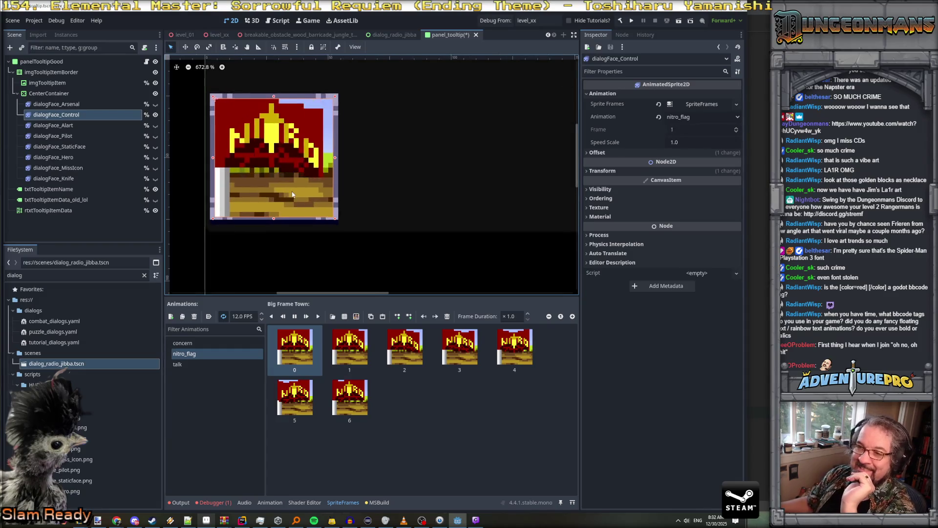
pyautogui.click(155, 115)
pyautogui.click(176, 142)
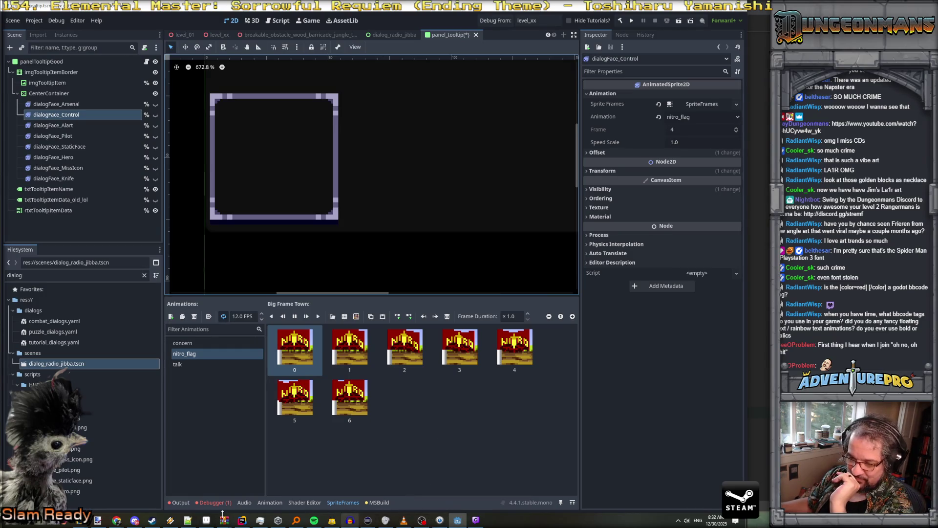
pyautogui.click(207, 521)
pyautogui.scroll(2, 523, 293)
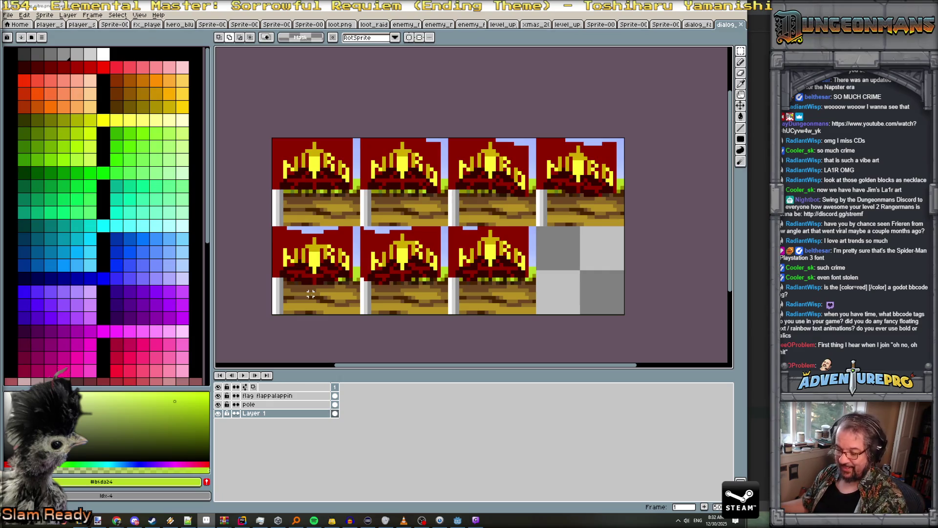
# Paste the first flag frame into the second row's first slot and re-save the sheet as PNG
pyautogui.hotkey('ctrl', 'v')
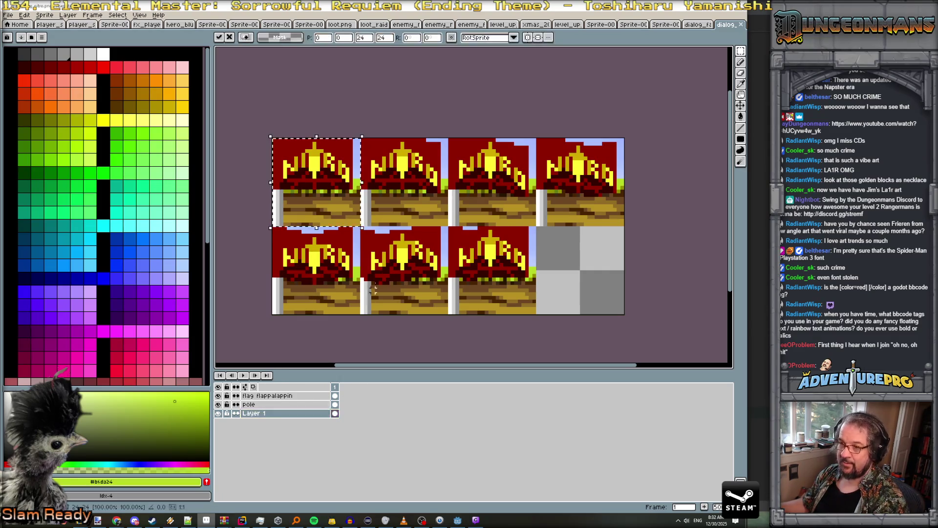
pyautogui.moveTo(353, 202); pyautogui.dragTo(354, 289)
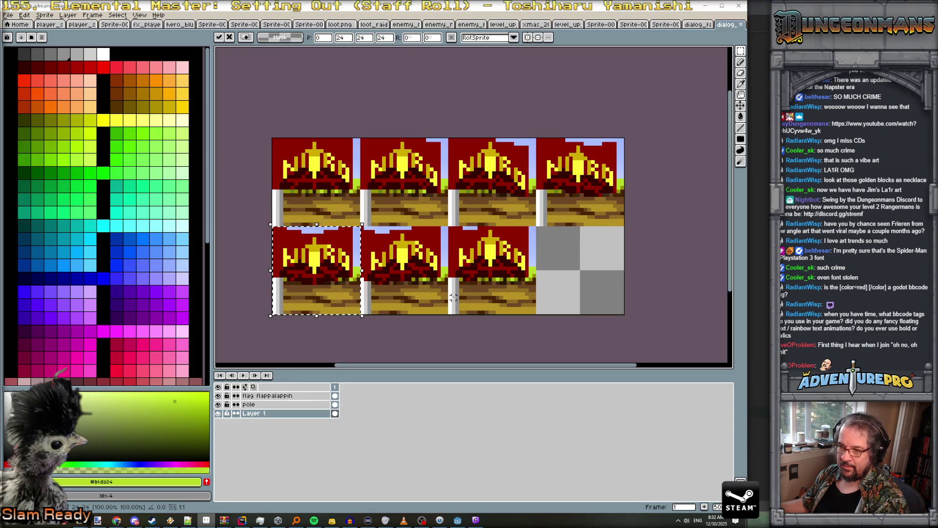
pyautogui.press('Return')
pyautogui.hotkey('ctrl', 's')
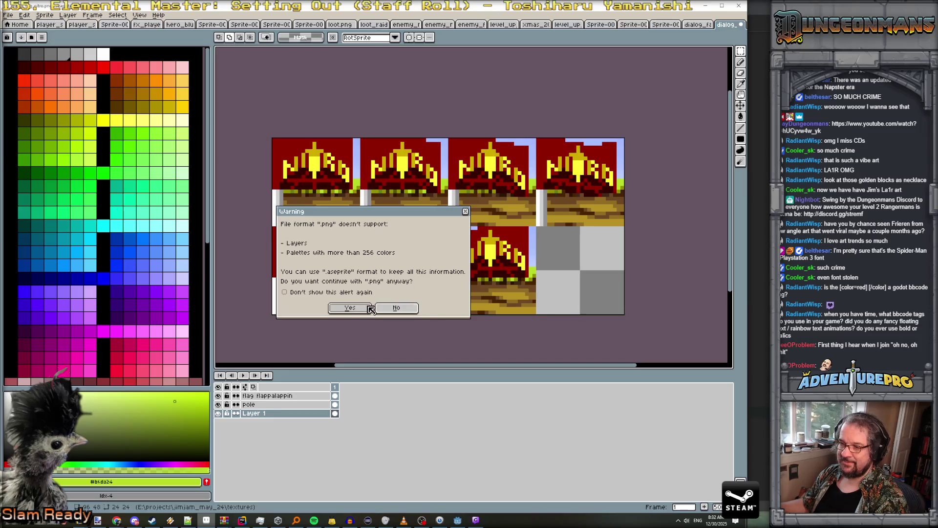
pyautogui.click(350, 308)
# Check the updated frames on dialogFace_Control in Godot and save the scene
pyautogui.click(705, 5)
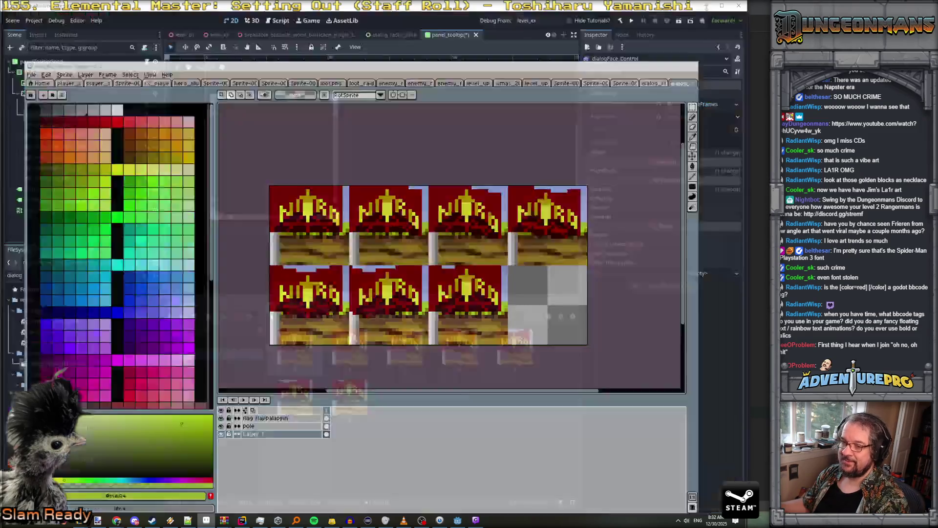
pyautogui.click(155, 115)
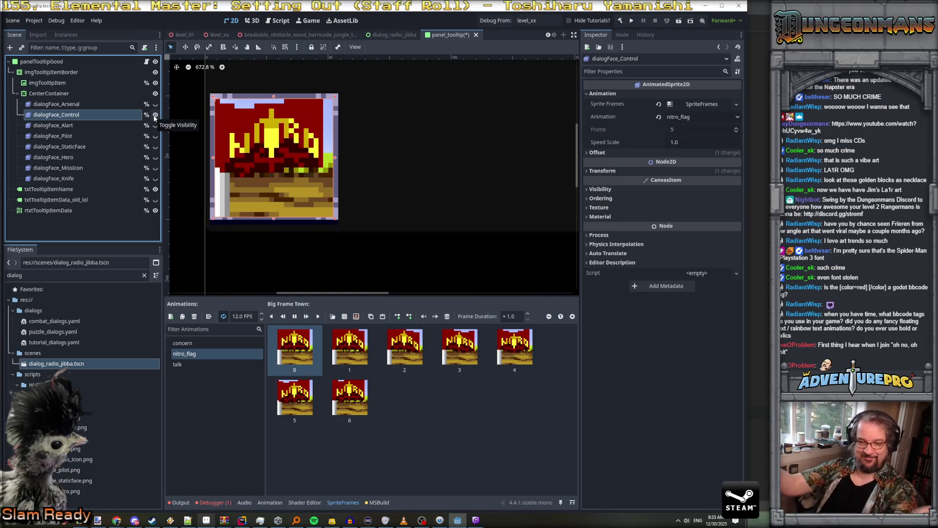
pyautogui.click(155, 118)
pyautogui.hotkey('ctrl', 's')
pyautogui.hotkey('alt', 'Tab')
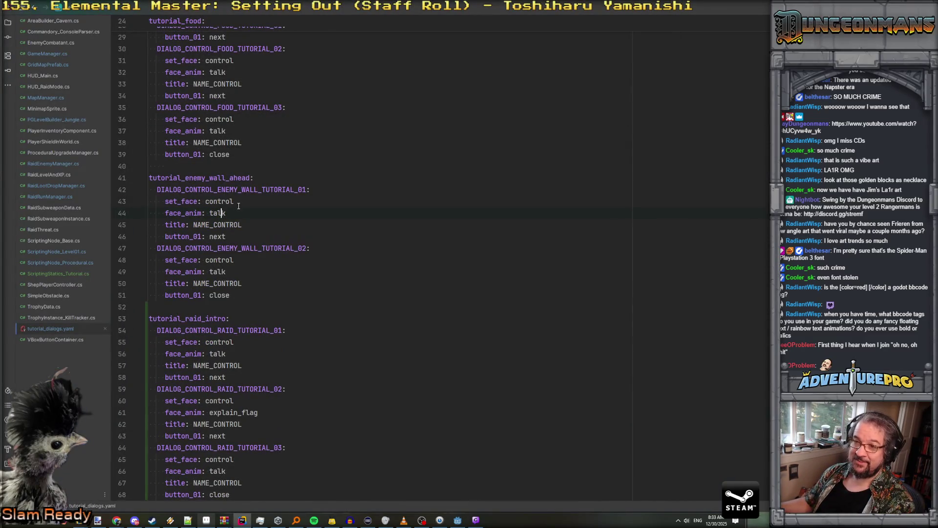
# Change the second raid tutorial entry's face animation from explain_flag to nitro_flag
pyautogui.scroll(-2, 229, 322)
pyautogui.click(220, 272)
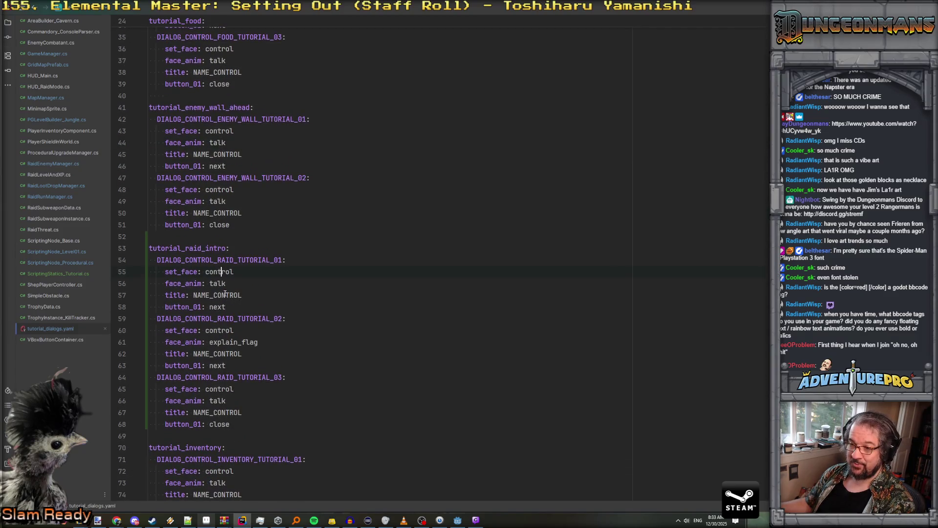
pyautogui.doubleClick(222, 343)
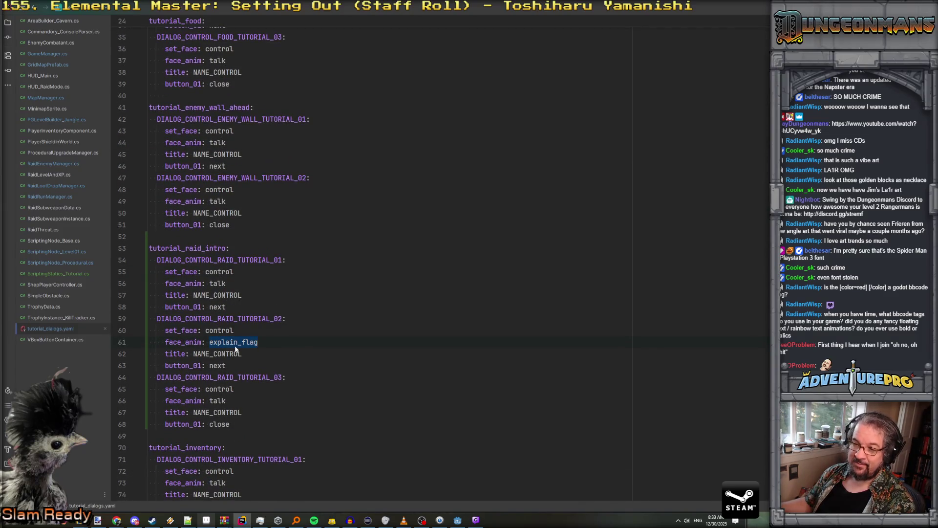
pyautogui.write('nitro')
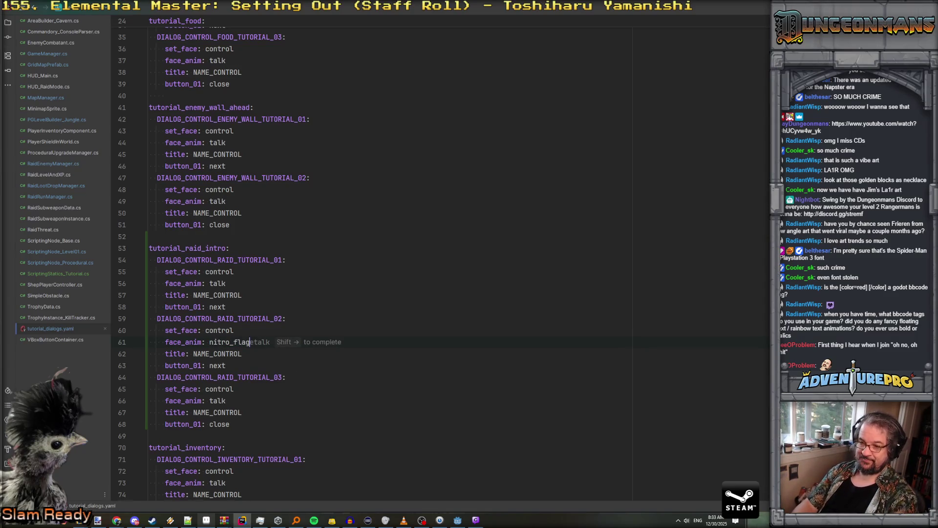
pyautogui.press('Down')
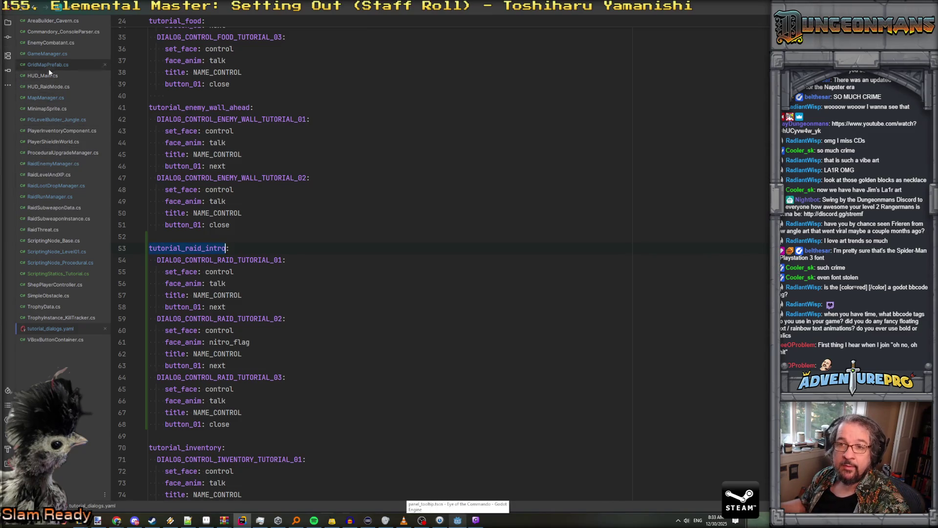
# In ScriptingNode_Procedural.cs, replace tutorial_enemy_wall_ahead with tutorial_raid_intro as the spawned dialog
pyautogui.click(66, 263)
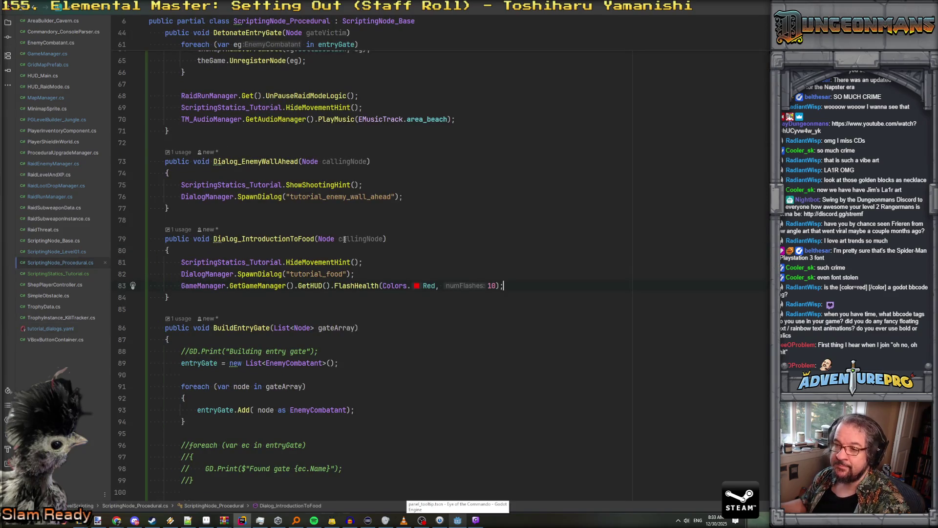
pyautogui.doubleClick(330, 197)
pyautogui.hotkey('ctrl', 'v')
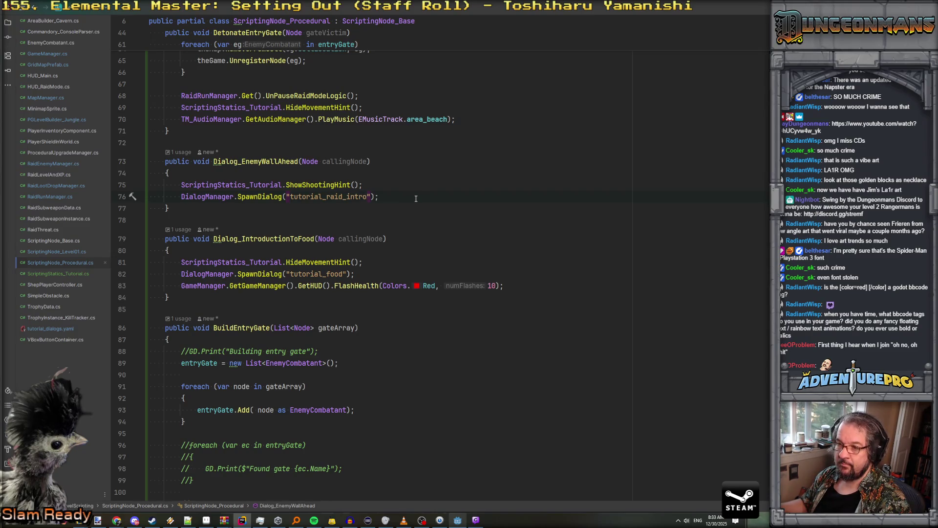
pyautogui.click(457, 520)
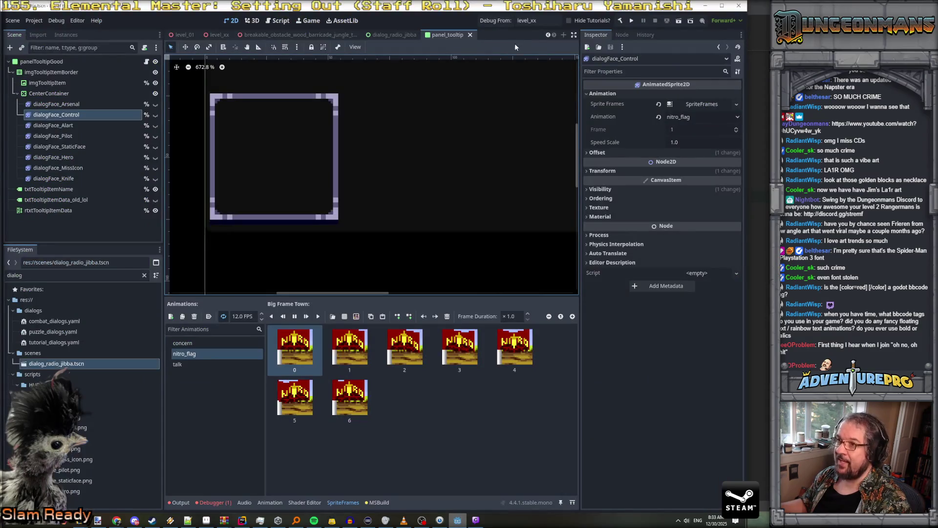
# Run the game and click through the Control tutorial messages until the dialog closes
pyautogui.click(492, 23)
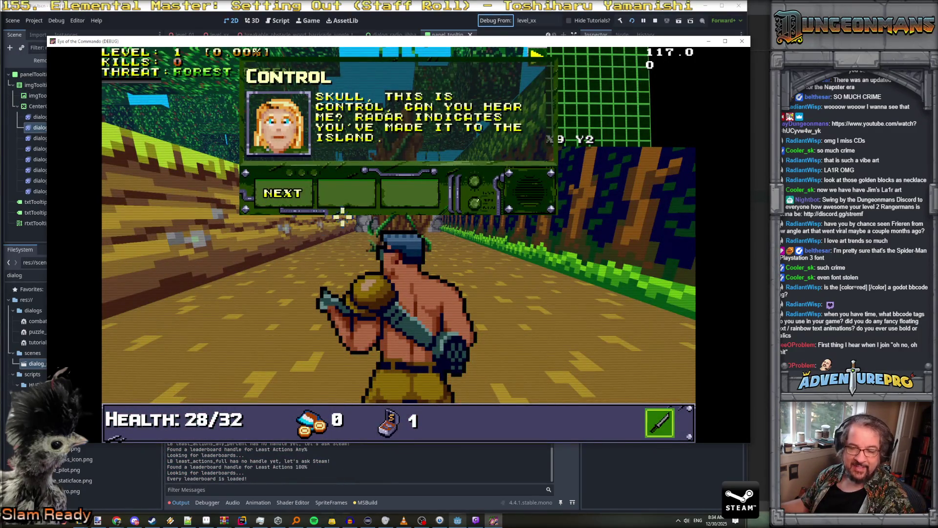
pyautogui.click(297, 197)
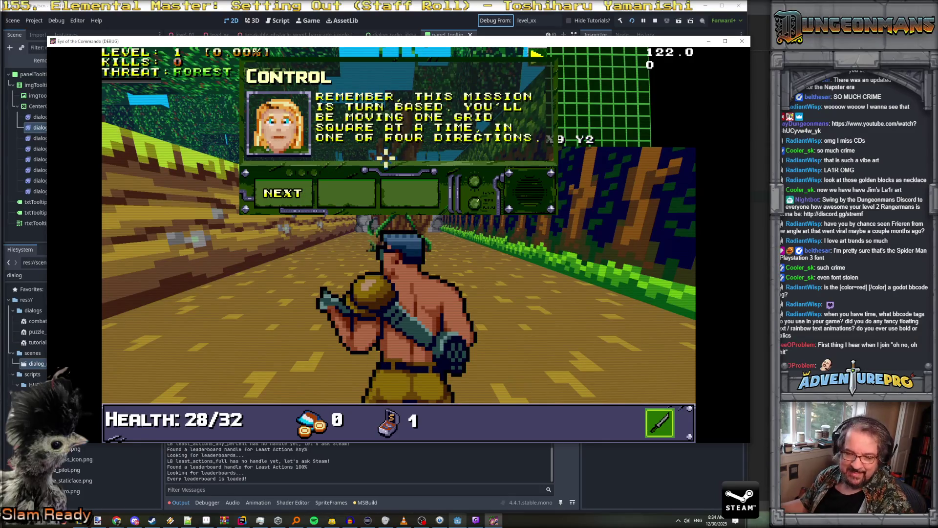
pyautogui.click(289, 198)
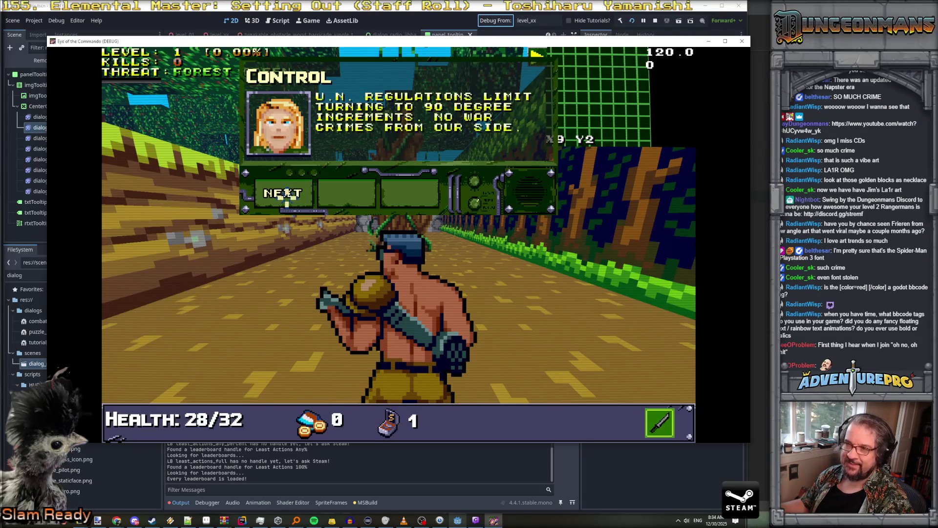
pyautogui.click(286, 193)
pyautogui.click(292, 193)
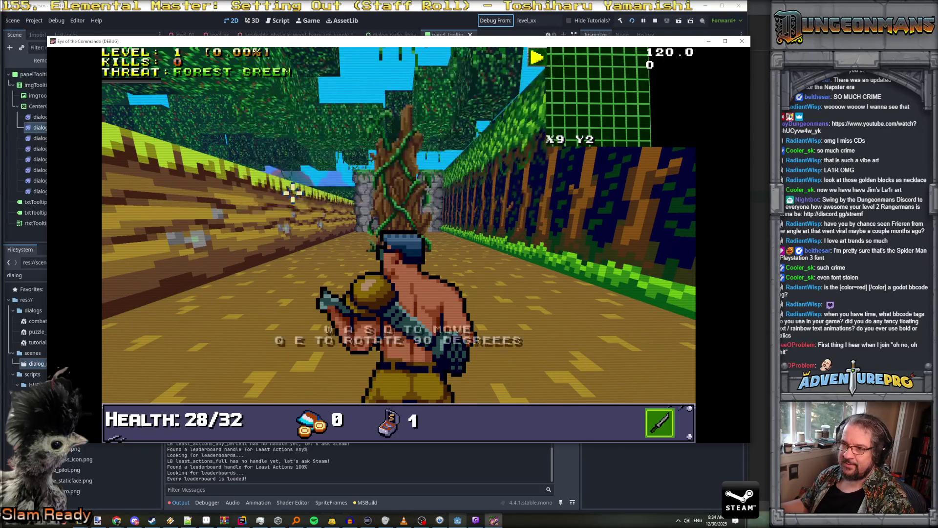
# Turn and walk the player forward with E and W, then close the test game
pyautogui.press('e')
pyautogui.press('w')
pyautogui.press('w')
pyautogui.press('w')
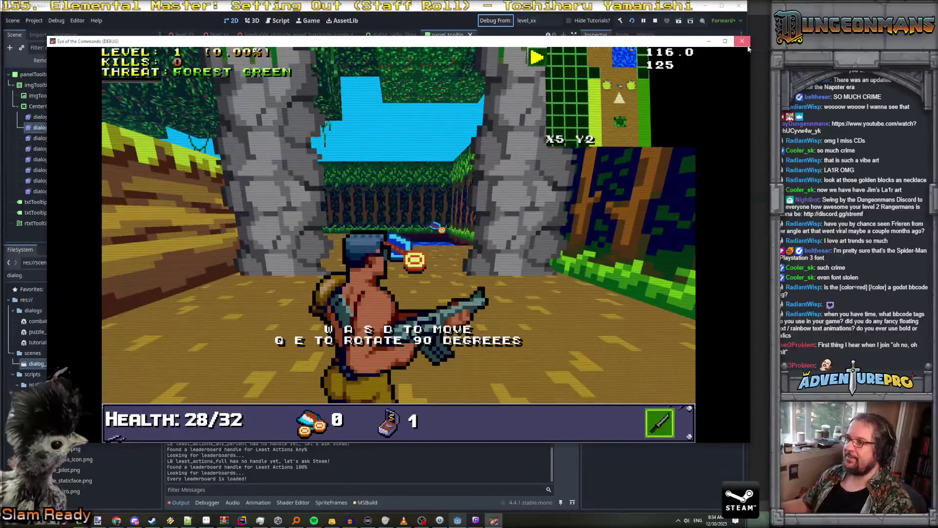
pyautogui.click(743, 41)
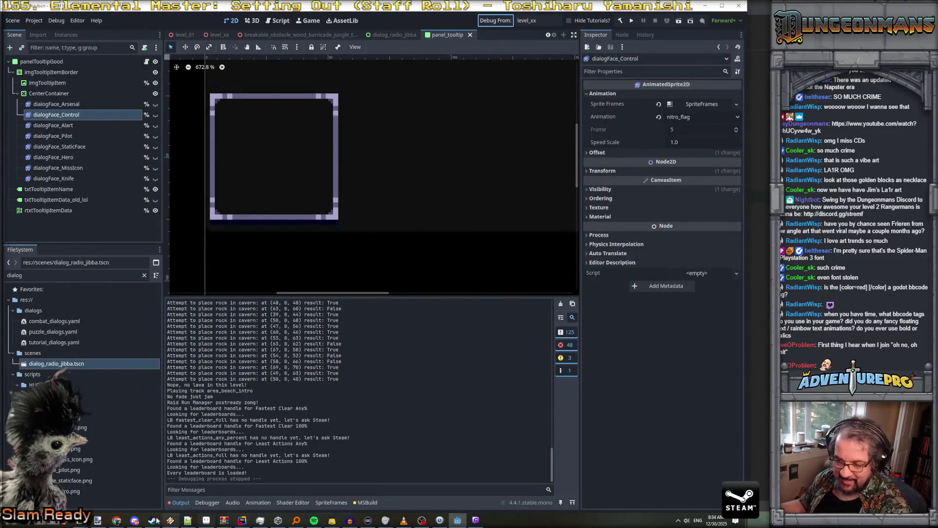
# Bring up the lee_stringtables spreadsheet and scroll to the rotate-hint row in the en column
pyautogui.moveTo(117, 520)
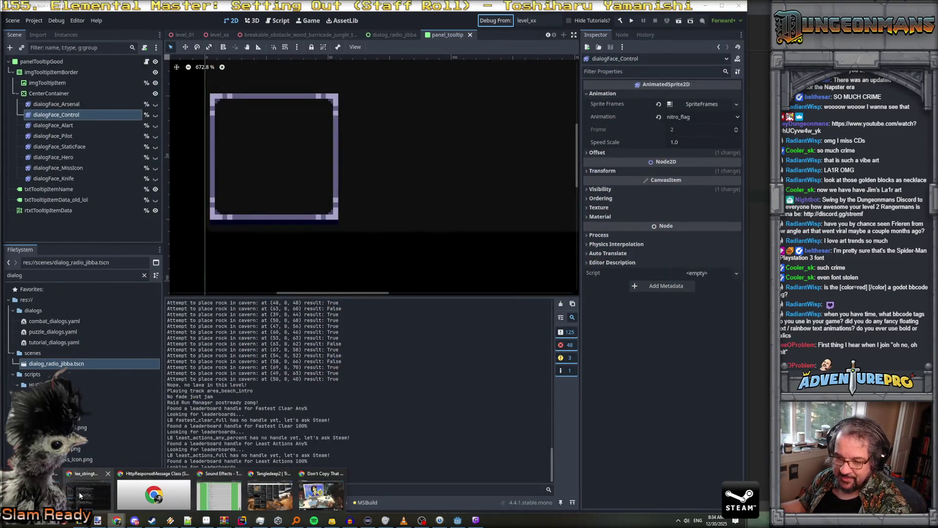
pyautogui.click(88, 496)
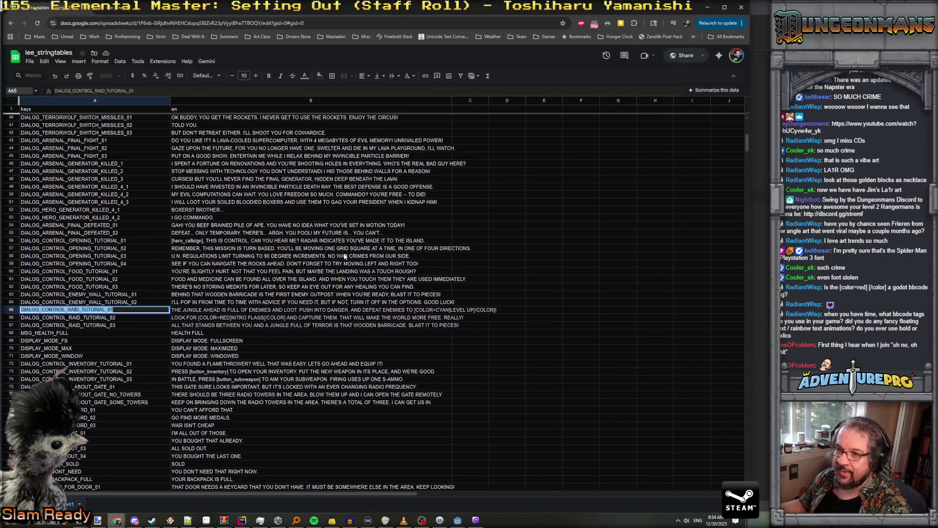
pyautogui.scroll(-5, 344, 256)
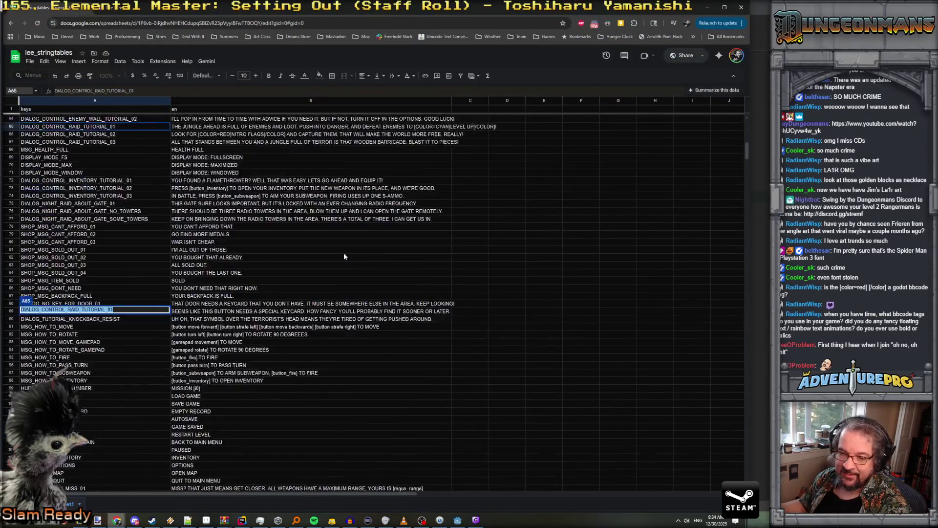
pyautogui.scroll(8, 344, 256)
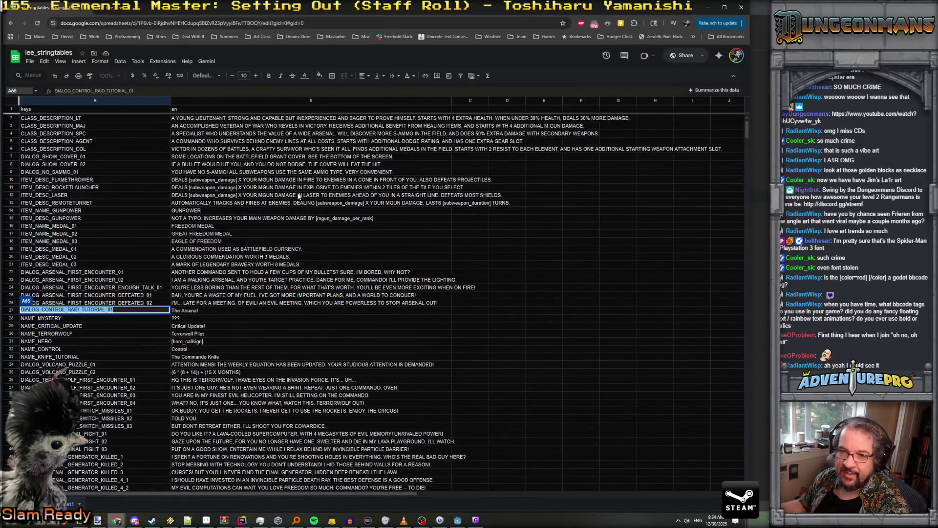
pyautogui.scroll(-8, 295, 222)
pyautogui.scroll(-10, 296, 223)
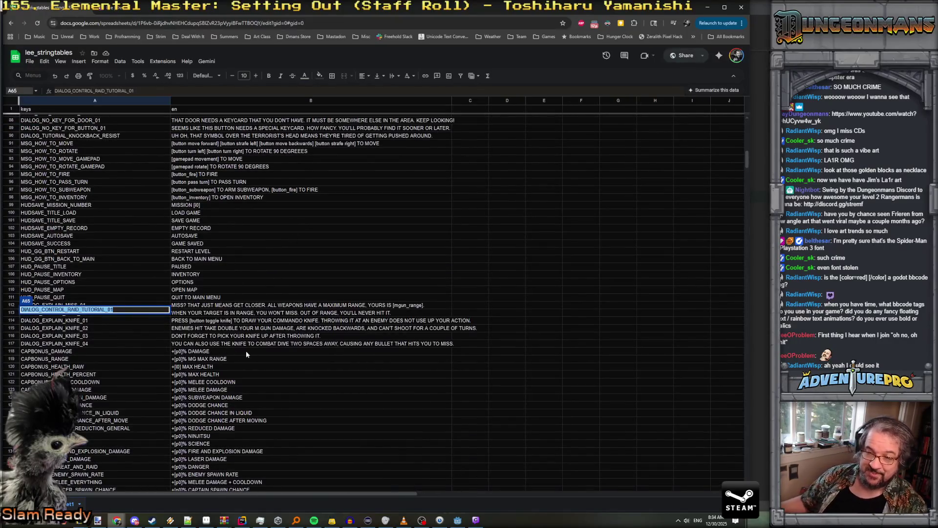
pyautogui.click(245, 350)
pyautogui.scroll(-11, 299, 300)
pyautogui.scroll(20, 300, 301)
pyautogui.scroll(5, 299, 300)
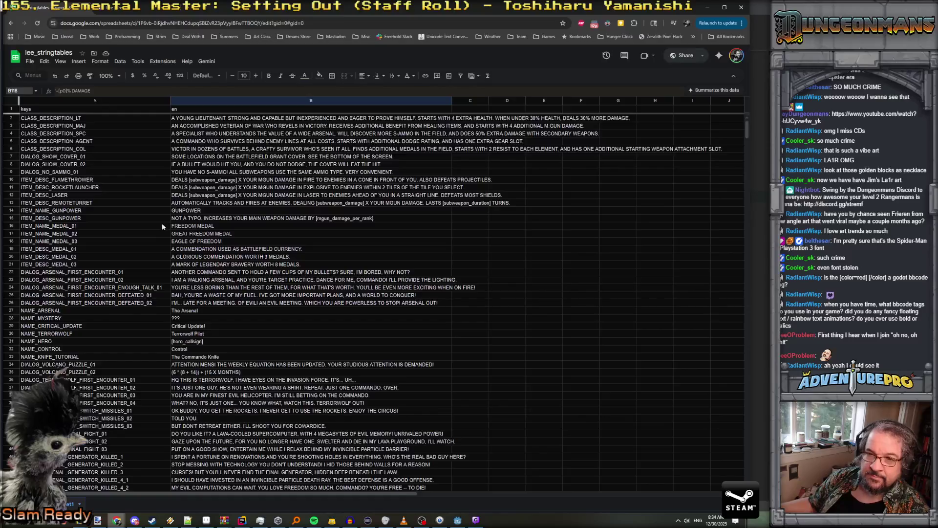
pyautogui.scroll(-20, 162, 226)
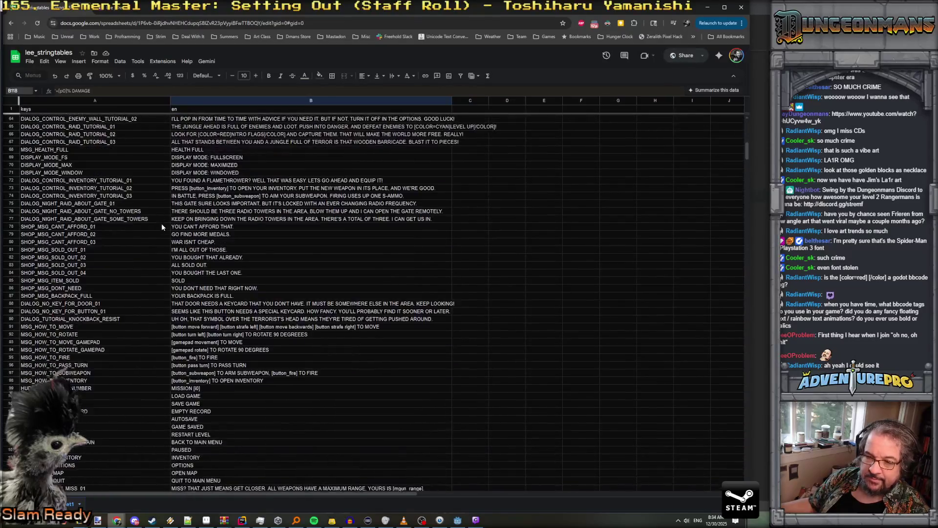
pyautogui.scroll(-3, 161, 227)
pyautogui.scroll(20, 163, 225)
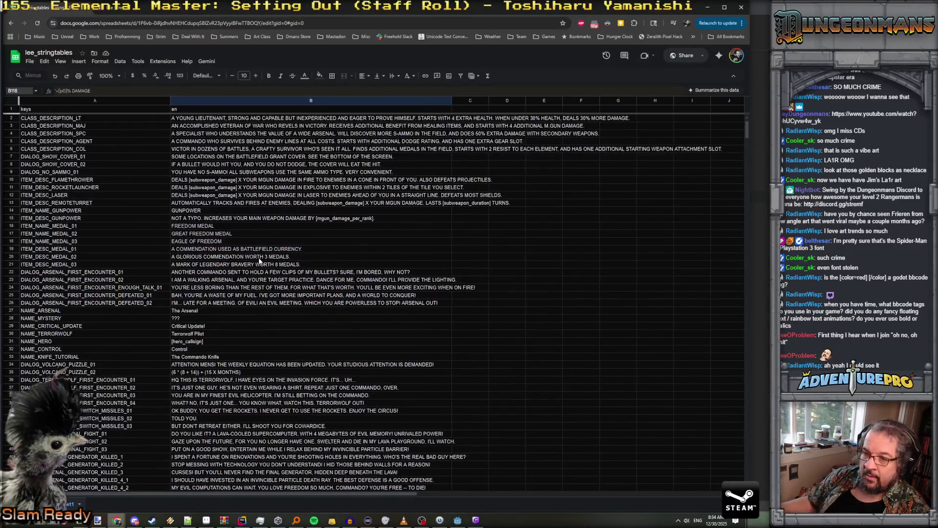
pyautogui.scroll(-11, 261, 259)
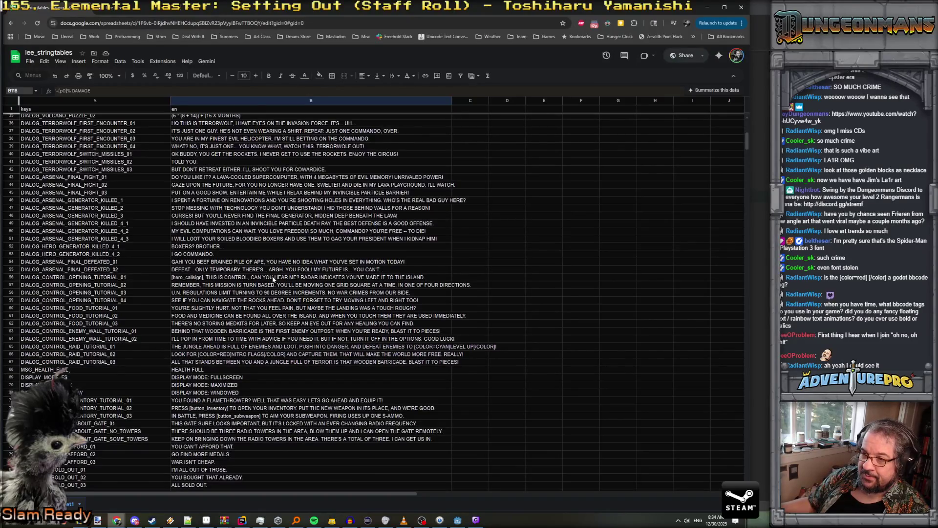
pyautogui.scroll(-5, 280, 287)
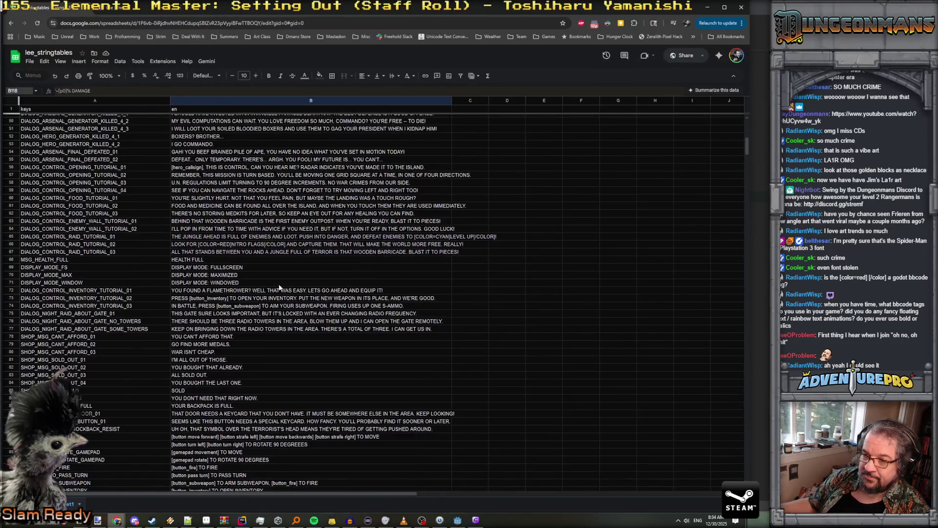
pyautogui.scroll(-3, 280, 287)
# Correct DEGREEES to DEGREES in cell B92 and export the sheet as CSV
pyautogui.doubleClick(298, 371)
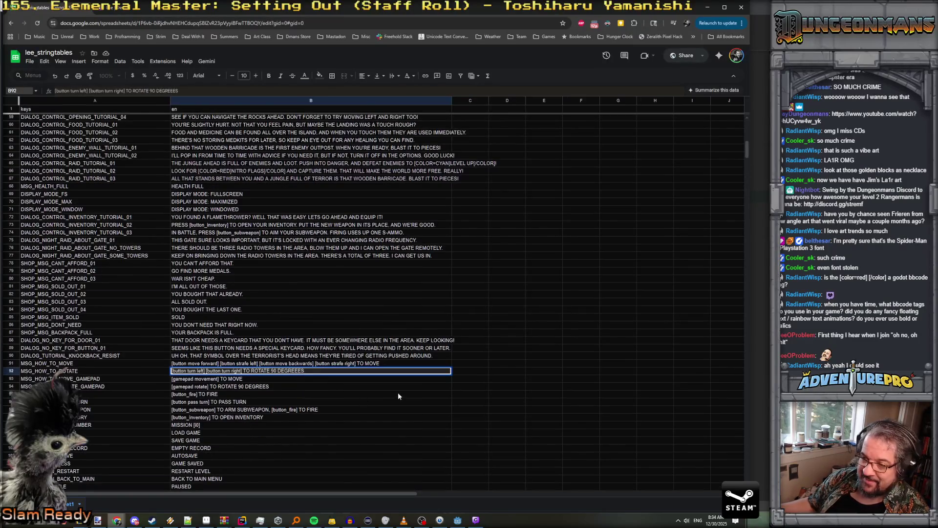
pyautogui.press('BackSpace')
pyautogui.press('Return')
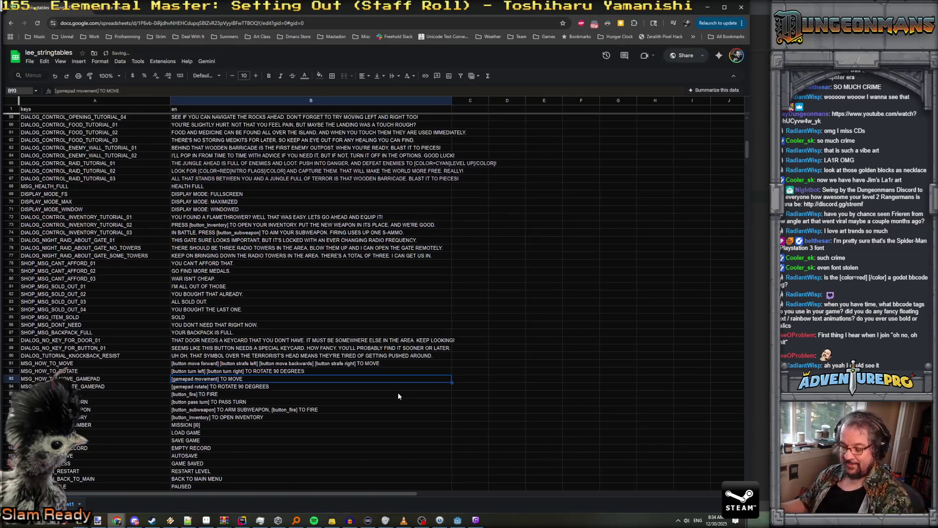
pyautogui.press('F5')
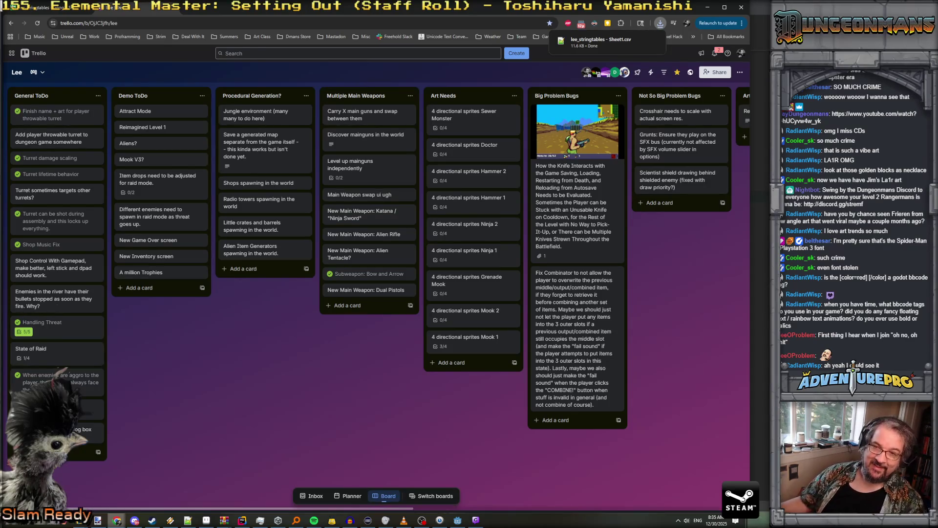
# Once the CSV download finishes, bring the lee_stringtables Google Sheets tab back to the front
pyautogui.click(44, 7)
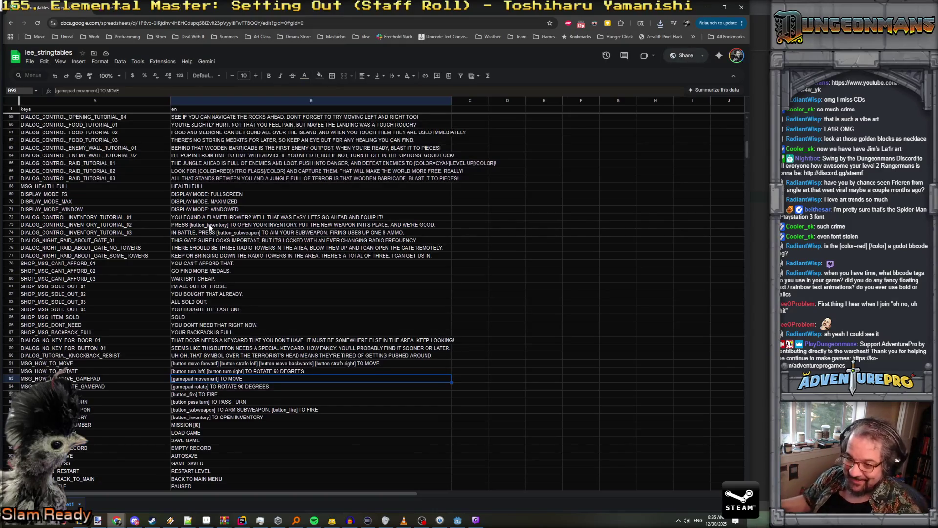
# Minimize Chrome and relaunch the game from Godot's Debug From: level_xx button
pyautogui.click(709, 9)
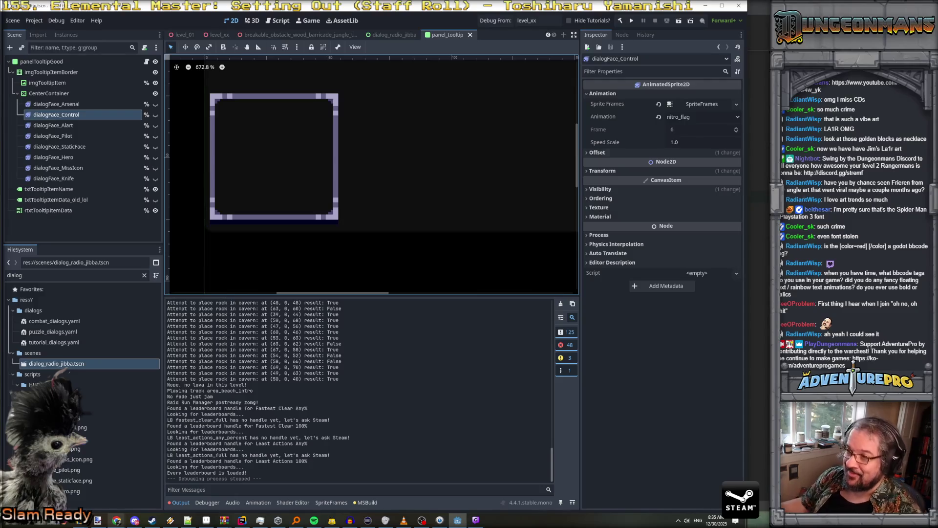
pyautogui.click(506, 23)
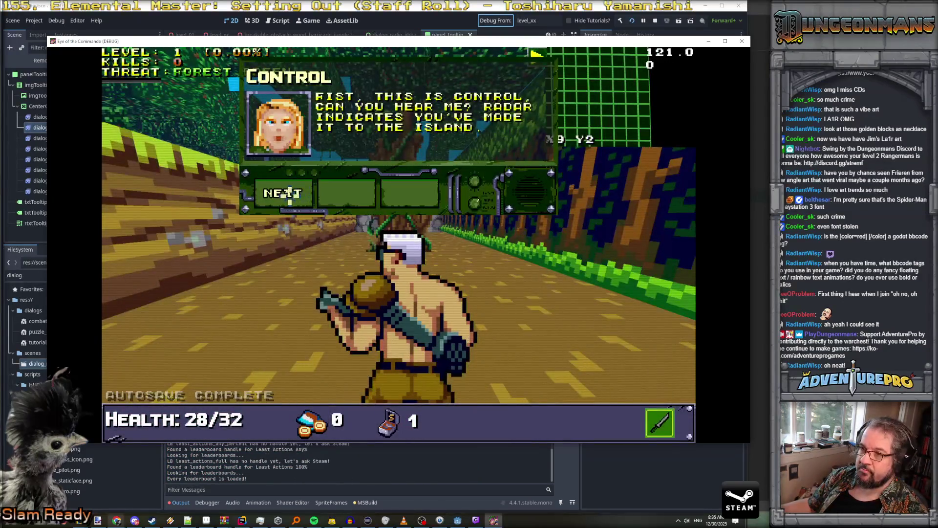
# Page through Control's greeting and navigation messages, then close the dialog
pyautogui.click(289, 193)
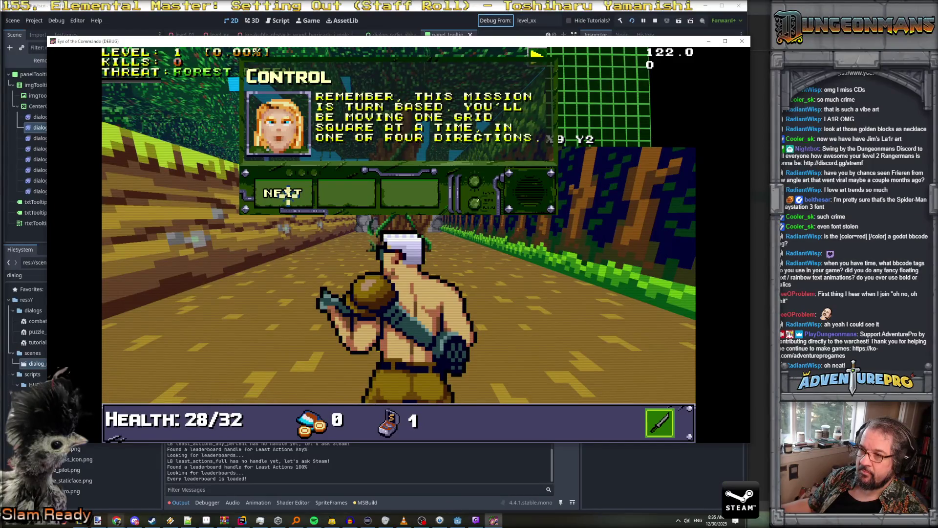
pyautogui.click(289, 193)
pyautogui.click(289, 195)
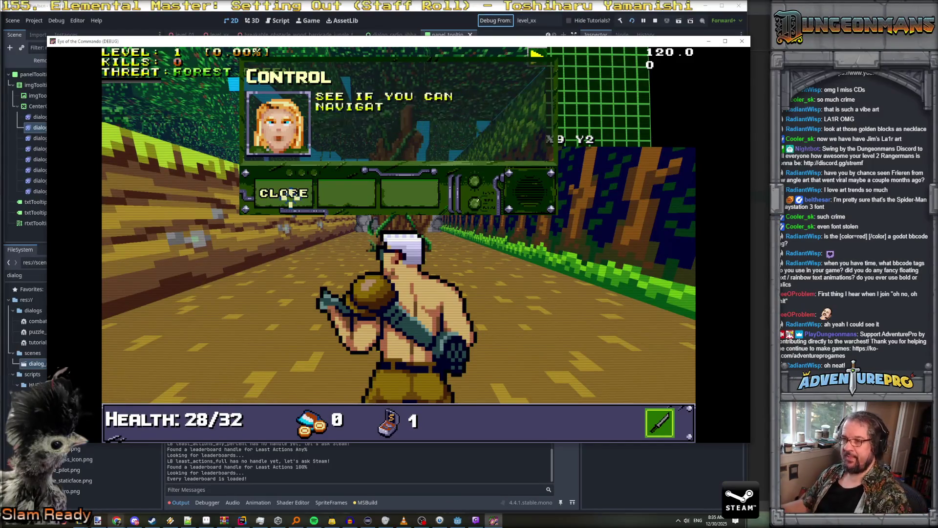
pyautogui.click(289, 194)
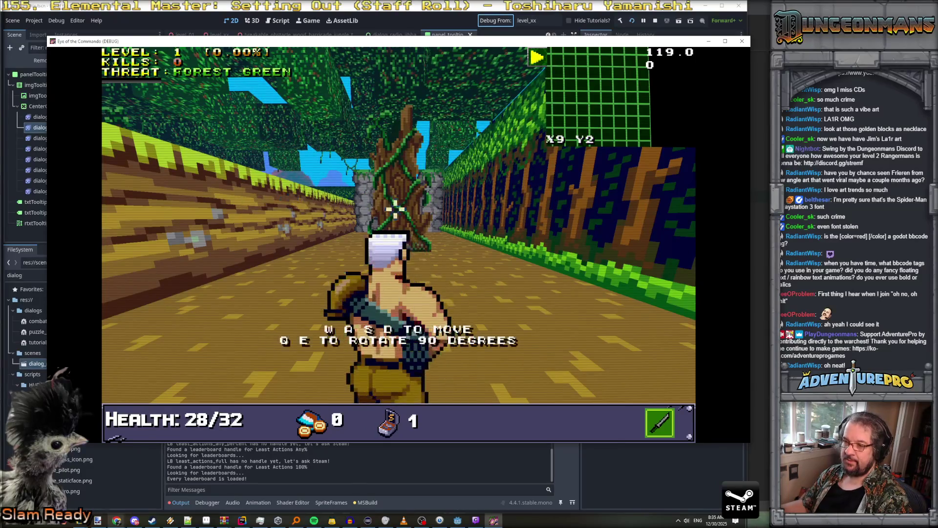
# Walk through the stone gateway for a Freedom Medal, then read and close the rough-landing health tips
pyautogui.press('q')
pyautogui.press('w')
pyautogui.press('w')
pyautogui.press('w')
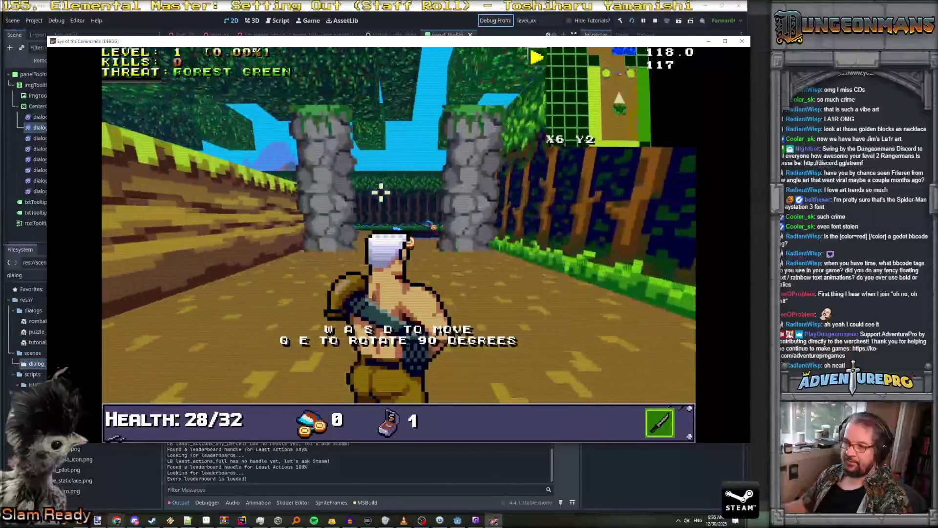
pyautogui.press('w')
pyautogui.press('w')
pyautogui.press('w')
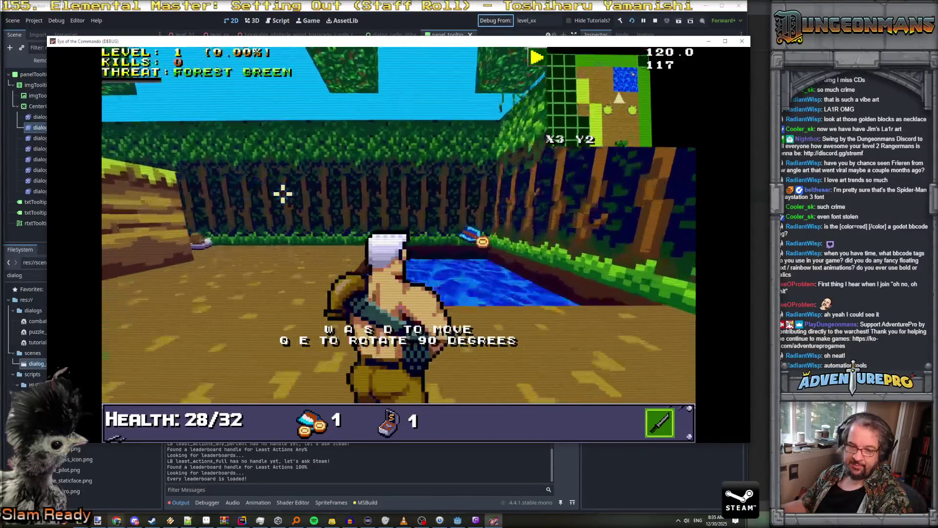
pyautogui.press('w')
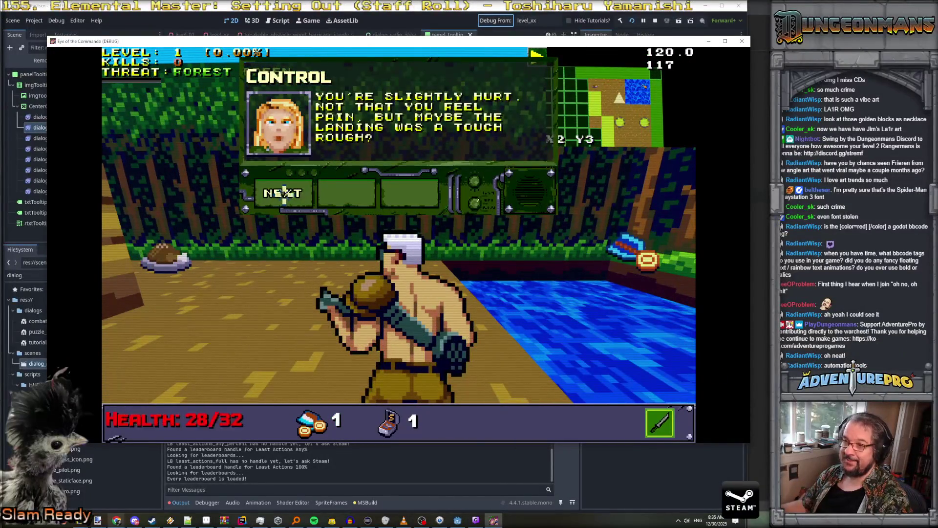
pyautogui.click(284, 192)
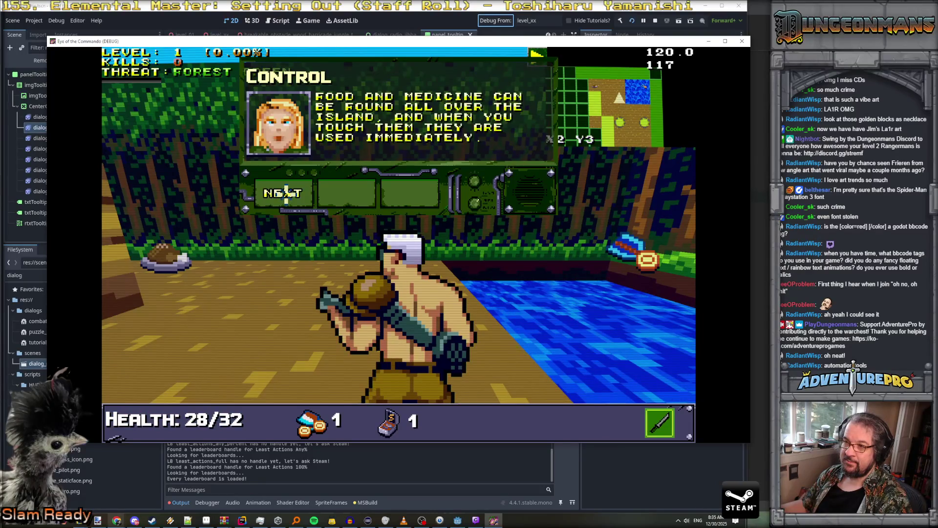
pyautogui.click(286, 193)
pyautogui.click(286, 193)
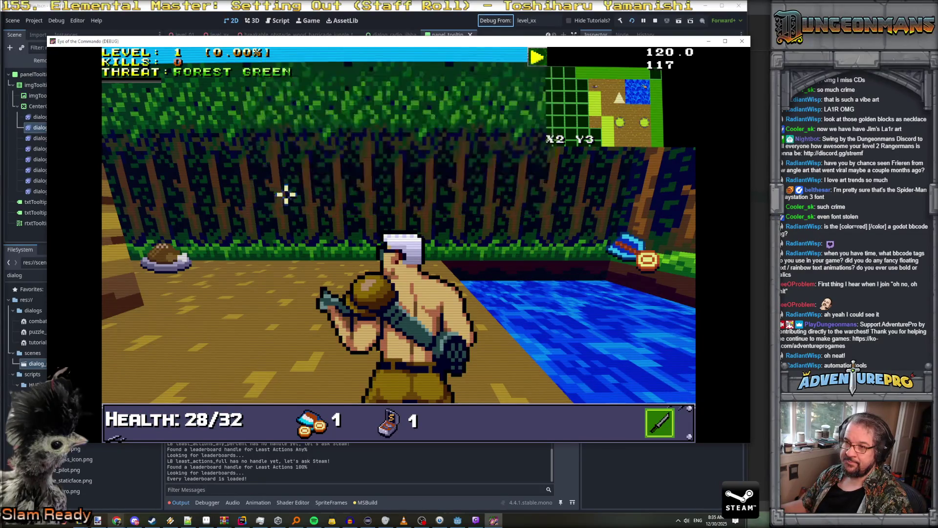
# Walk down the corridor to collect Battle Chicken, then continue through the jungle to the next dialog
pyautogui.press('Left')
pyautogui.press('Up')
pyautogui.press('Up')
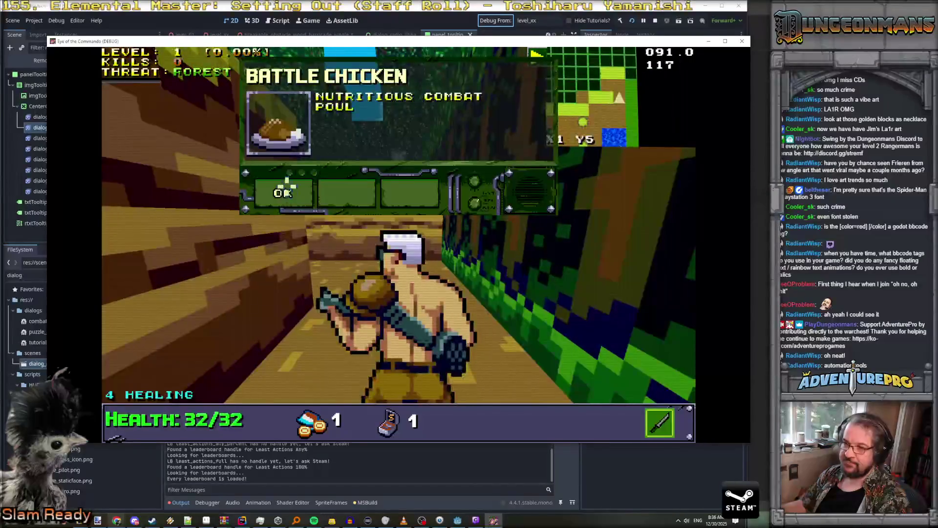
pyautogui.click(284, 194)
pyautogui.press('Up')
pyautogui.press('Right')
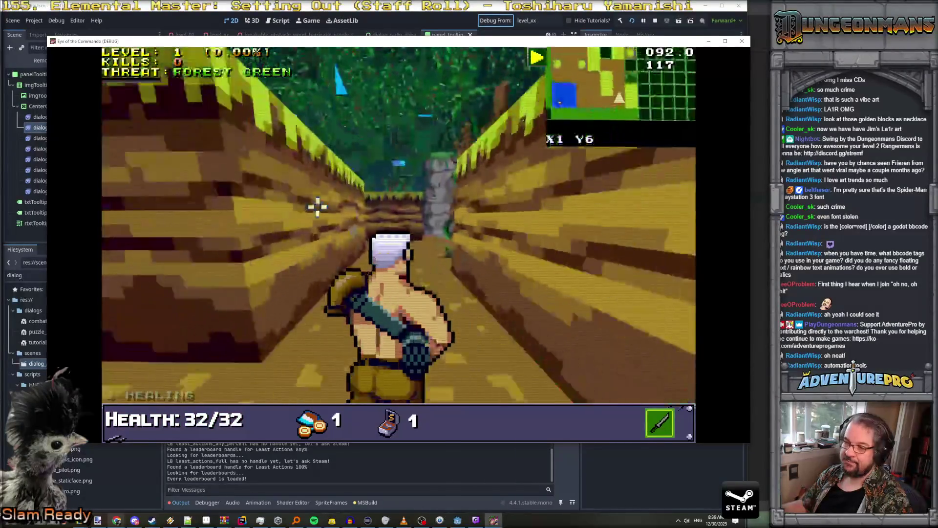
pyautogui.press('Up')
pyautogui.press('Up')
pyautogui.press('Right')
pyautogui.press('Up')
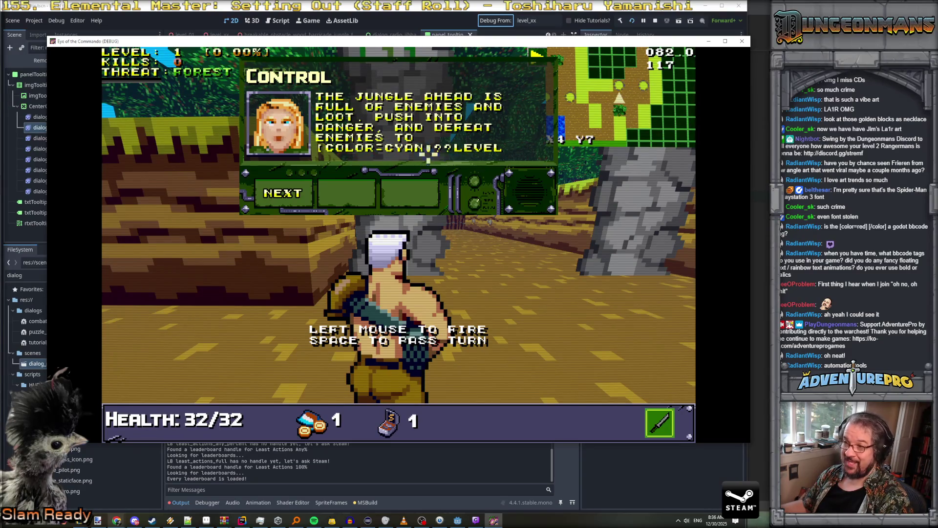
# Read through the NITRO flag tutorial message and close the dialog
pyautogui.click(291, 192)
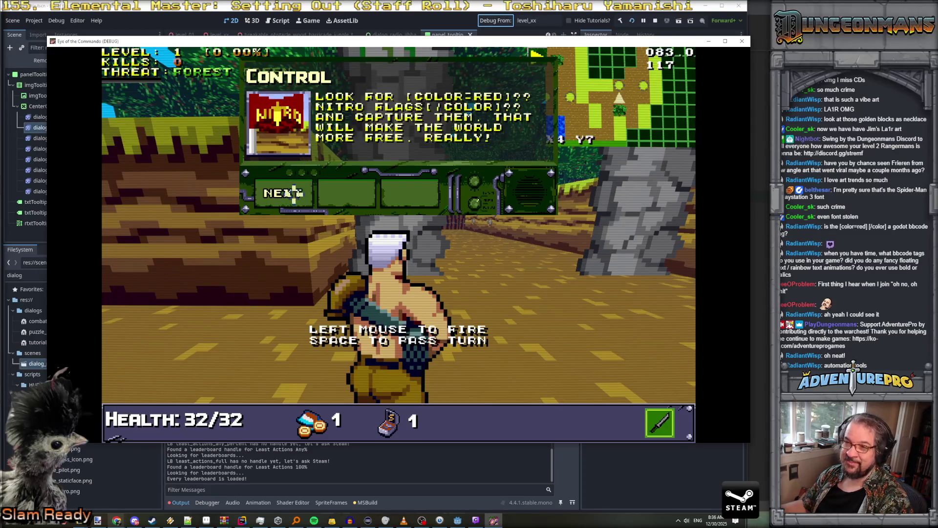
pyautogui.click(292, 192)
pyautogui.click(292, 195)
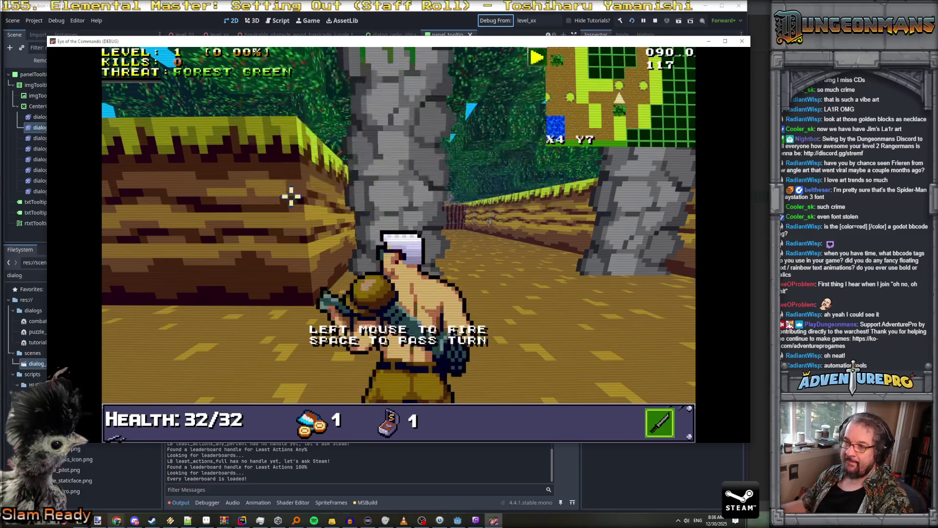
# Advance into the level and shoot the first Nitro Mooks along the jungle path
pyautogui.press('w')
pyautogui.click(378, 212)
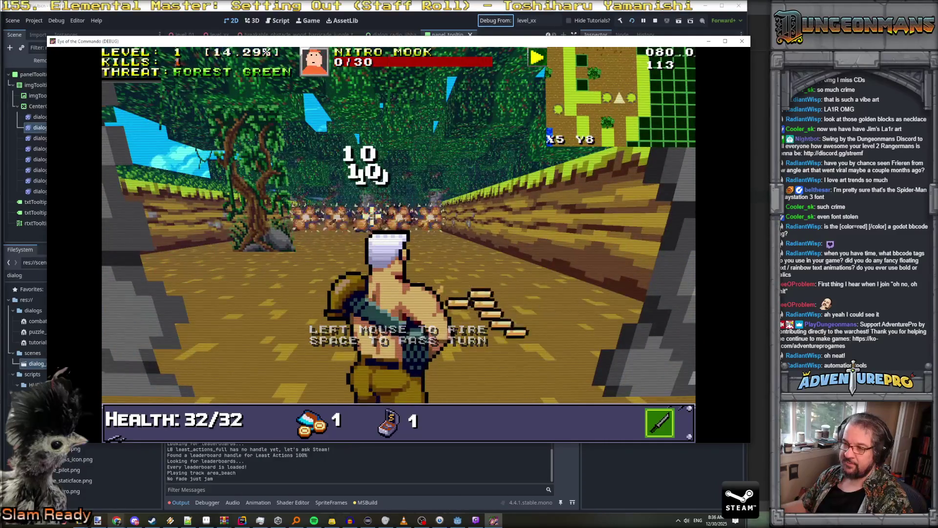
pyautogui.press('w')
pyautogui.press('w')
pyautogui.press('w')
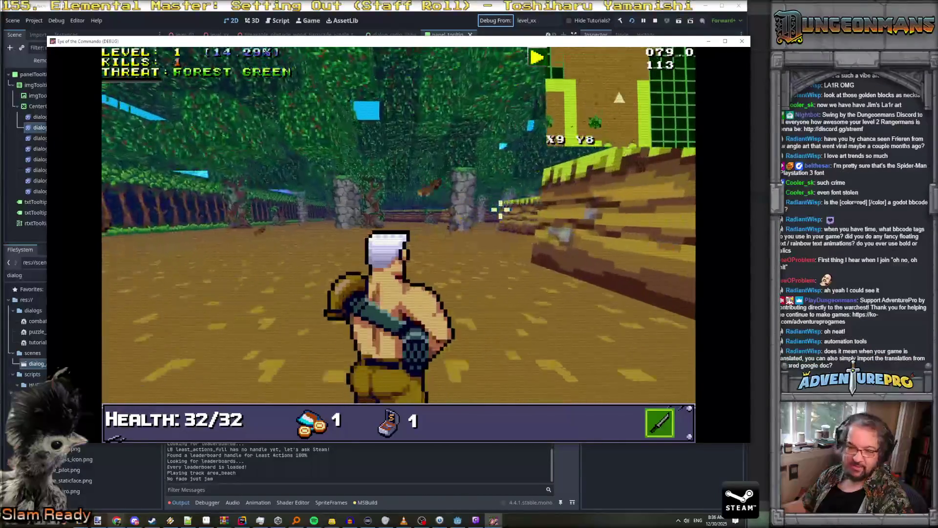
pyautogui.press('w')
pyautogui.click(503, 212)
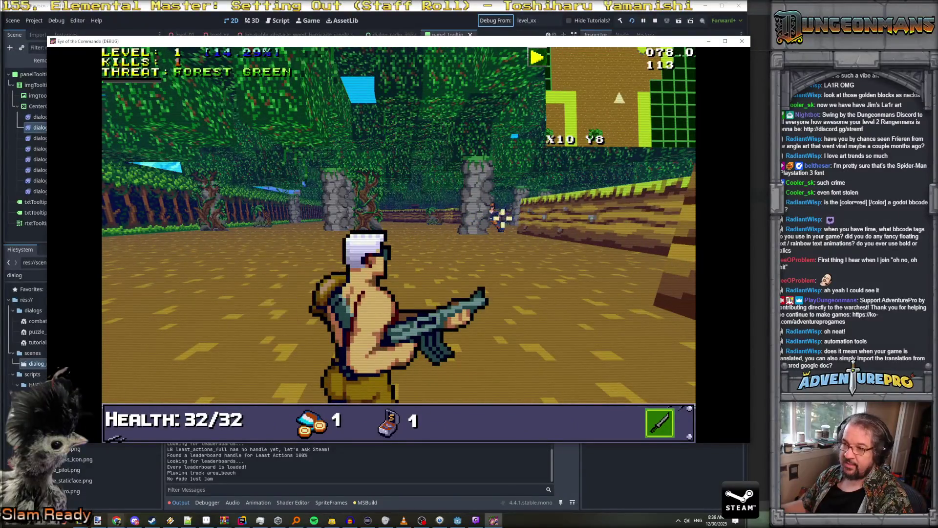
pyautogui.click(511, 215)
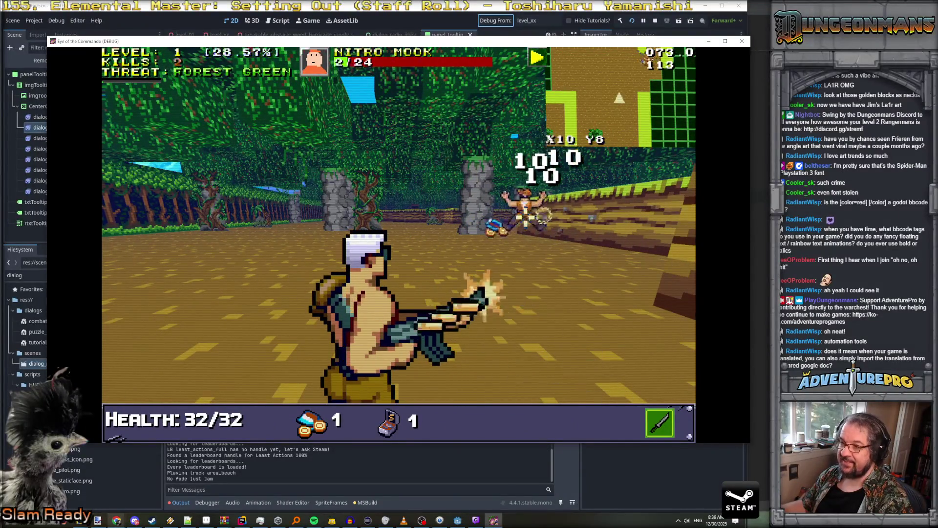
# Collect the Great Freedom Medal and dismiss its notice
pyautogui.press('a')
pyautogui.press('w')
pyautogui.press('w')
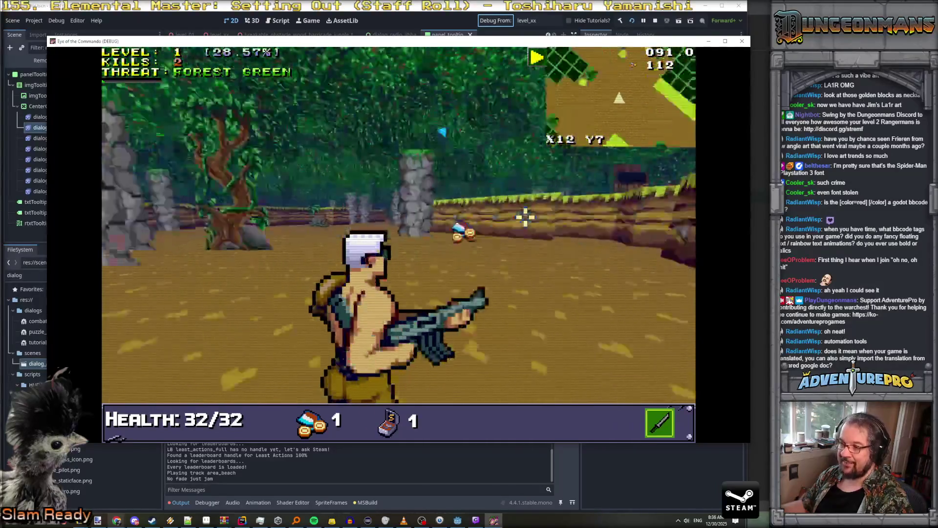
pyautogui.press('d')
pyautogui.press('w')
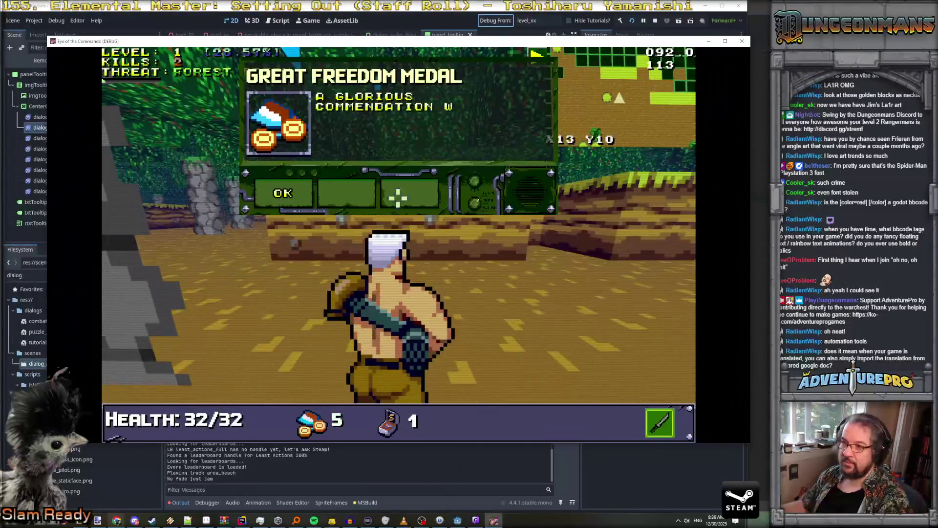
pyautogui.click(293, 194)
# Attack and kill the next Nitro Mook, then collect the ammo it dropped
pyautogui.press('w')
pyautogui.press('w')
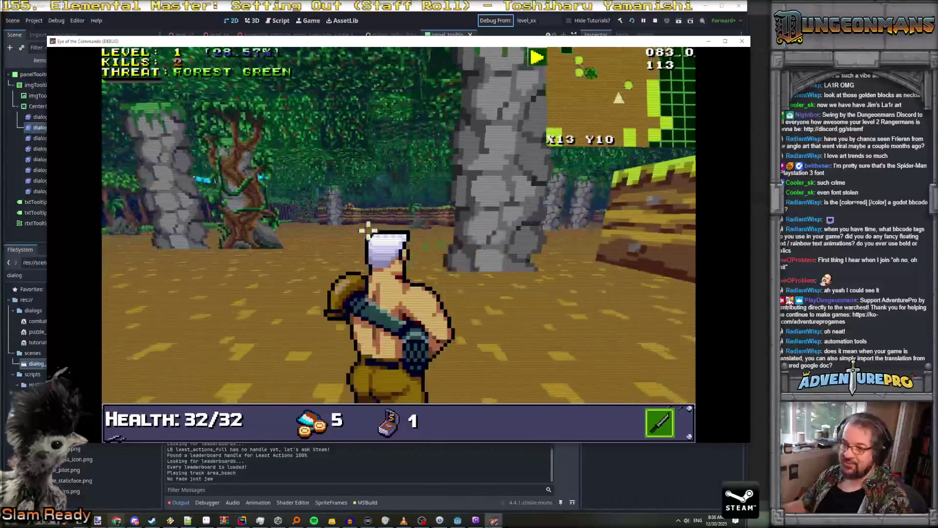
pyautogui.press('d')
pyautogui.press('w')
pyautogui.press('w')
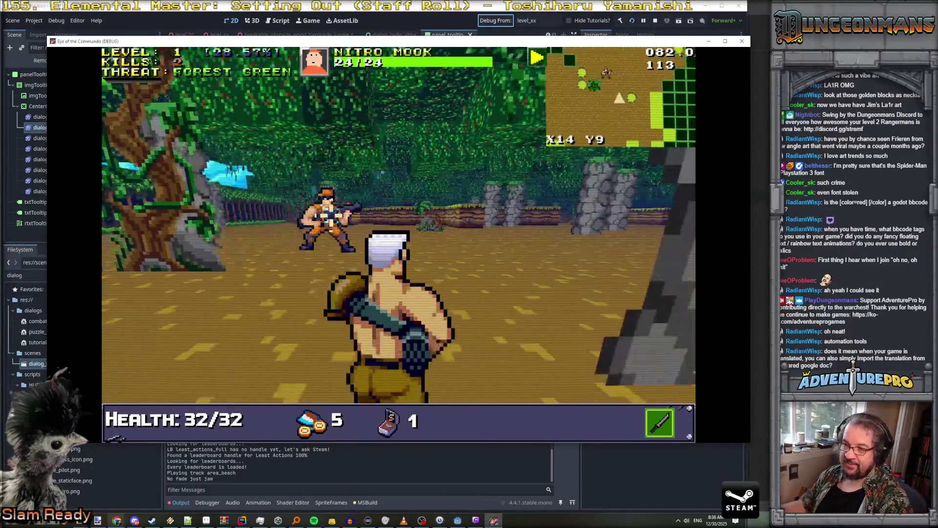
pyautogui.press('space')
pyautogui.press('space')
pyautogui.press('space')
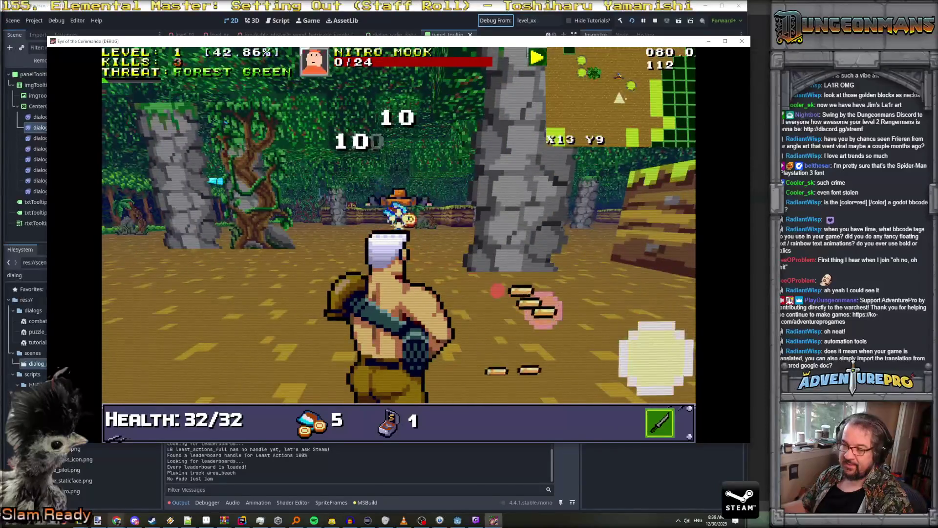
pyautogui.press('s')
pyautogui.press('a')
pyautogui.press('d')
pyautogui.press('w')
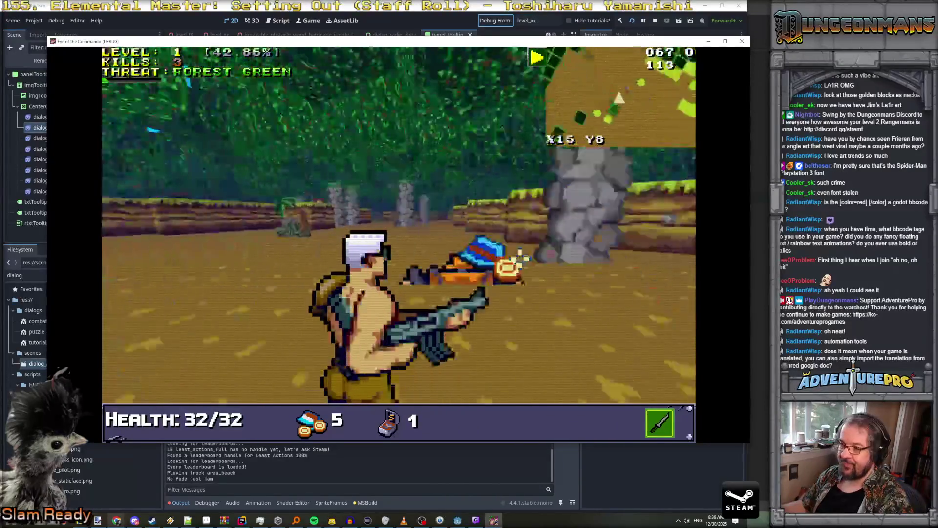
pyautogui.press('d')
# Head into the block corridor and kill the Nitro Mook inside it
pyautogui.press('a')
pyautogui.press('a')
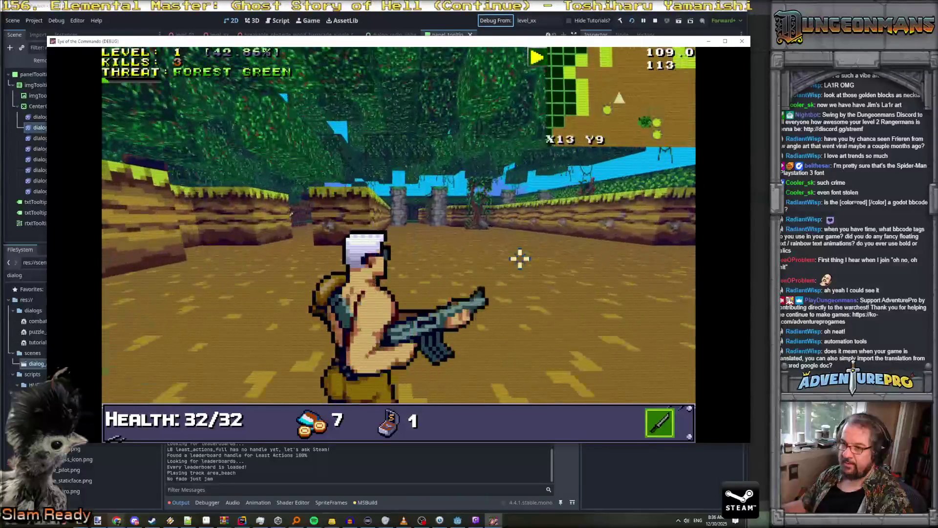
pyautogui.press('w')
pyautogui.press('a')
pyautogui.press('w')
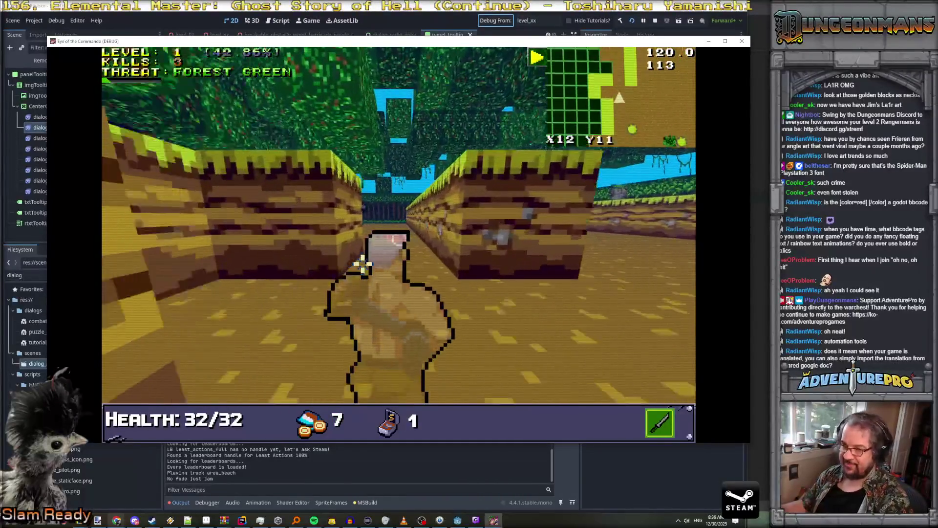
pyautogui.press('w')
pyautogui.click(325, 215)
pyautogui.click(325, 215)
pyautogui.click(363, 213)
# Advance along the next corridor and open fire on the Nitro Mook on the tower
pyautogui.press('a')
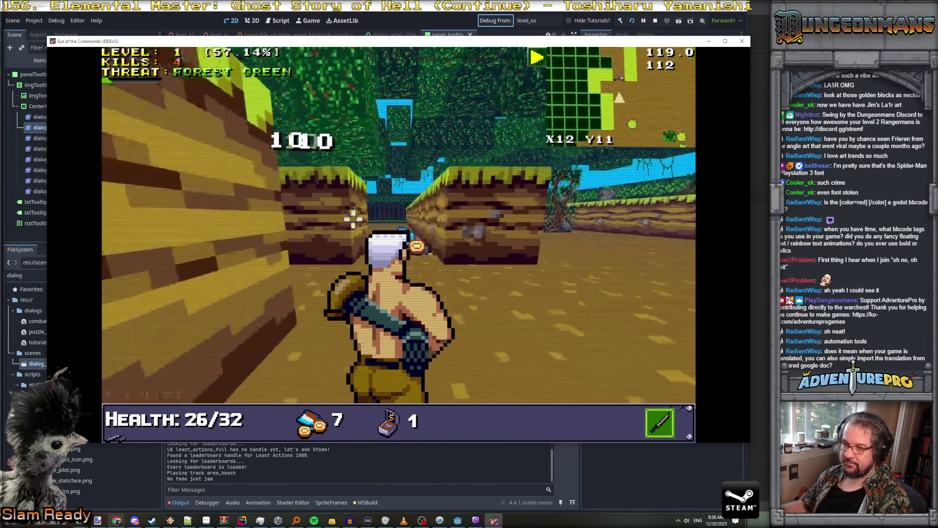
pyautogui.press('w')
pyautogui.press('a')
pyautogui.press('w')
pyautogui.press('w')
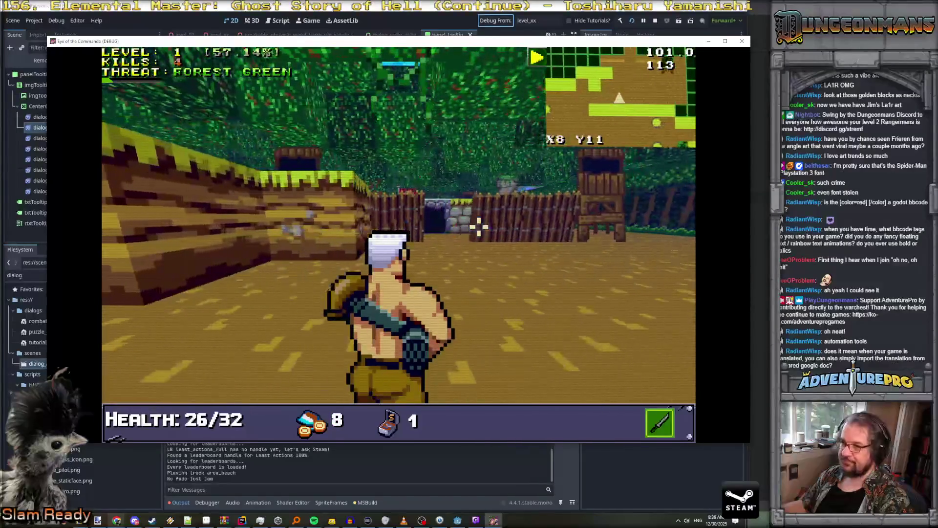
pyautogui.press('w')
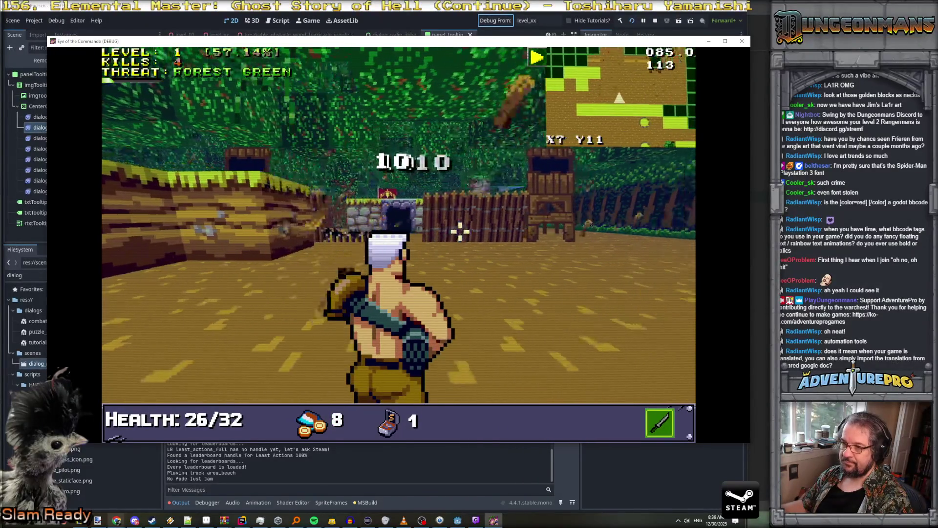
pyautogui.press('w')
pyautogui.click(502, 188)
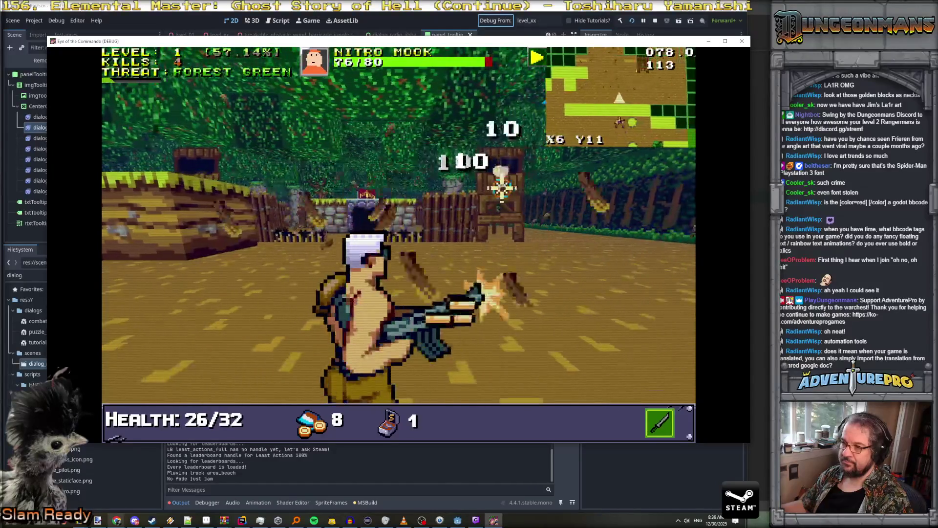
# Keep shooting the tower Mook, backing away from its fire until the tower is destroyed
pyautogui.press('w')
pyautogui.press('w')
pyautogui.click(419, 189)
pyautogui.click(400, 190)
pyautogui.click(400, 189)
pyautogui.press('s')
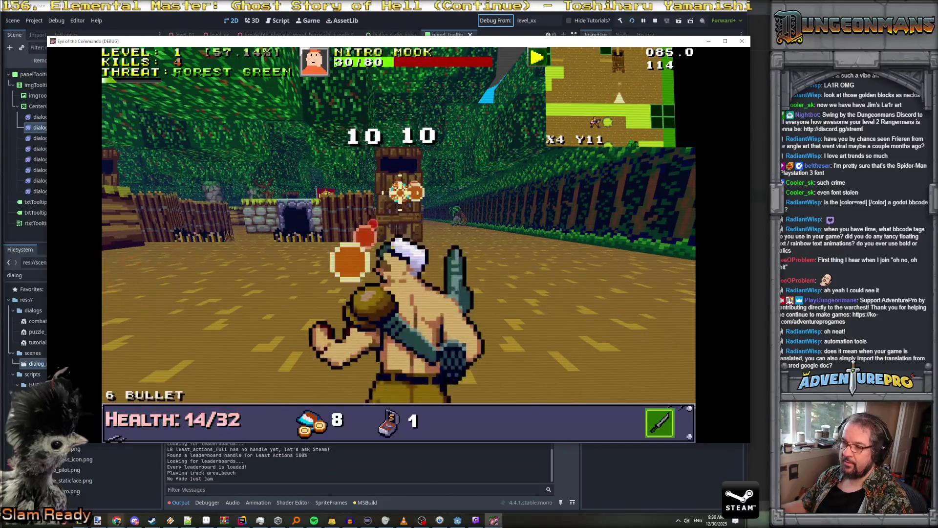
pyautogui.press('s')
pyautogui.click(499, 192)
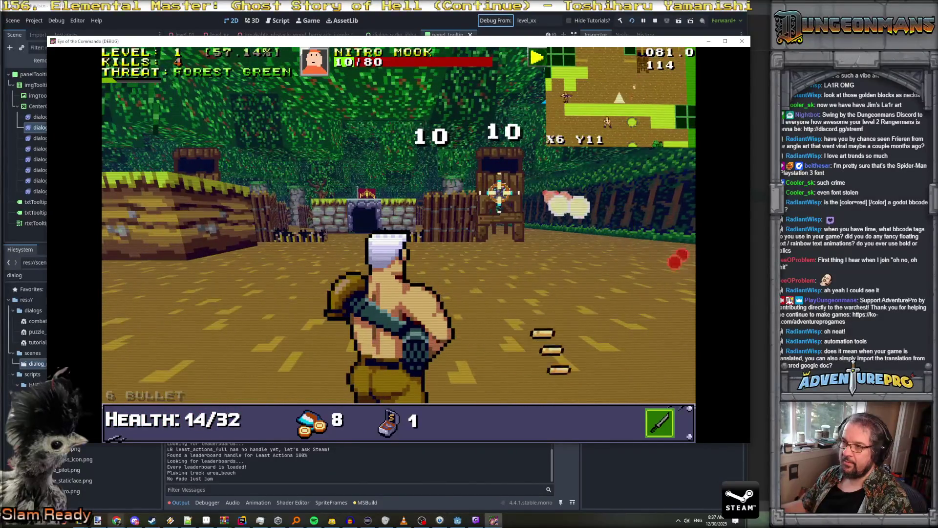
# Collect the ammo past the tower and kill the approaching Nitro Mook to reach level 2
pyautogui.press('d')
pyautogui.press('w')
pyautogui.press('w')
pyautogui.press('d')
pyautogui.press('w')
pyautogui.press('q')
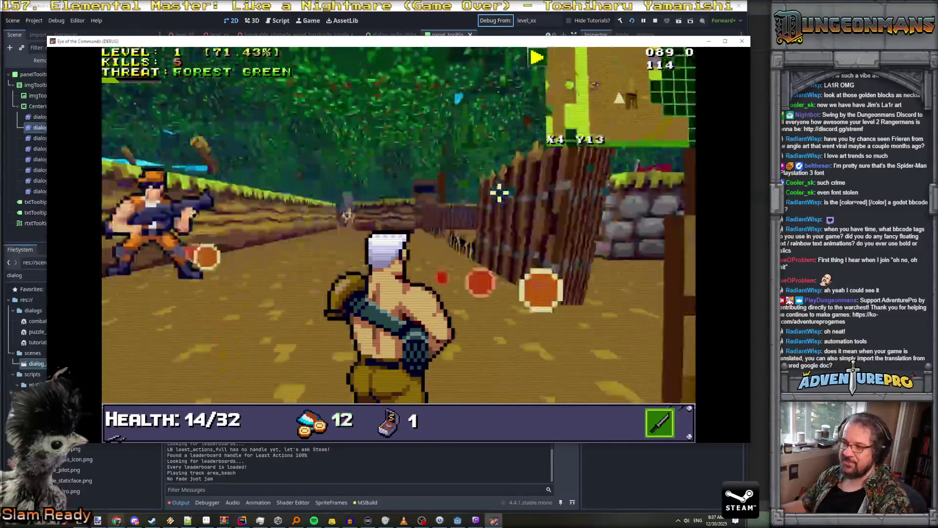
pyautogui.click(434, 251)
pyautogui.click(433, 251)
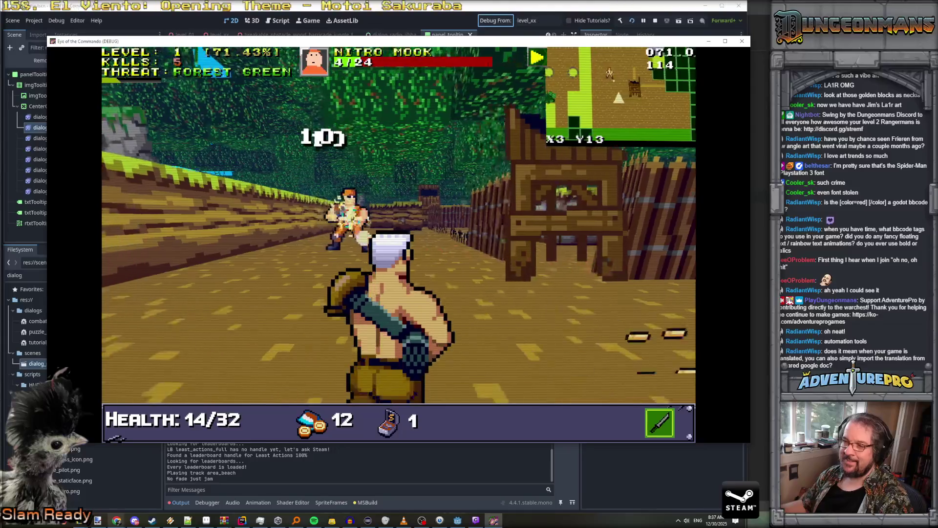
pyautogui.press('w')
pyautogui.press('w')
pyautogui.click(434, 251)
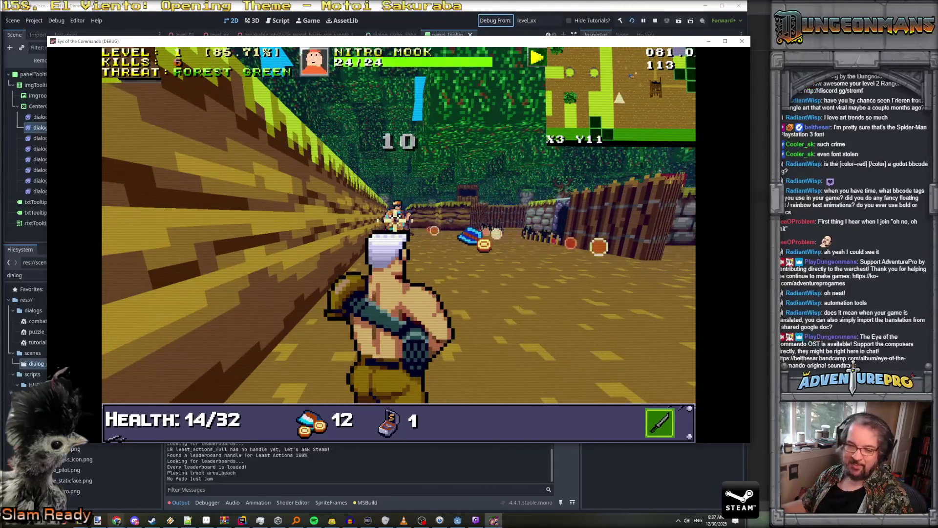
pyautogui.click(434, 251)
pyautogui.click(397, 218)
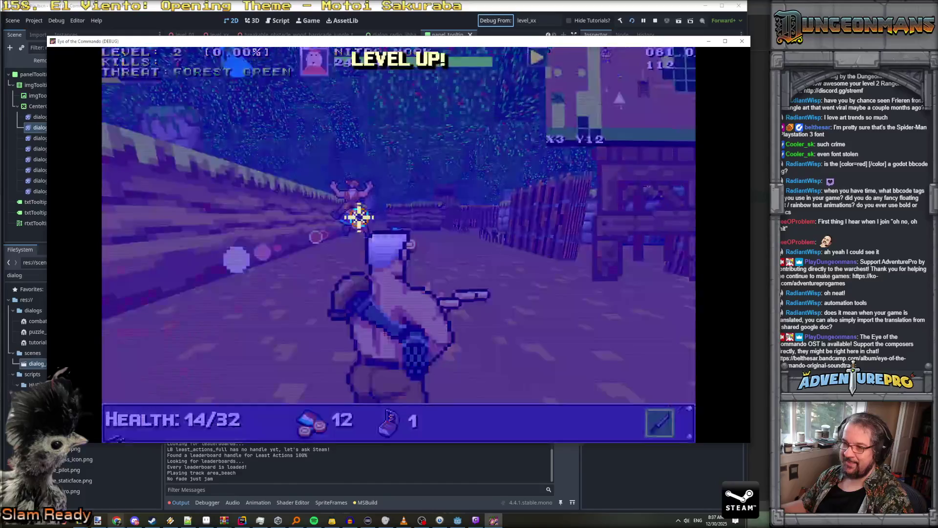
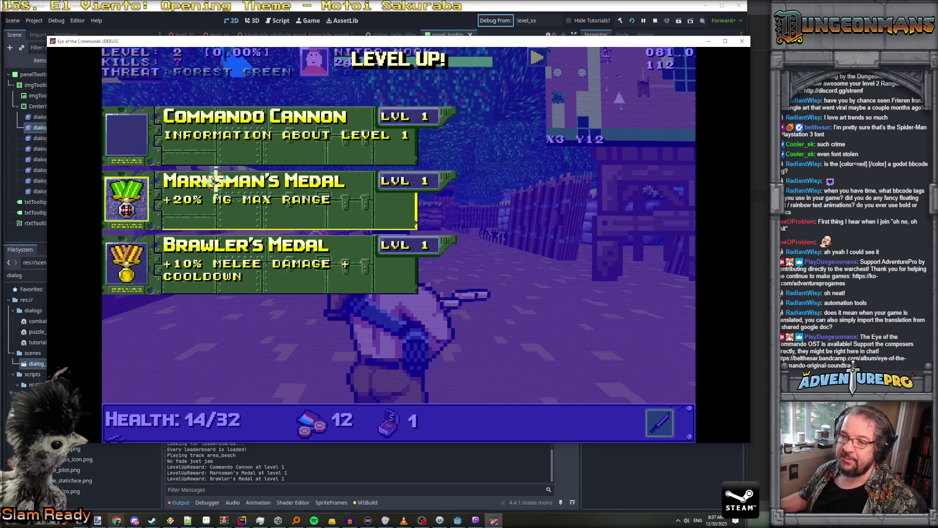
# Take the Marksman's Medal reward and advance through the forest to attack the Nitro Mook
pyautogui.click(268, 192)
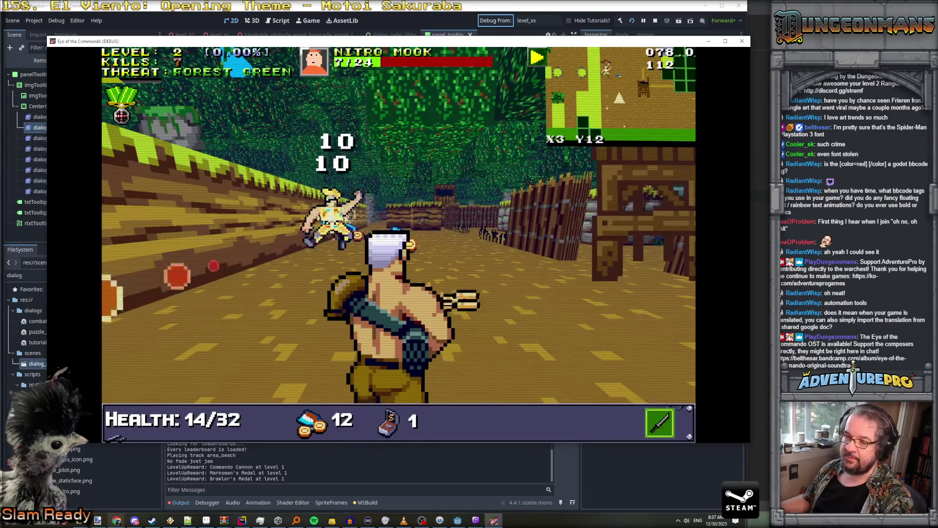
pyautogui.press('w')
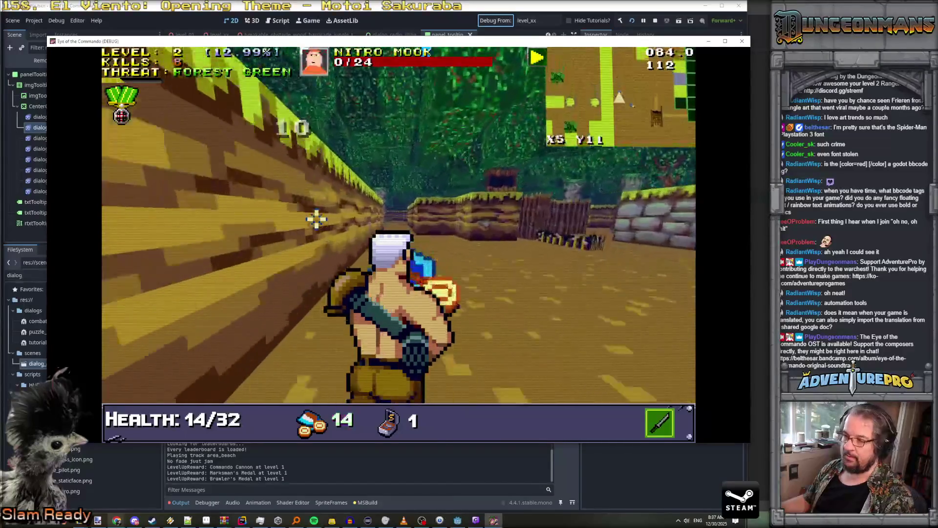
pyautogui.press('w')
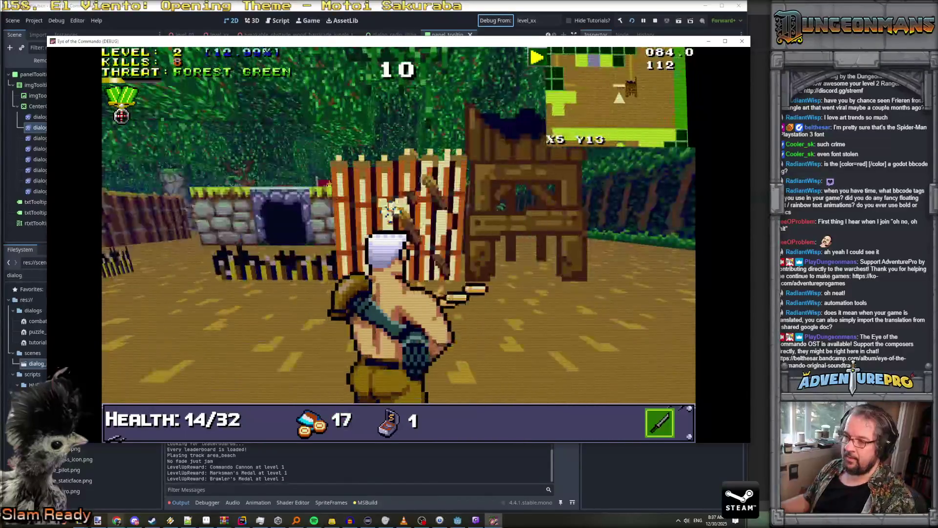
pyautogui.press('w')
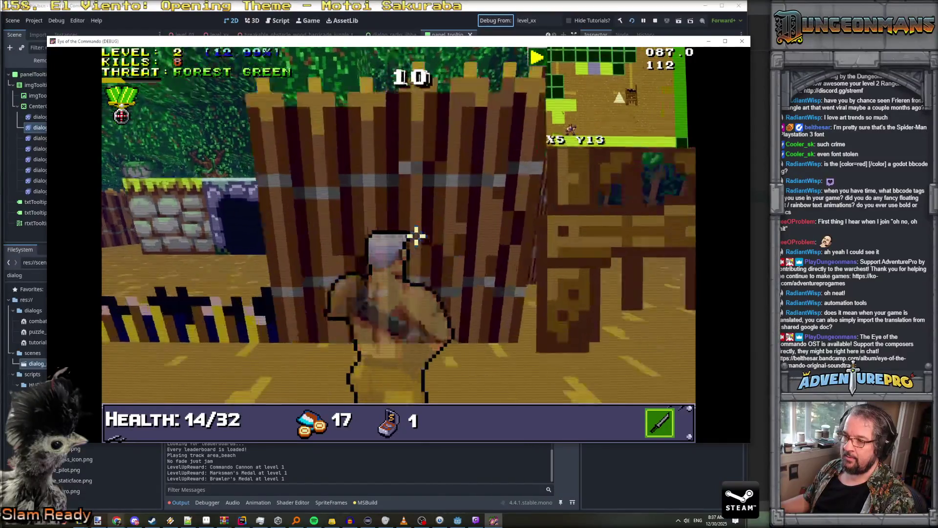
pyautogui.press('Left')
pyautogui.press('Left')
pyautogui.press('w')
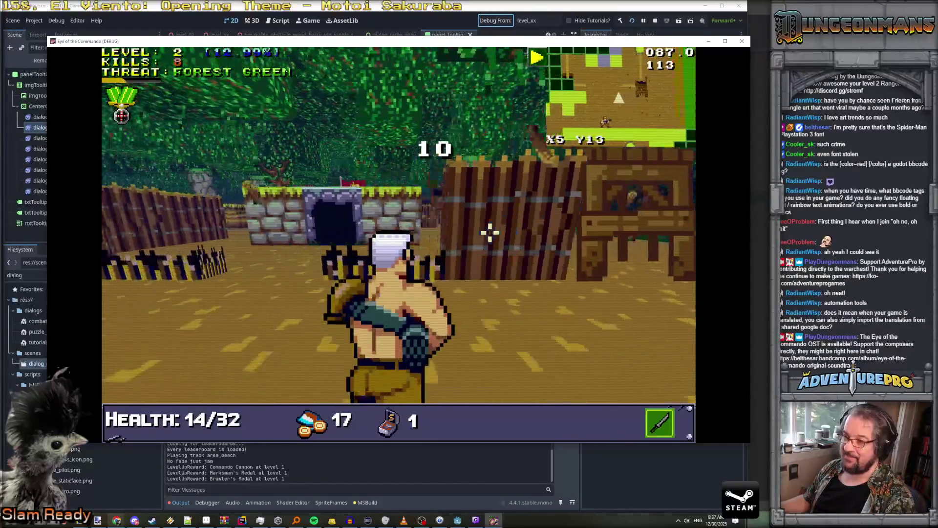
pyautogui.press('Left')
pyautogui.press('Left')
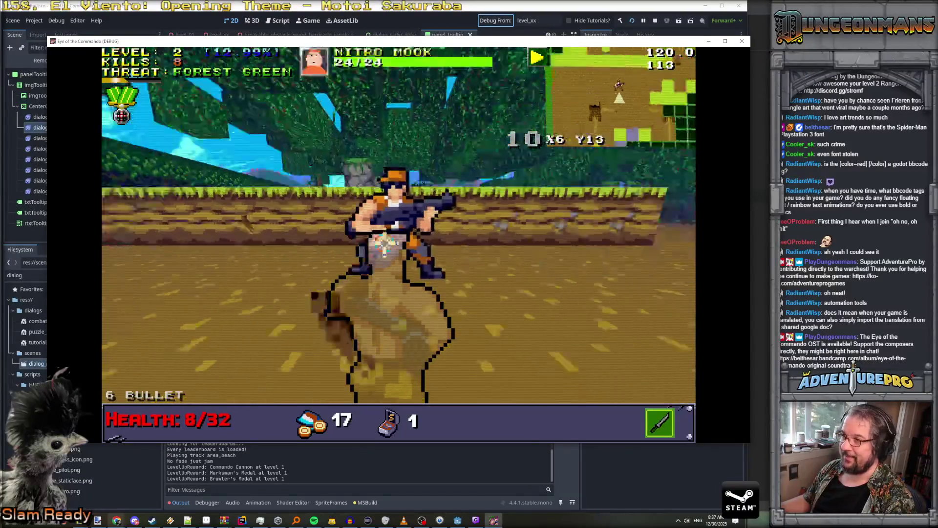
pyautogui.click(384, 243)
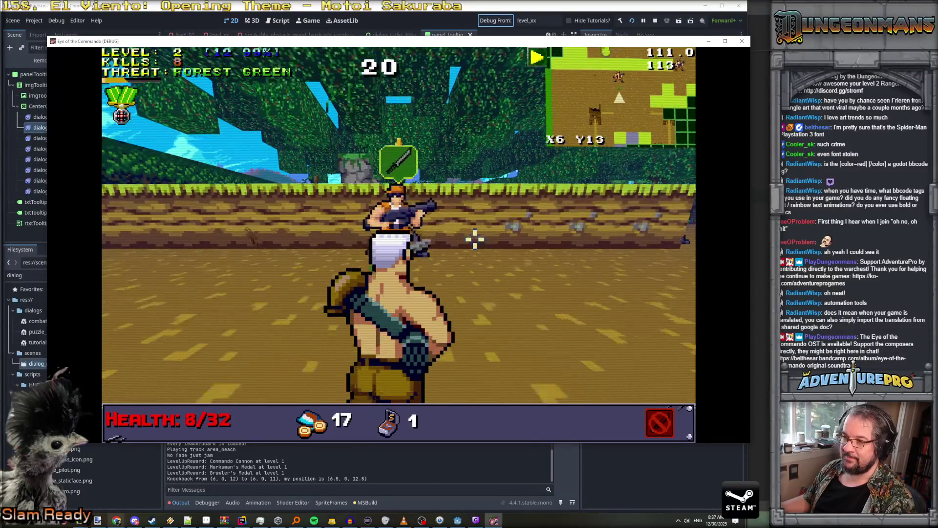
# Dismiss the Commando Knife notice, fight the Nitro Mooks until Game Over, and close the game
pyautogui.click(282, 193)
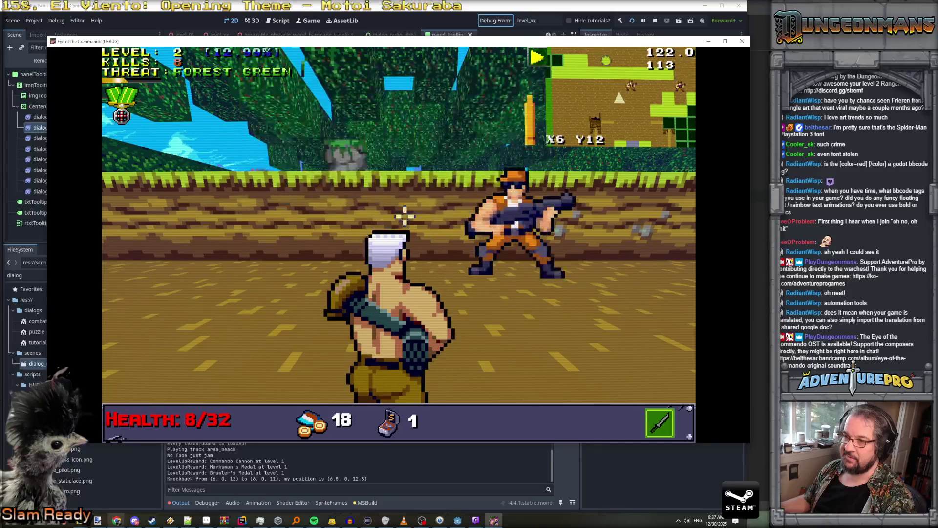
pyautogui.click(404, 214)
pyautogui.press('Right')
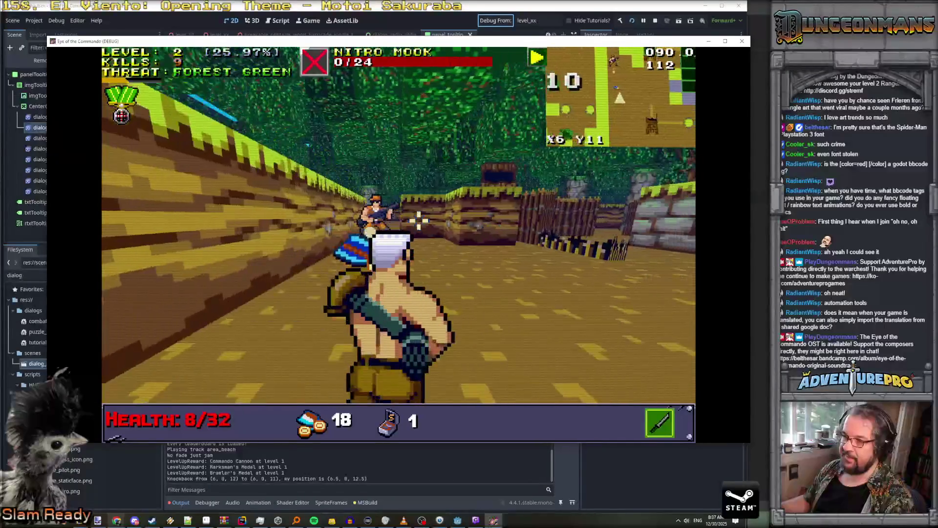
pyautogui.click(354, 211)
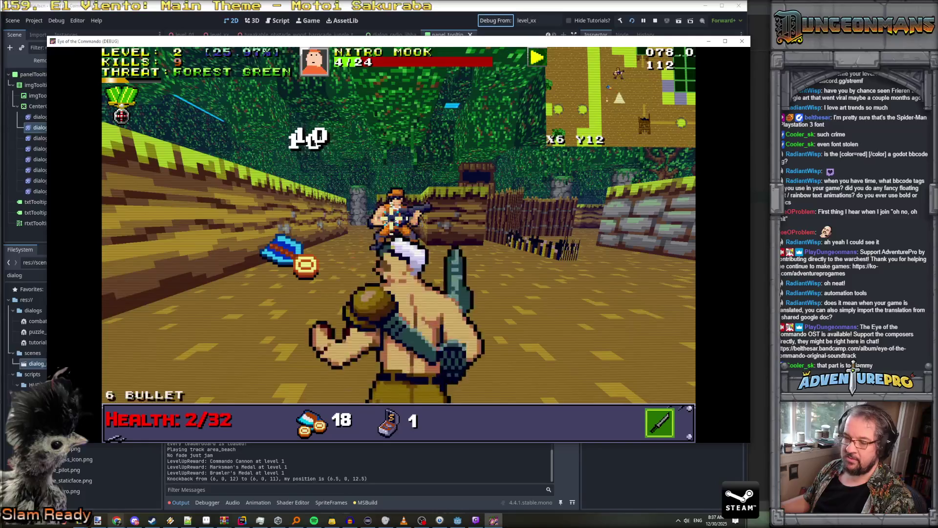
pyautogui.click(460, 214)
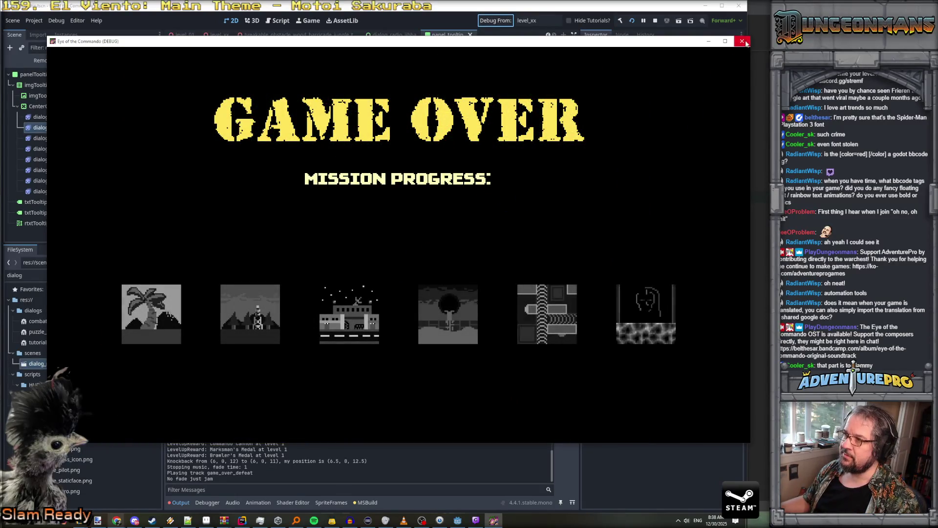
pyautogui.click(742, 41)
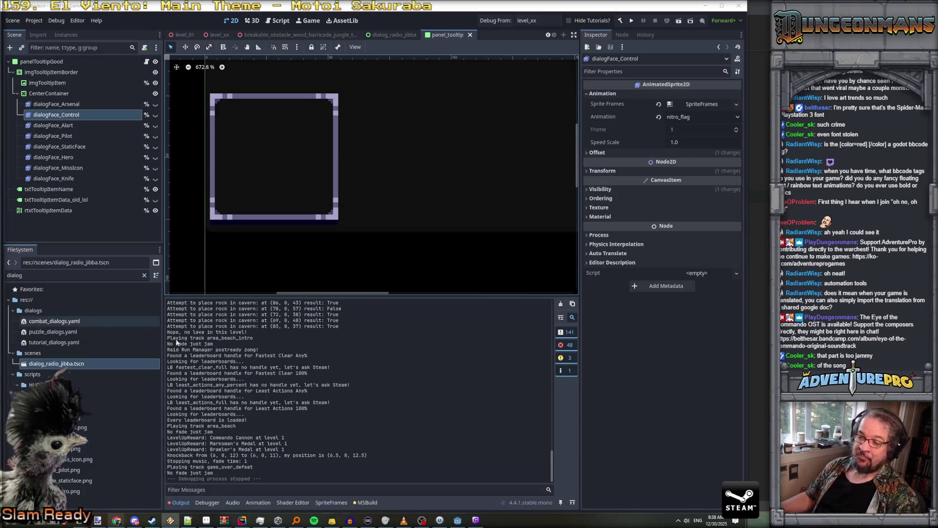
pyautogui.click(175, 503)
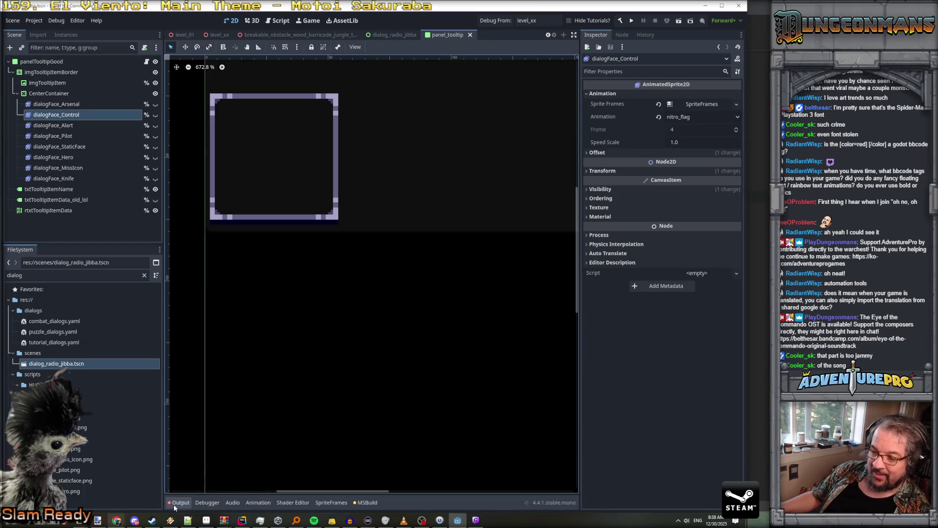
pyautogui.click(179, 502)
pyautogui.scroll(10, 218, 370)
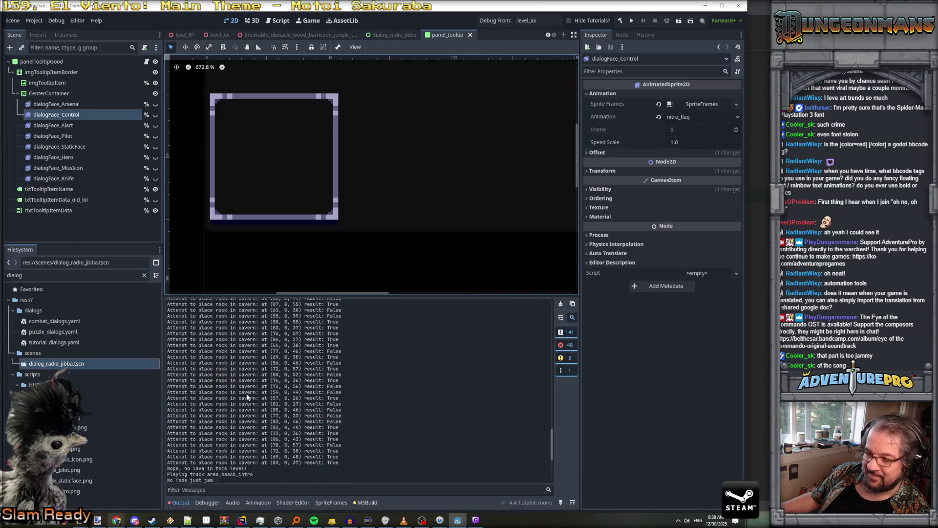
pyautogui.click(569, 345)
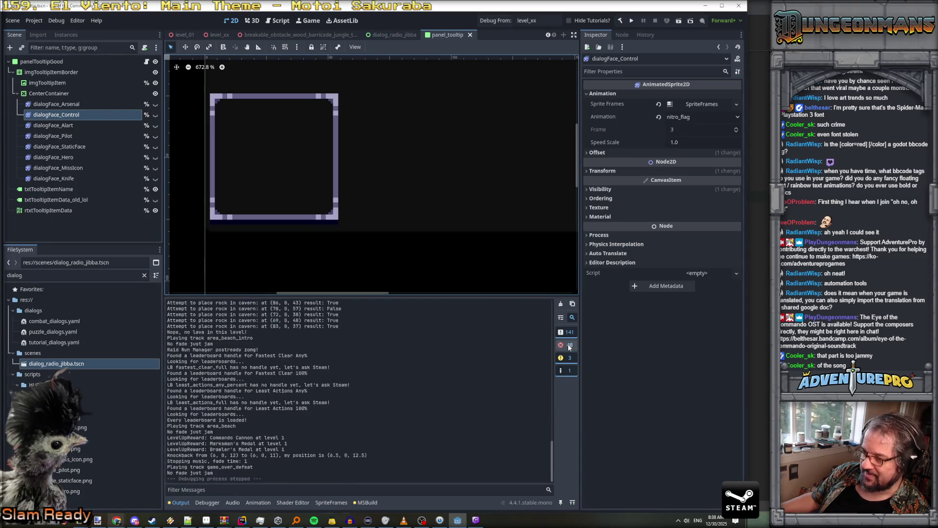
pyautogui.click(569, 346)
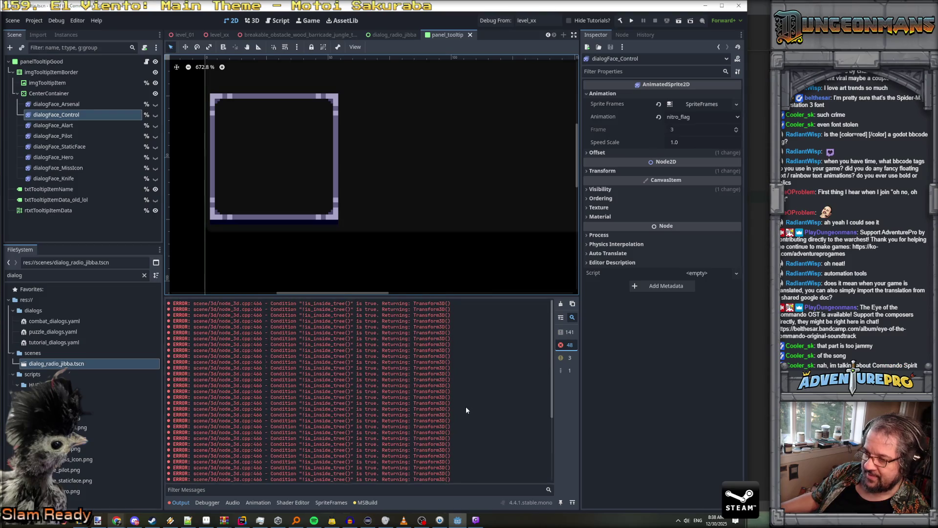
pyautogui.click(565, 345)
pyautogui.click(570, 334)
pyautogui.click(567, 357)
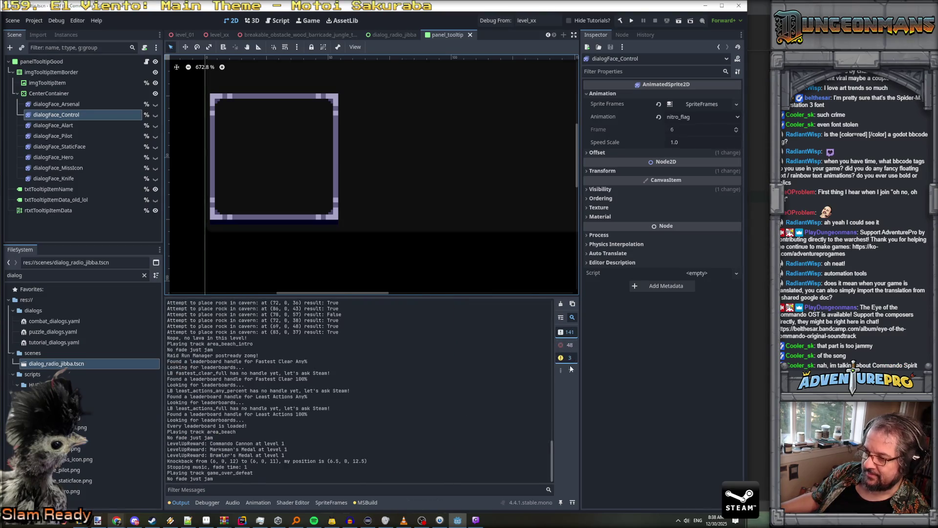
pyautogui.click(567, 370)
pyautogui.click(567, 345)
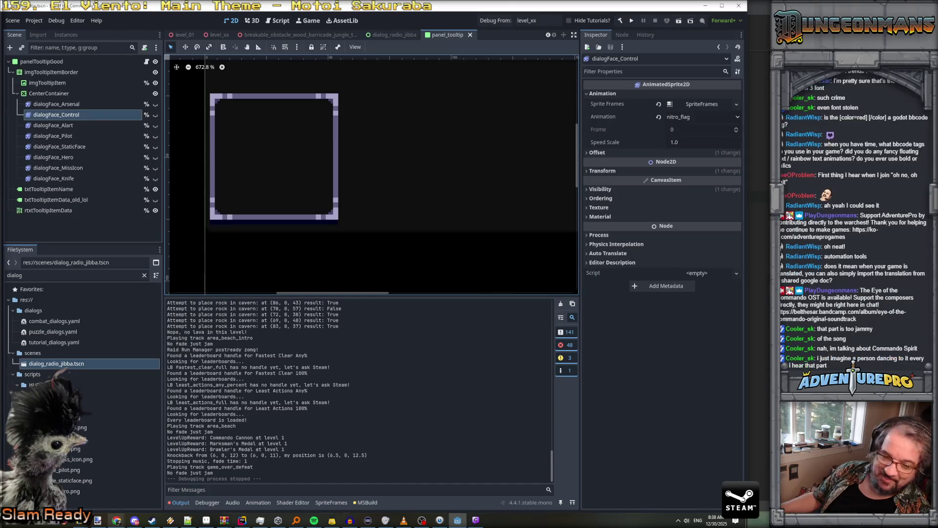
pyautogui.hotkey('alt', 'Tab')
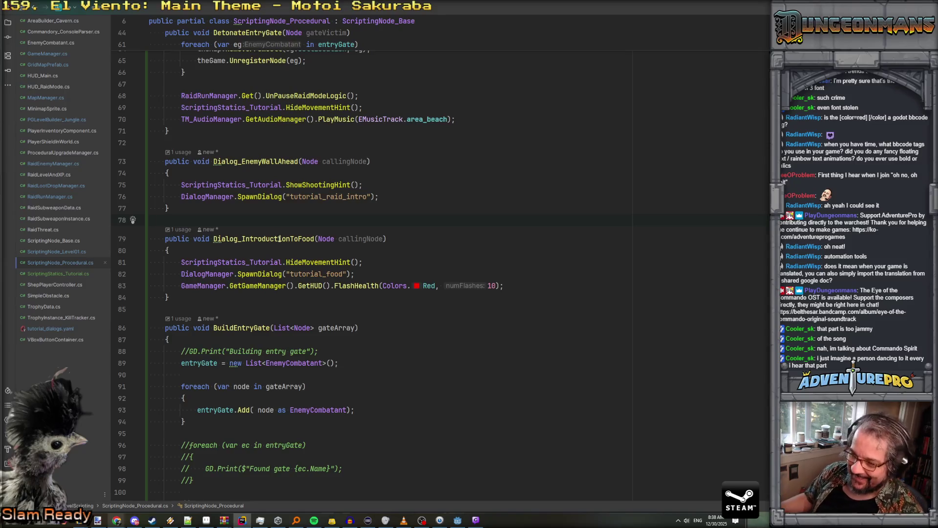
pyautogui.scroll(-1, 265, 263)
pyautogui.scroll(4, 265, 263)
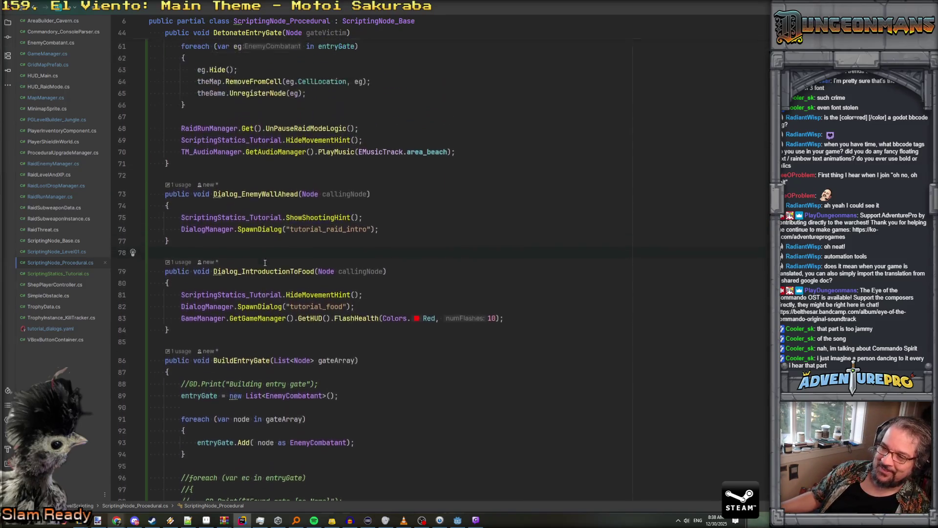
pyautogui.scroll(-4, 265, 263)
pyautogui.click(457, 521)
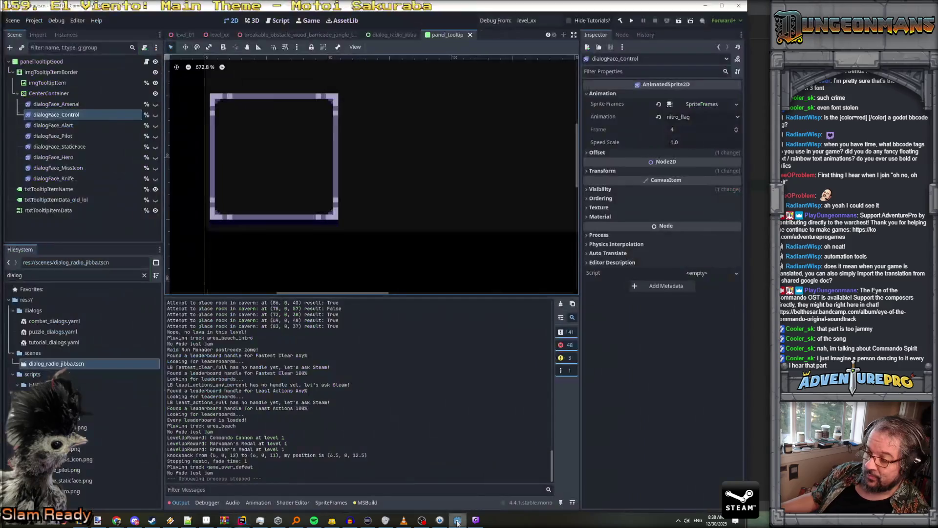
pyautogui.click(43, 61)
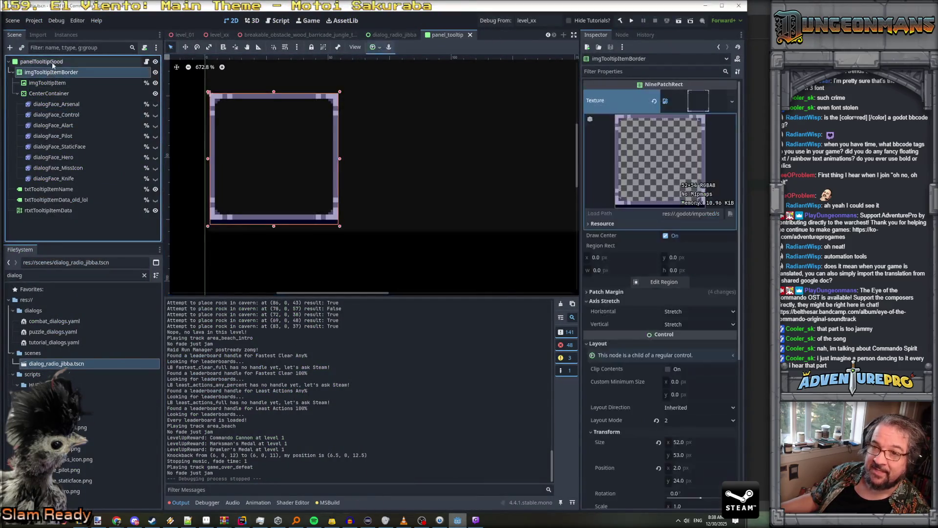
# Select the rich text item data label and type a test color BBCode string into its Text
pyautogui.scroll(-5, 432, 153)
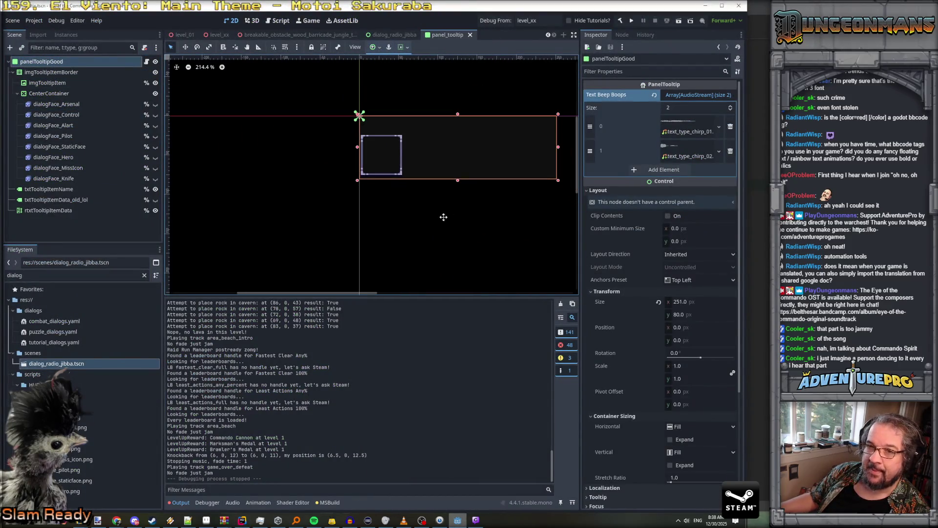
pyautogui.scroll(-1, 469, 195)
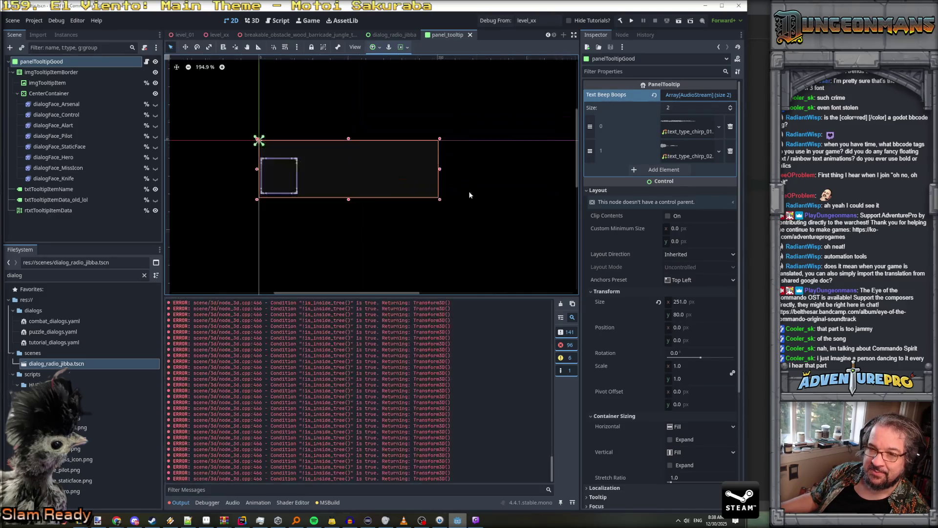
pyautogui.click(65, 200)
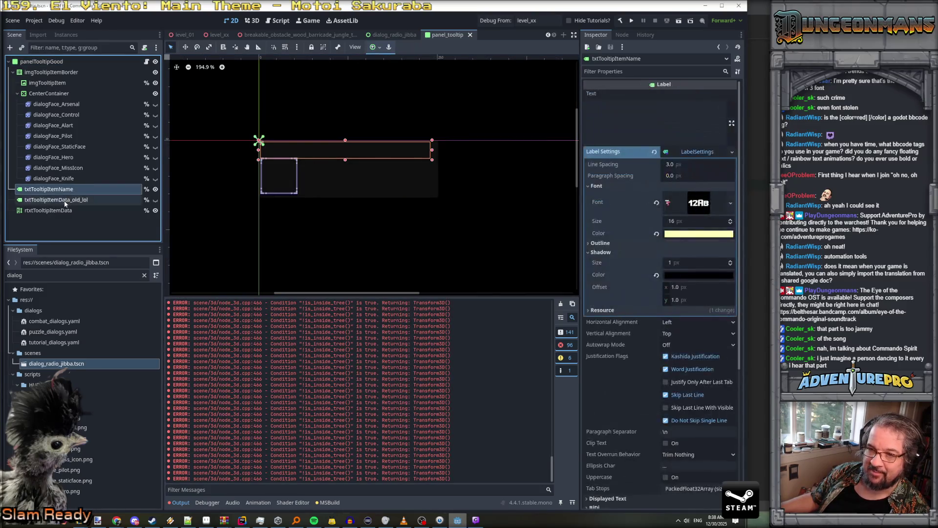
pyautogui.click(66, 210)
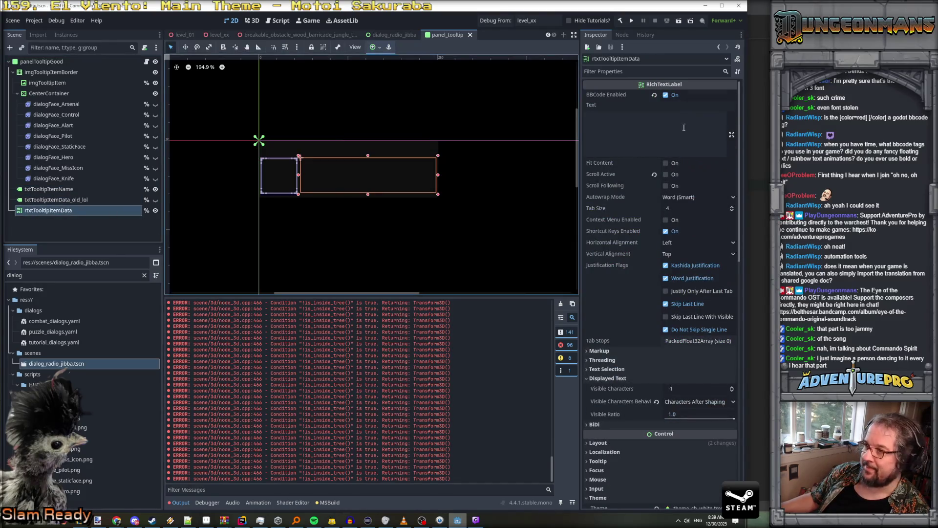
pyautogui.click(648, 124)
pyautogui.write('food = color][')
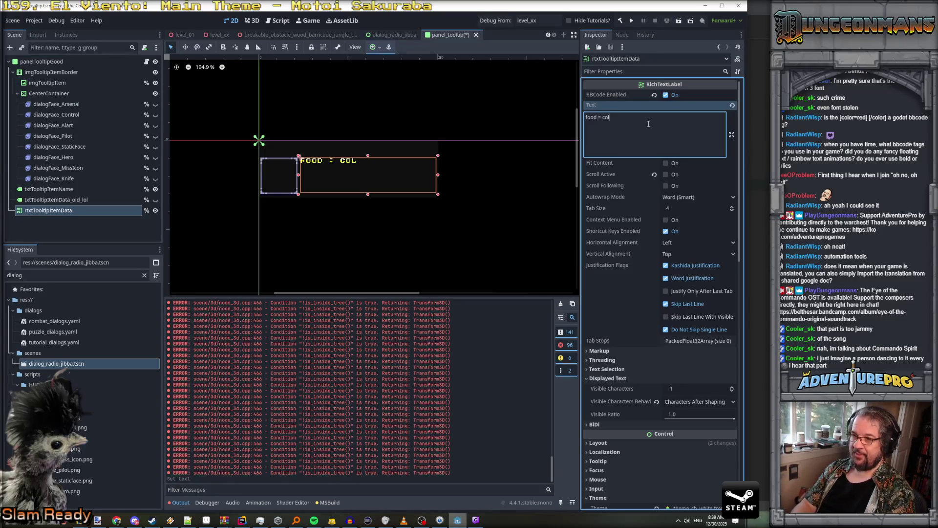
pyautogui.press('BackSpace')
pyautogui.press('BackSpace')
pyautogui.press('BackSpace')
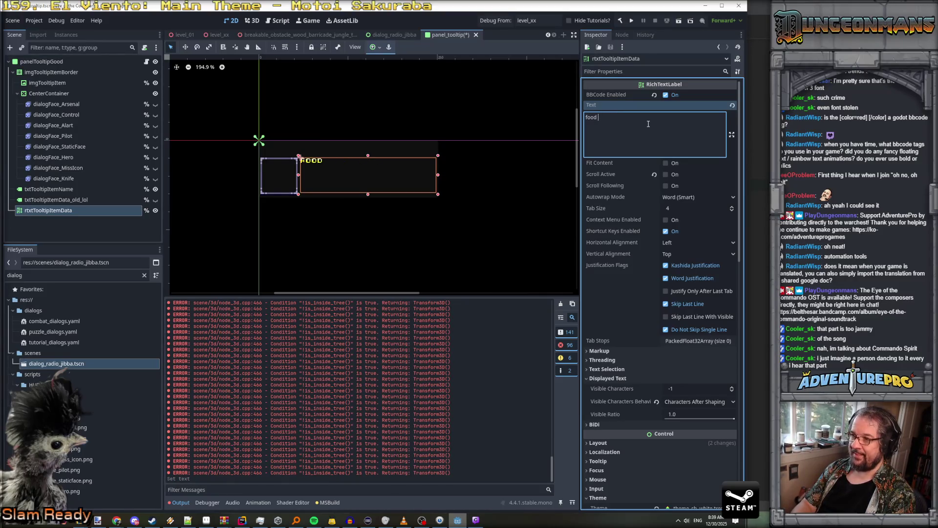
pyautogui.write('[colo')
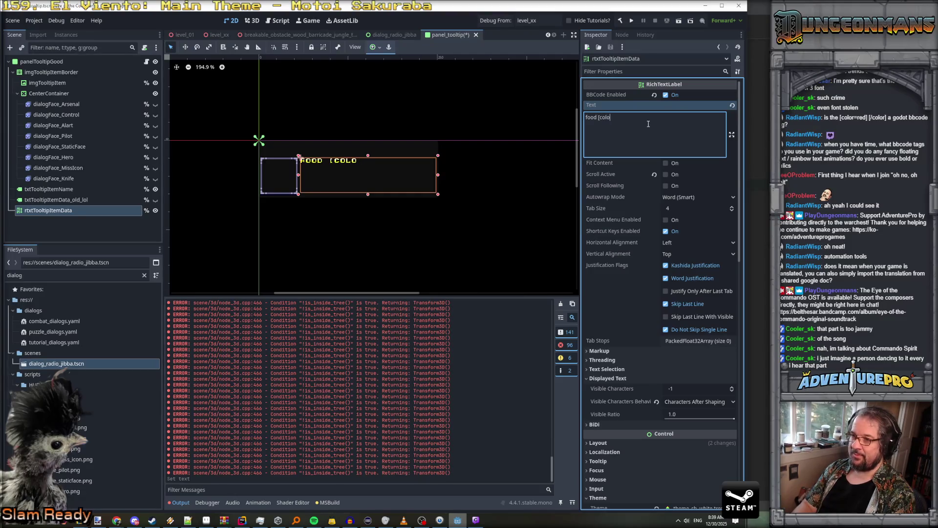
pyautogui.write('ed]lolp')
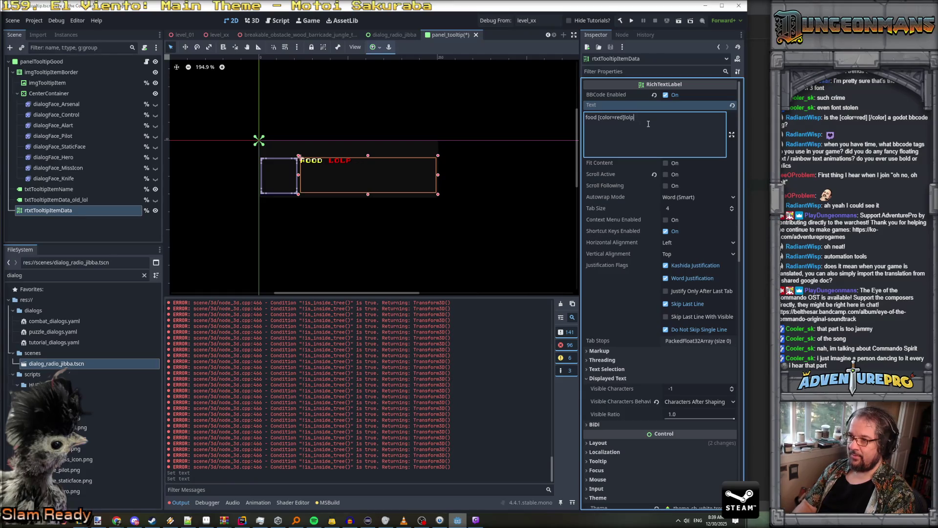
pyautogui.press('BackSpace')
pyautogui.write('[/color]')
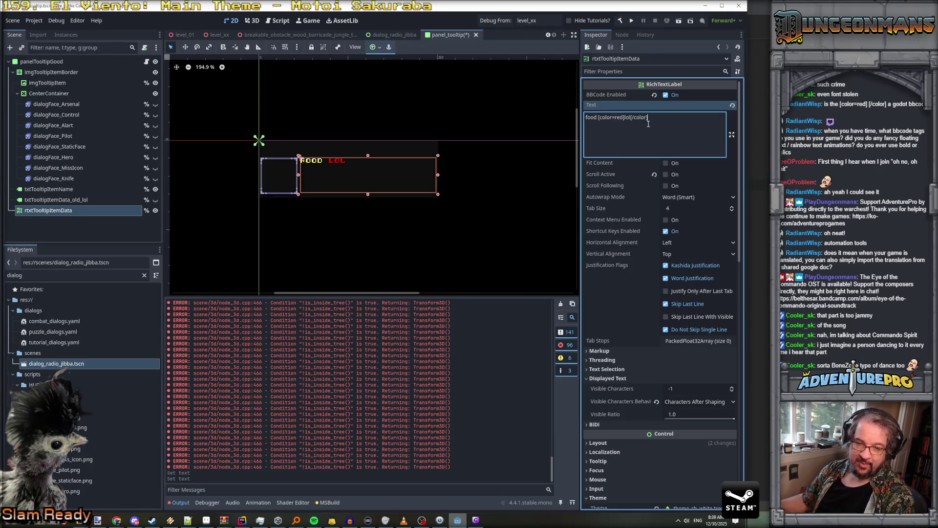
# Compare an uppercase [COLOR=RED] tag against the lowercase [color=red] version on the label
pyautogui.doubleClick(606, 117)
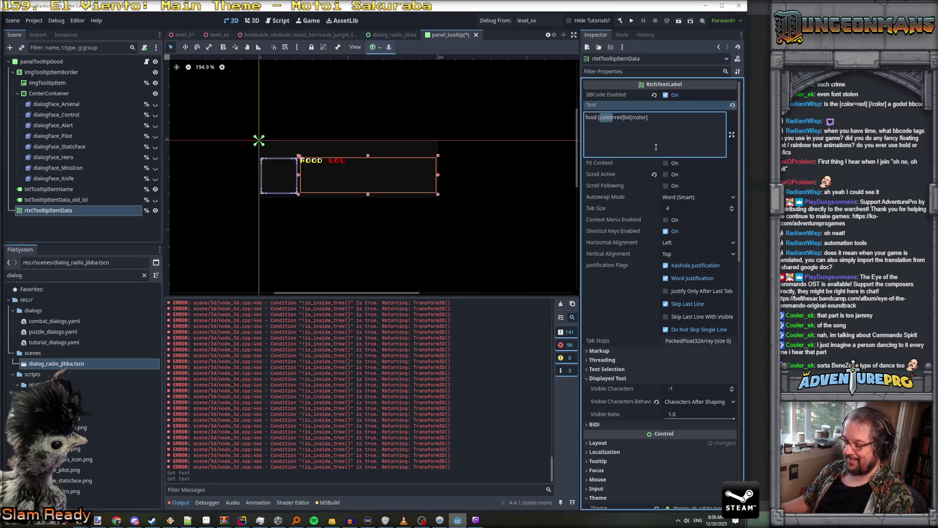
pyautogui.write('COLOR')
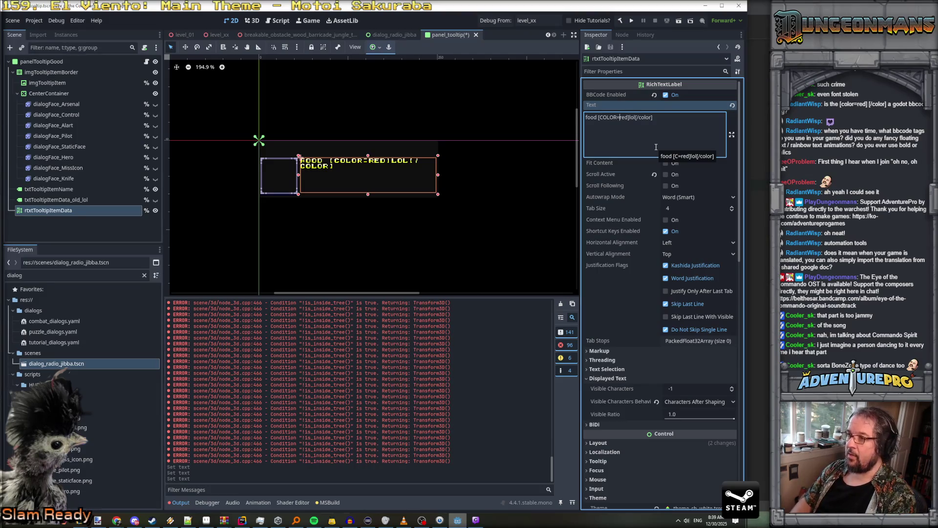
pyautogui.press('Delete')
pyautogui.press('Delete')
pyautogui.press('Delete')
pyautogui.write('RED')
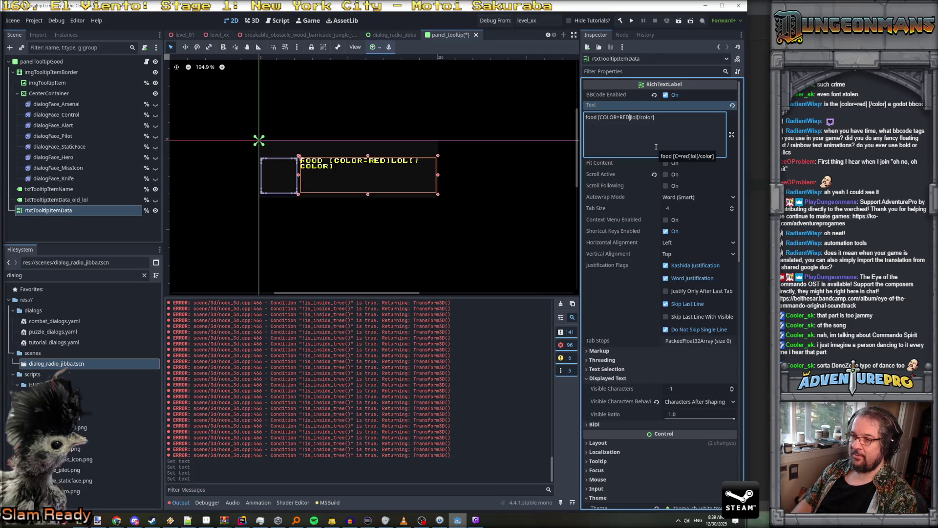
pyautogui.press('BackSpace')
pyautogui.press('BackSpace')
pyautogui.press('BackSpace')
pyautogui.write('red')
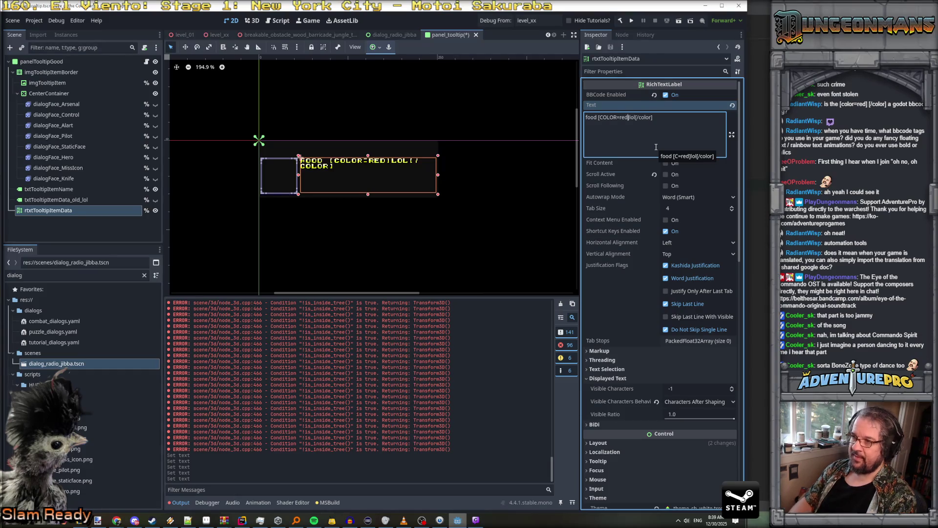
pyautogui.press('BackSpace')
pyautogui.press('BackSpace')
pyautogui.press('BackSpace')
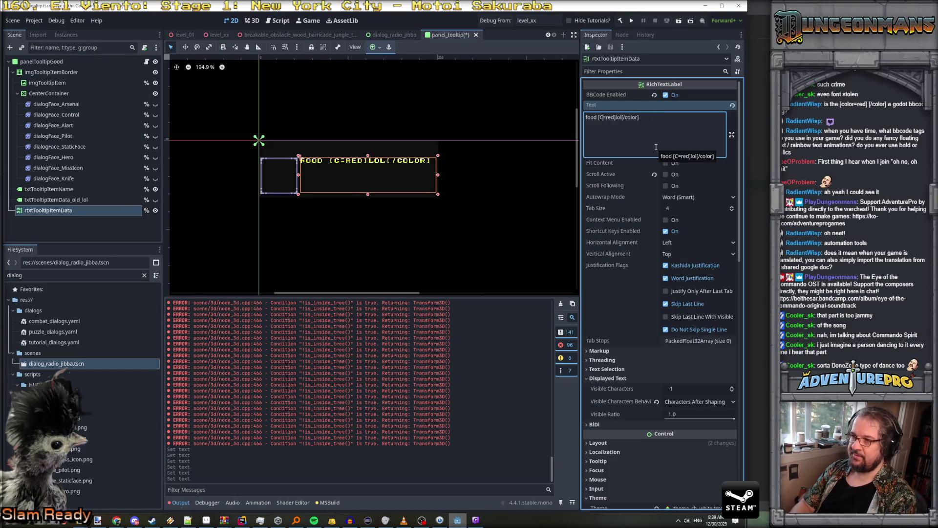
pyautogui.write('olor')
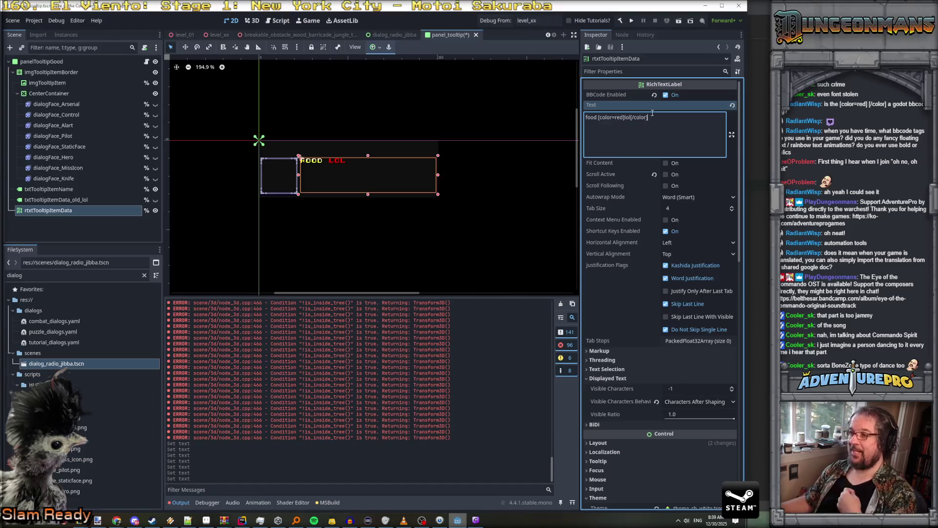
# Clear the label's test text and switch over to Rider
pyautogui.hotkey('ctrl', 'a')
pyautogui.press('BackSpace')
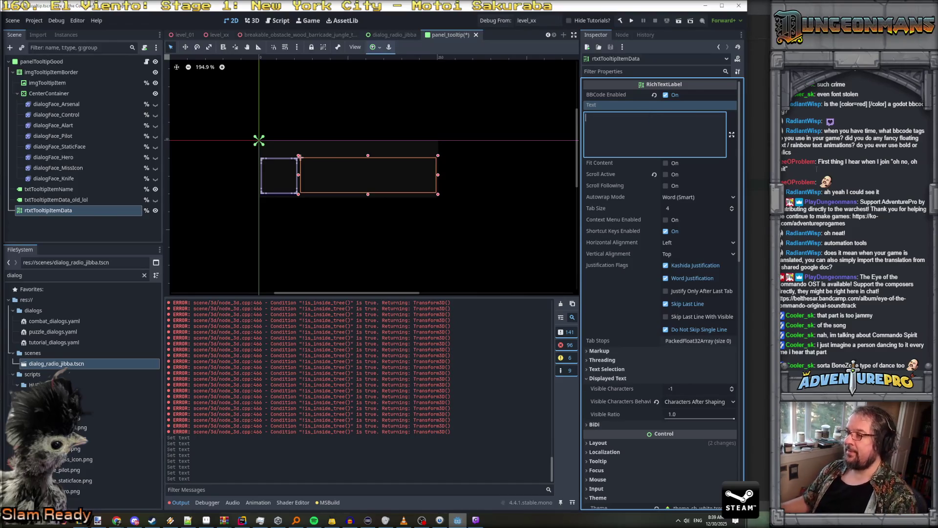
pyautogui.hotkey('alt', 'Tab')
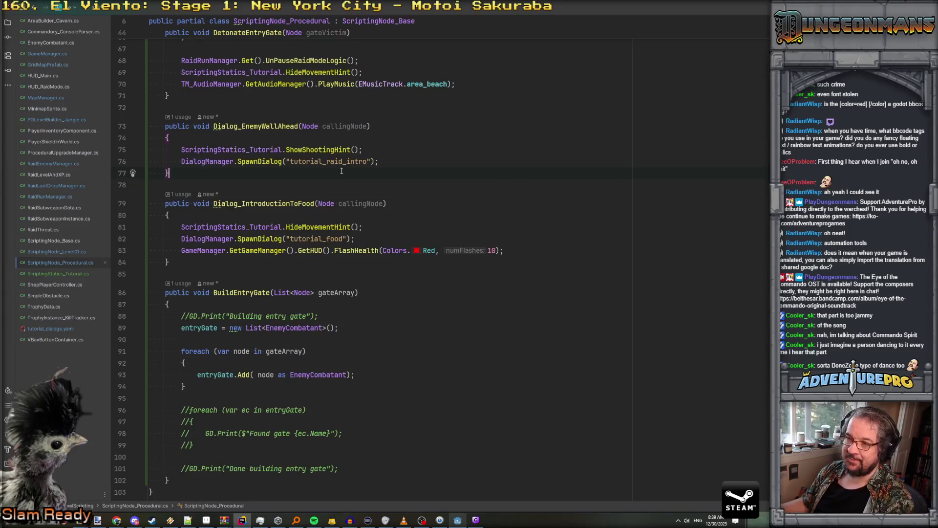
# Switch from Rider to the lee_stringtables Google Sheet through Chrome's taskbar preview
pyautogui.scroll(4, 342, 171)
pyautogui.scroll(-4, 175, 313)
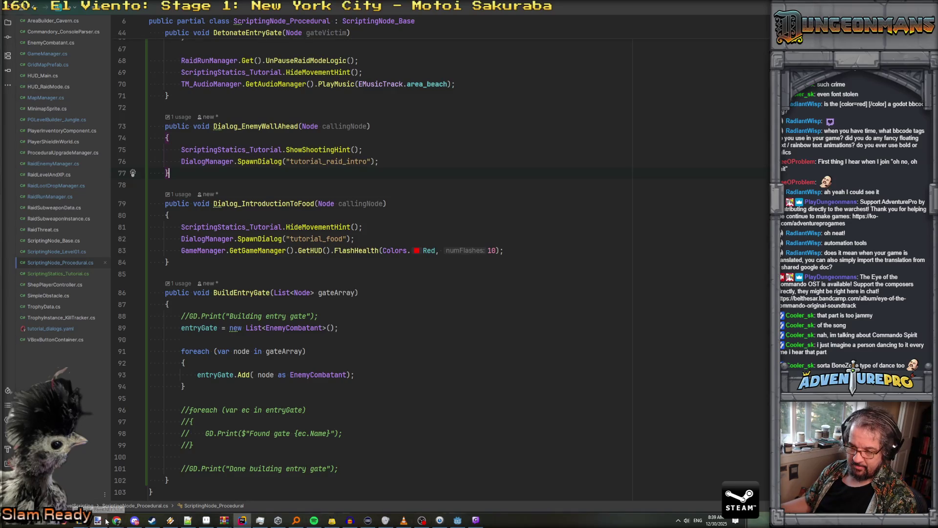
pyautogui.click(187, 521)
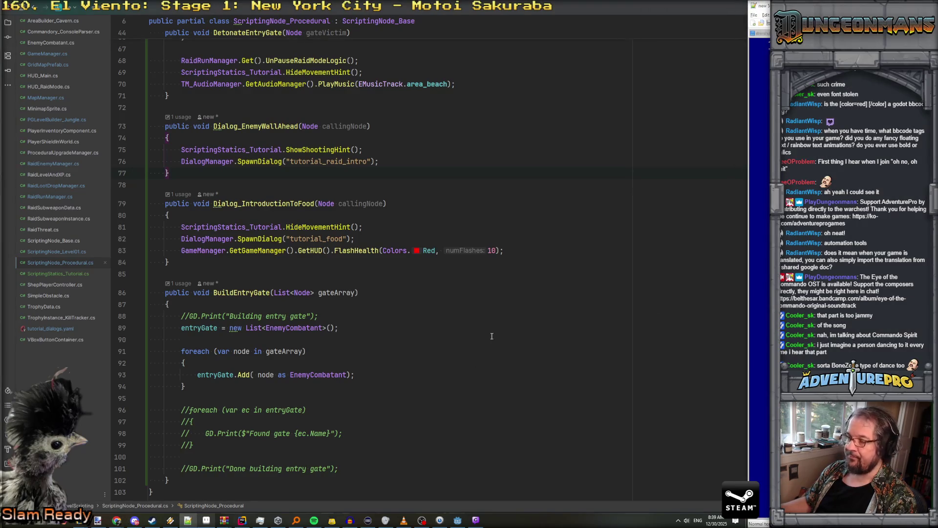
pyautogui.moveTo(116, 520)
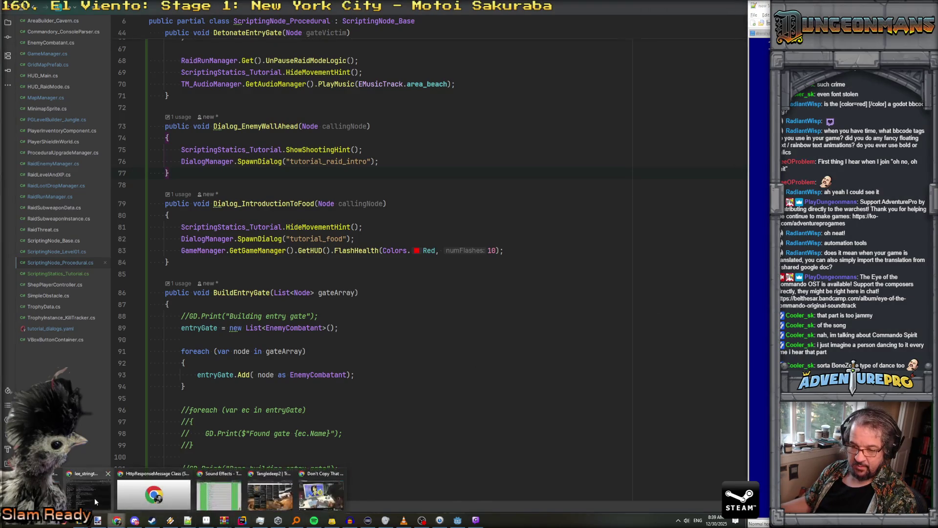
pyautogui.click(95, 498)
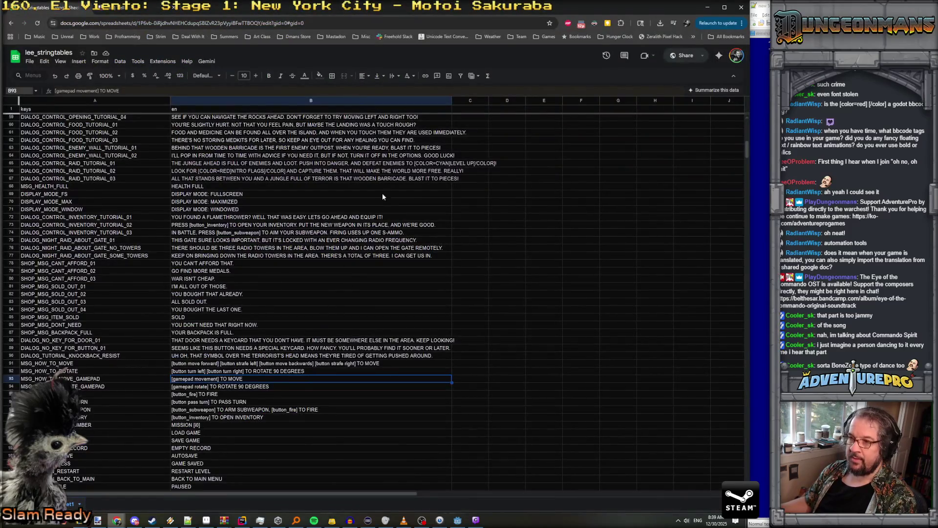
# Change B65's tags around LEVEL UP to lowercase [color=cyan]…[/color]
pyautogui.scroll(5, 333, 198)
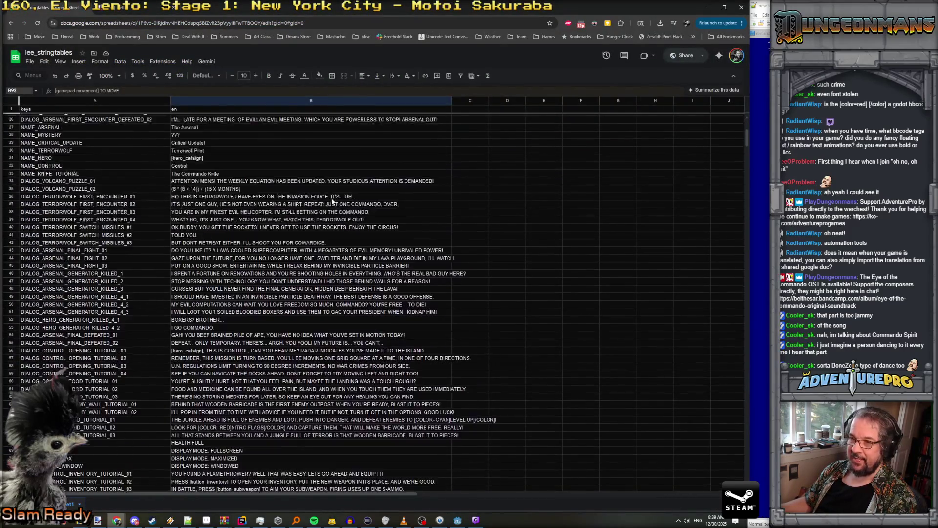
pyautogui.scroll(-5, 332, 201)
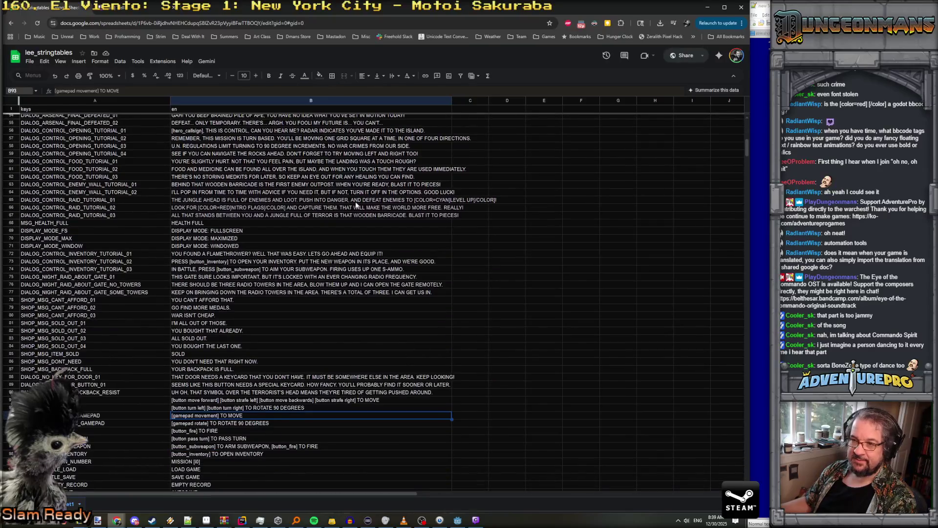
pyautogui.doubleClick(426, 200)
pyautogui.doubleClick(417, 199)
pyautogui.write('color=')
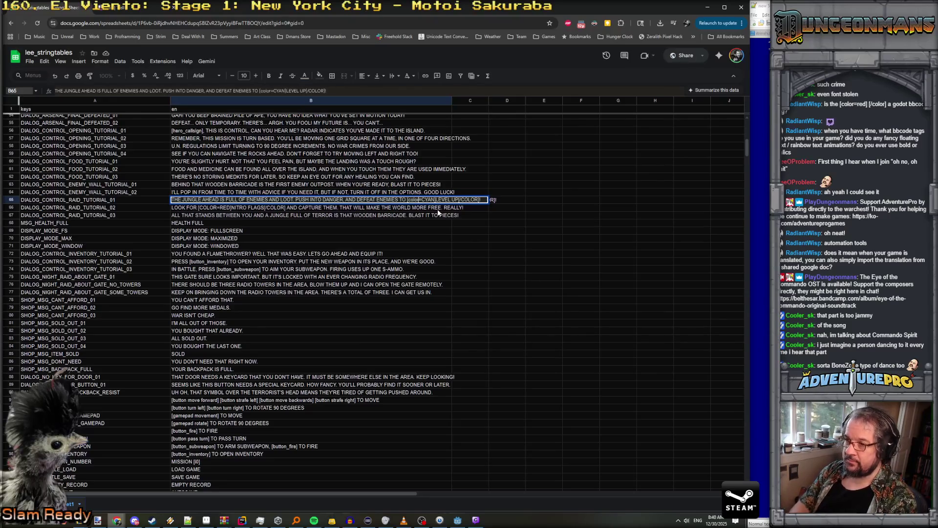
pyautogui.write('cyan')
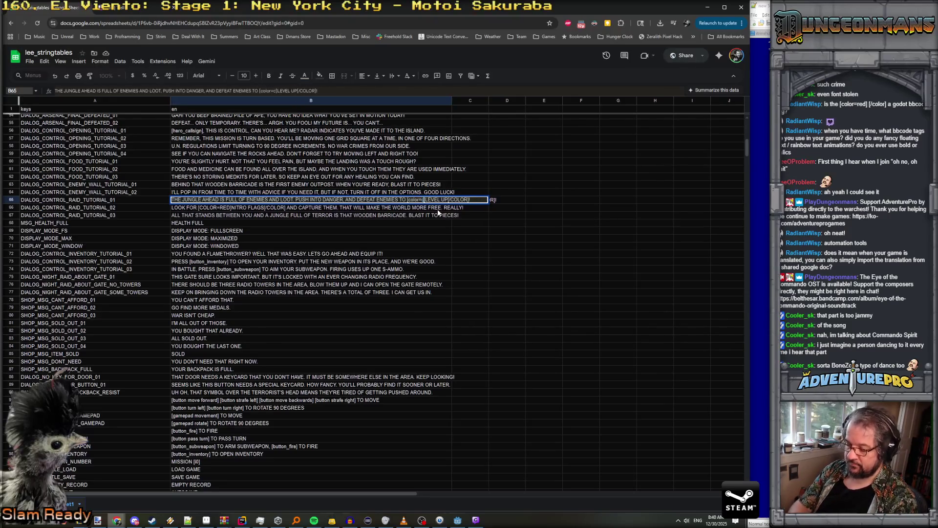
pyautogui.doubleClick(467, 199)
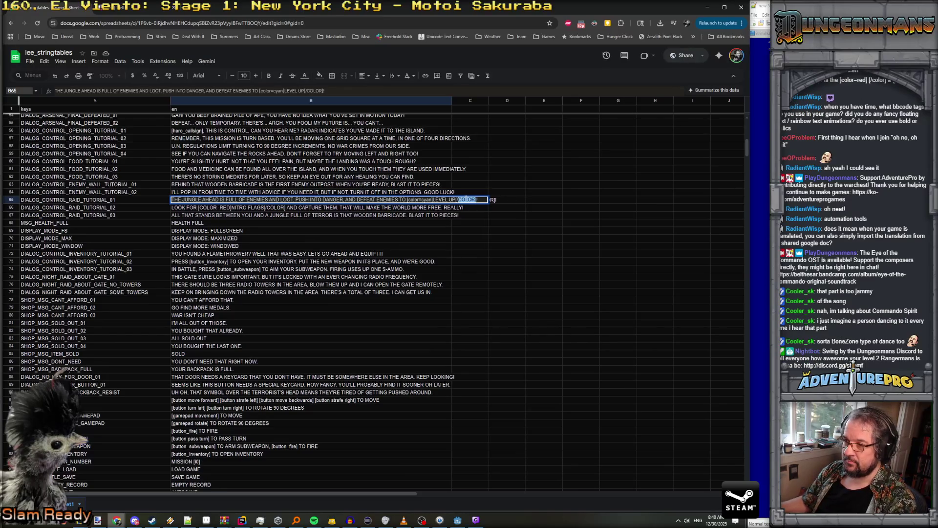
pyautogui.write('color')
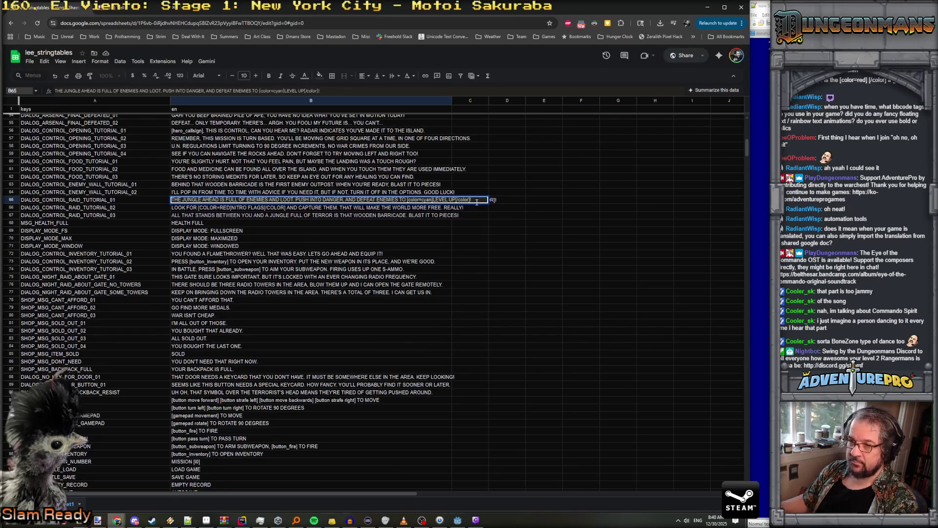
pyautogui.click(206, 205)
# Rewrite B66 as [color=red]NITRO FLAGS[/color], then return to Godot
pyautogui.doubleClick(208, 207)
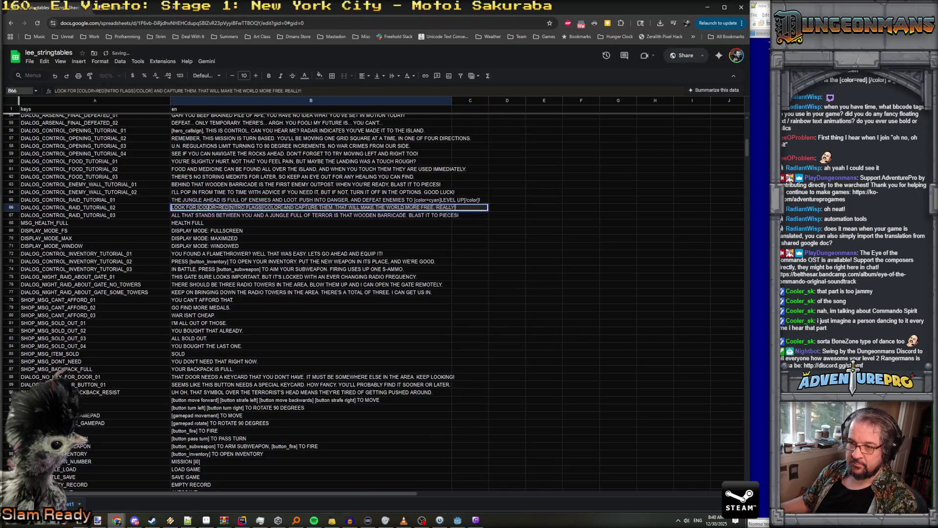
pyautogui.moveTo(199, 207); pyautogui.dragTo(228, 208)
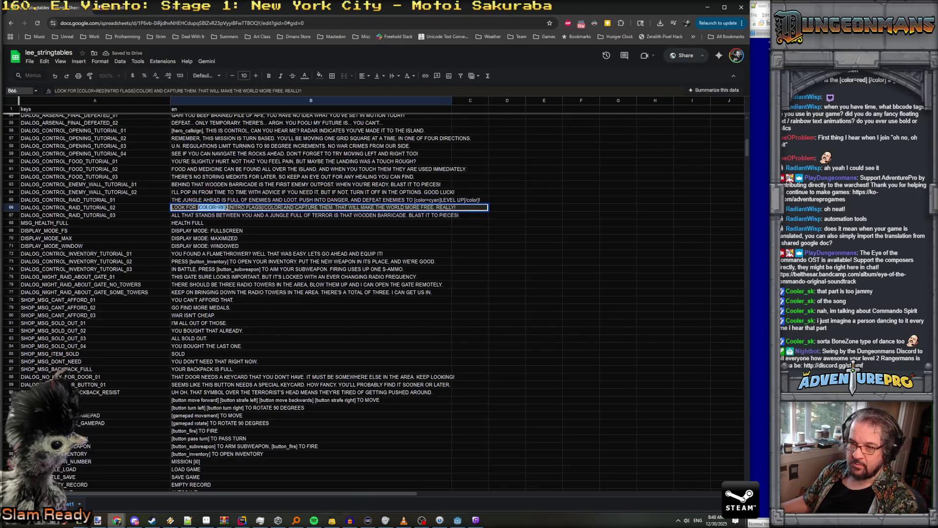
pyautogui.write('[colo')
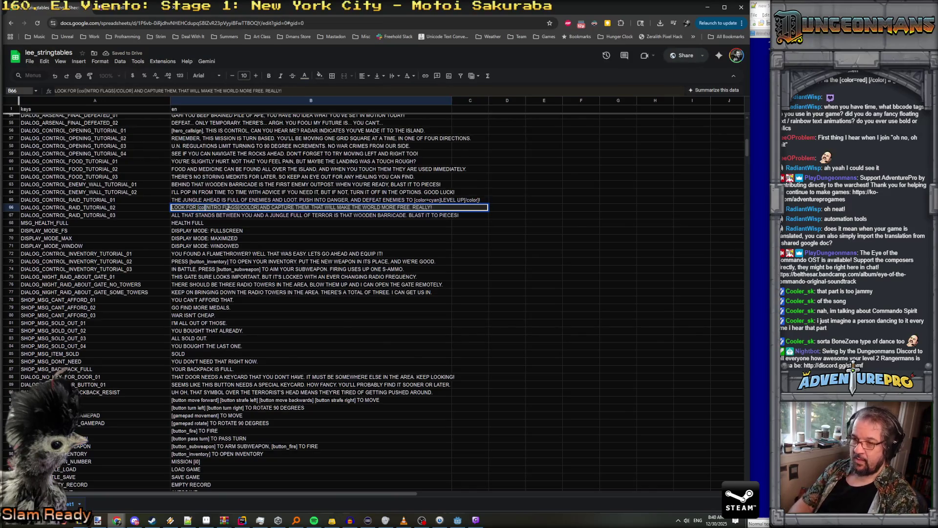
pyautogui.write('r')
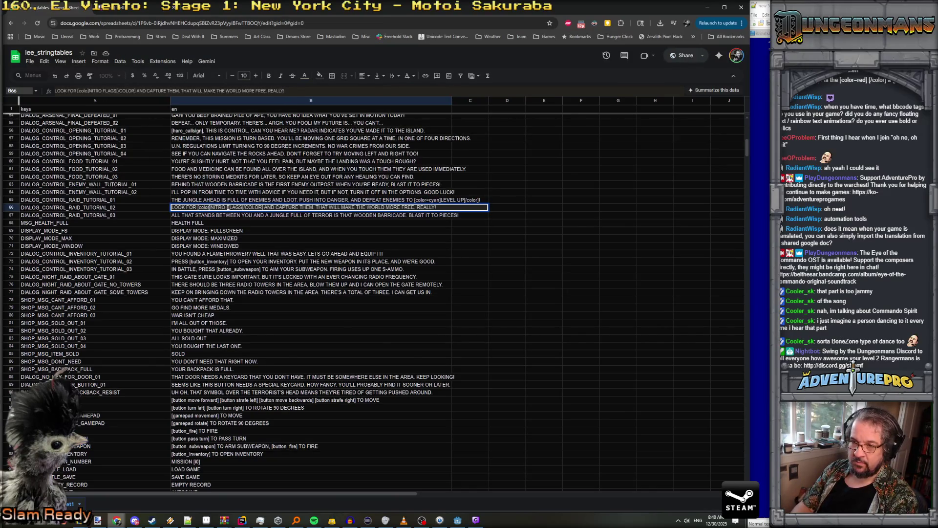
pyautogui.write('=red]NITRO FLAGS[/')
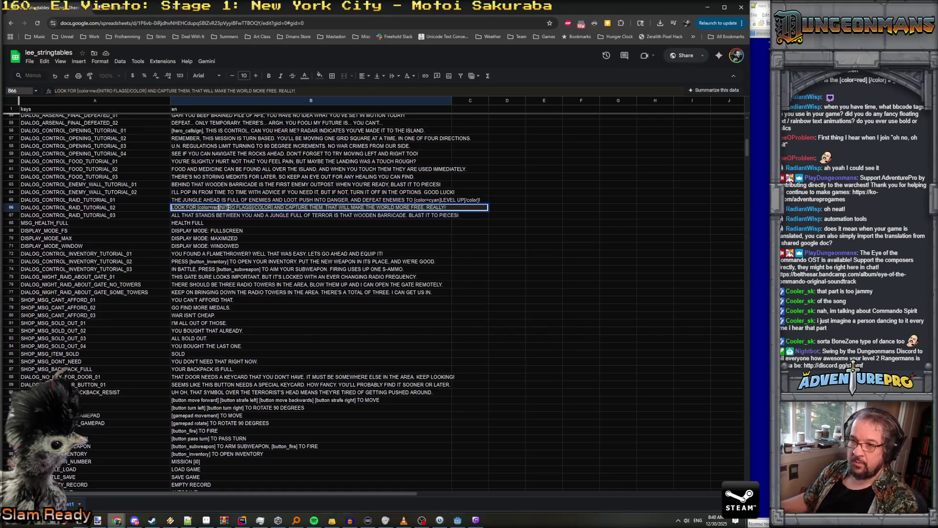
pyautogui.write('color')
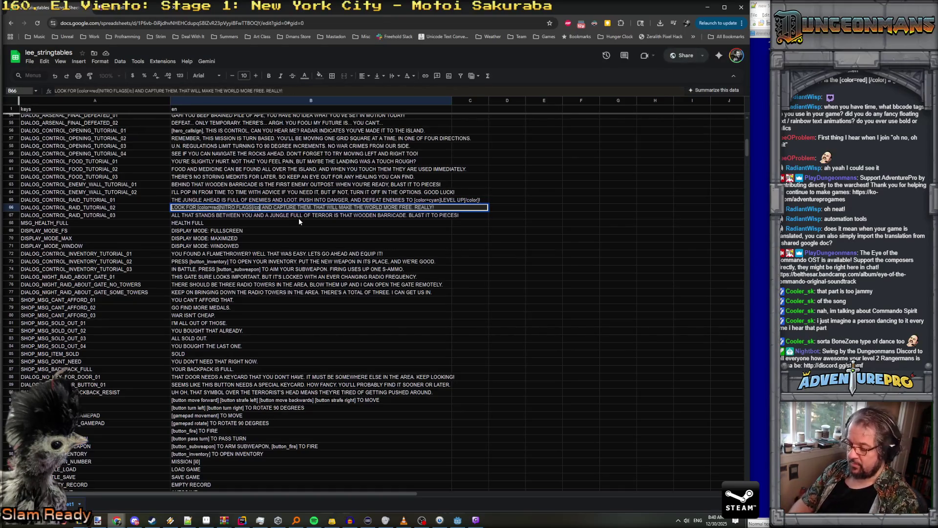
pyautogui.press('Return')
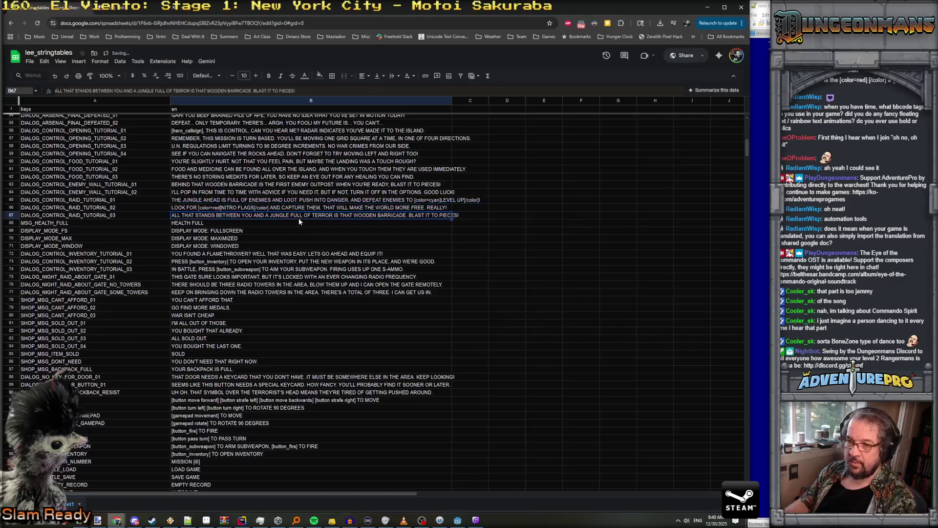
pyautogui.moveTo(351, 523)
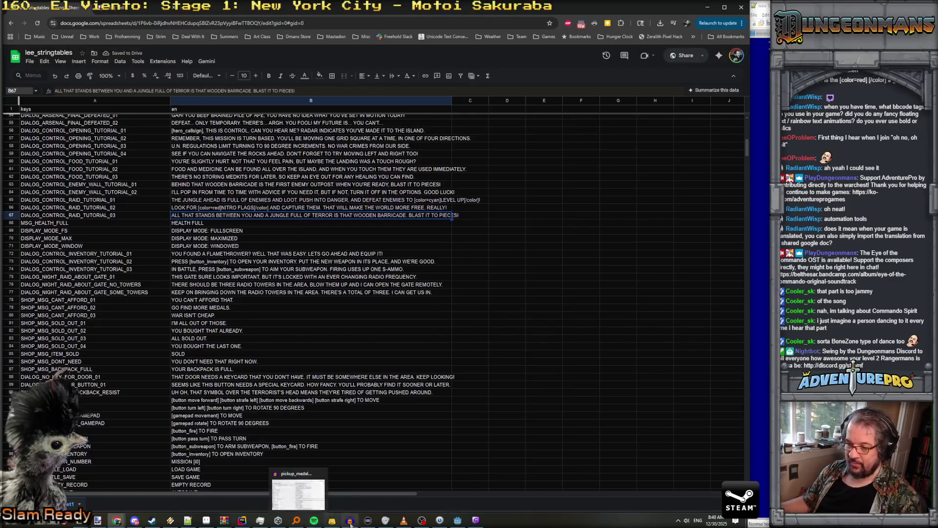
pyautogui.click(461, 522)
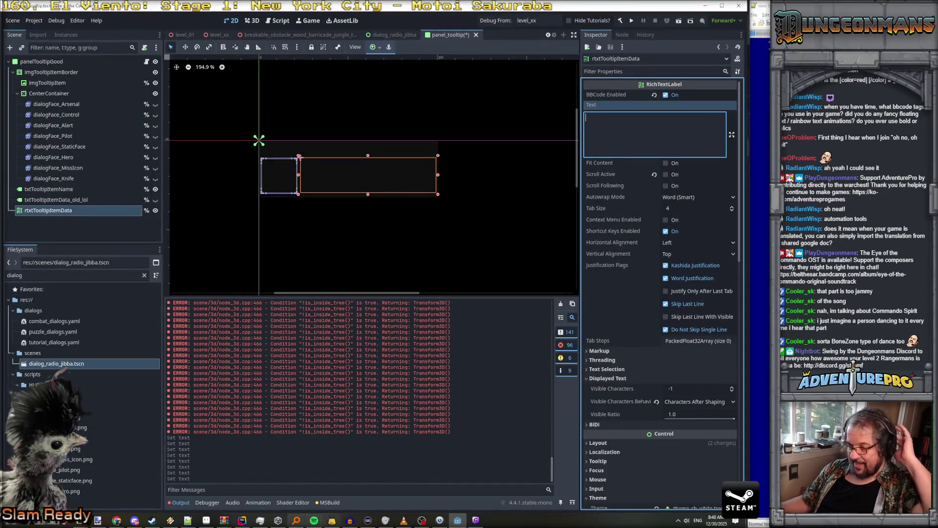
# Search project files for 'stringmanager' and jump to TM_StringManager's Translate method
pyautogui.click(243, 520)
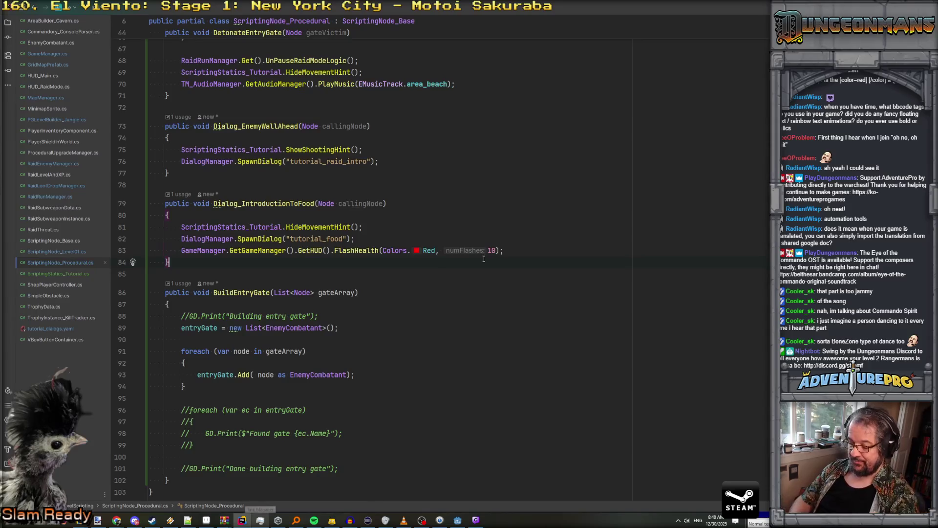
pyautogui.hotkey('ctrl', 'shift', 'f')
pyautogui.write('stringmanager')
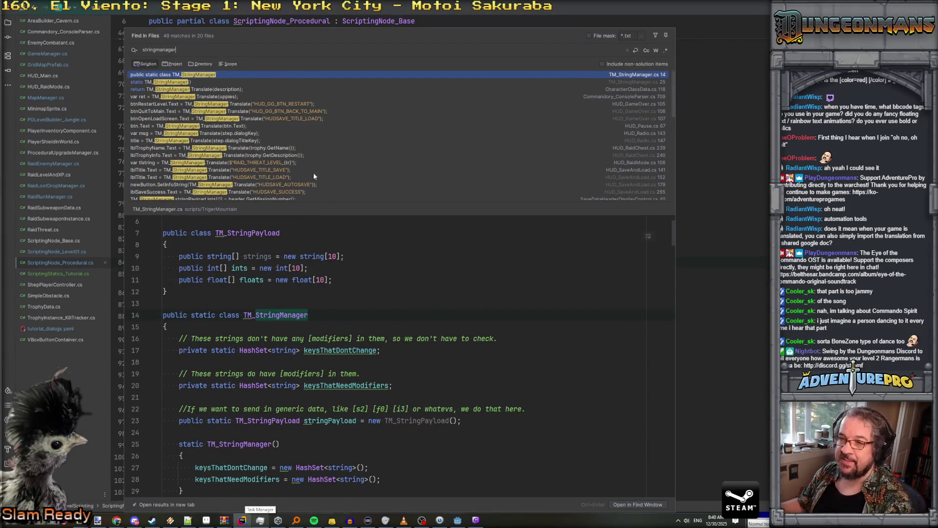
pyautogui.click(245, 103)
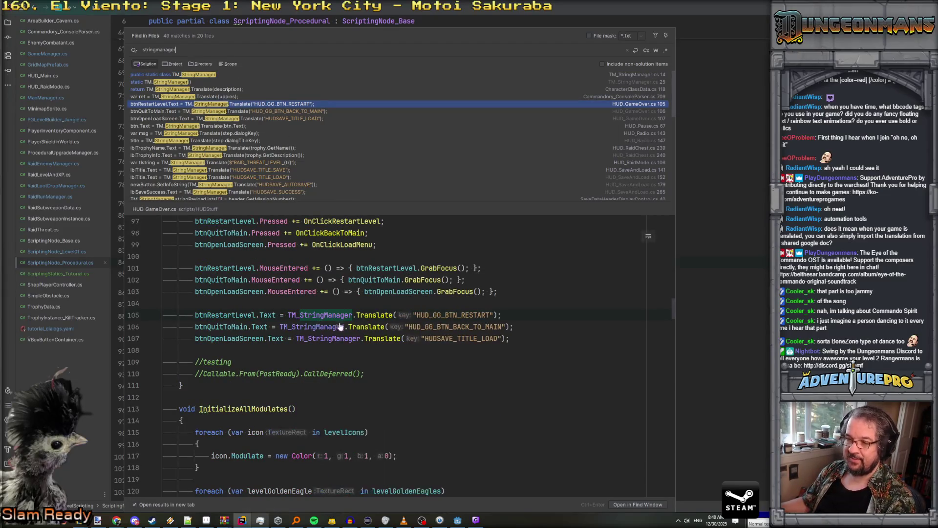
pyautogui.keyDown('ctrl'); pyautogui.click(374, 316); pyautogui.keyUp('ctrl')
# Follow Translate through GetAllBracketModifiersFromString to the GetModifier definition
pyautogui.scroll(-4, 378, 247)
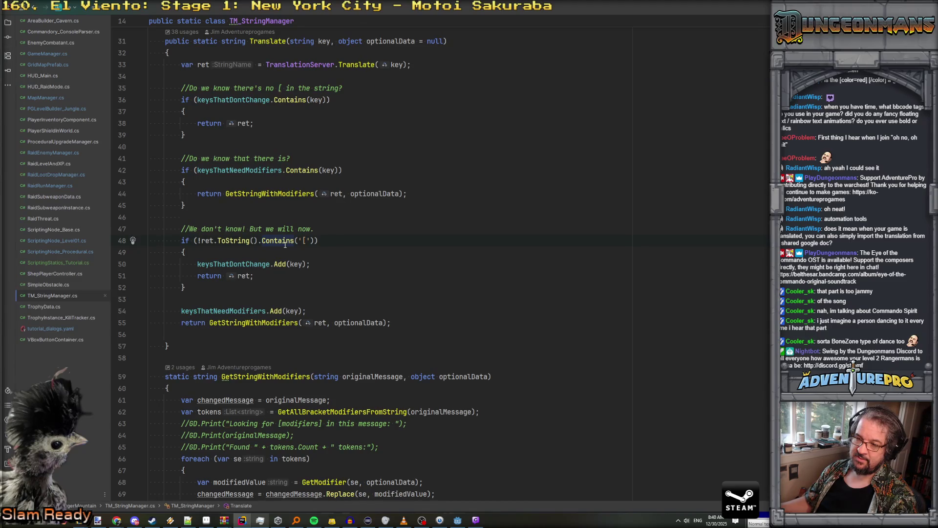
pyautogui.scroll(-6, 303, 235)
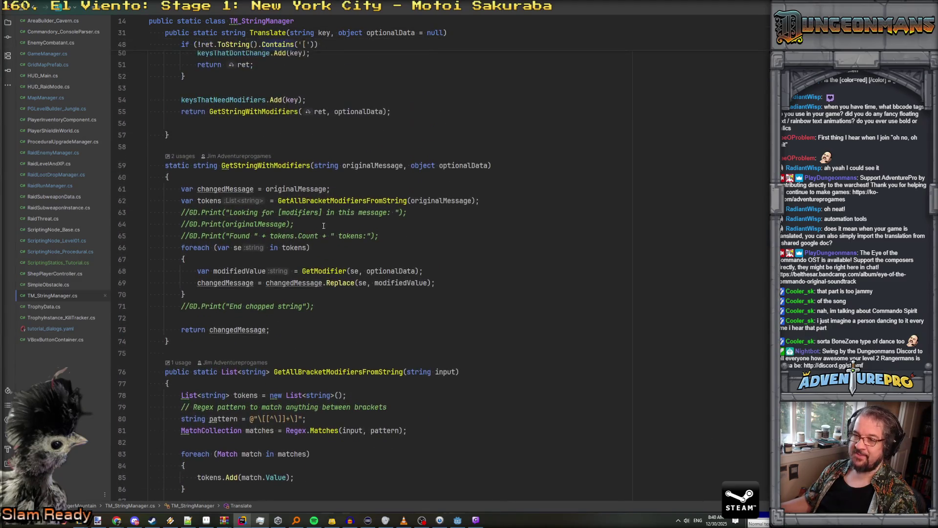
pyautogui.keyDown('ctrl'); pyautogui.click(362, 203); pyautogui.keyUp('ctrl')
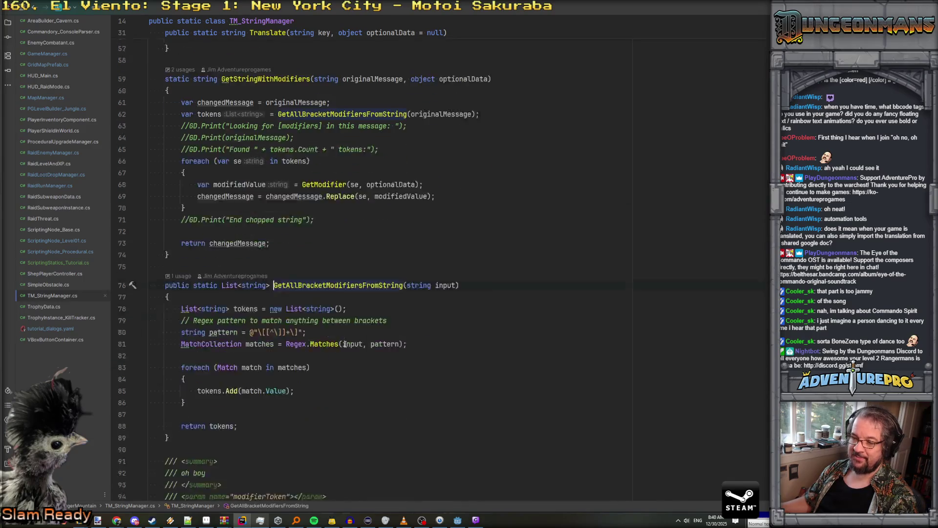
pyautogui.scroll(-3, 350, 272)
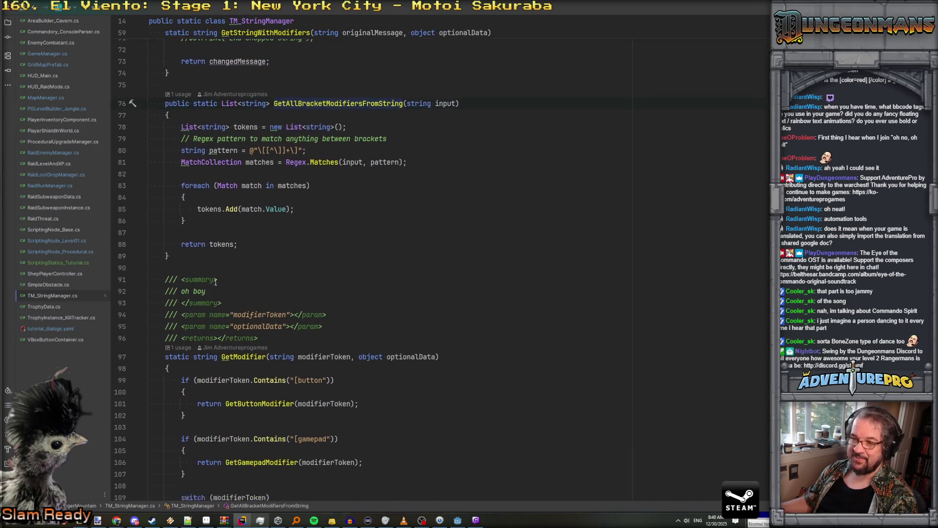
pyautogui.scroll(6, 228, 260)
pyautogui.click(419, 199)
pyautogui.click(327, 271)
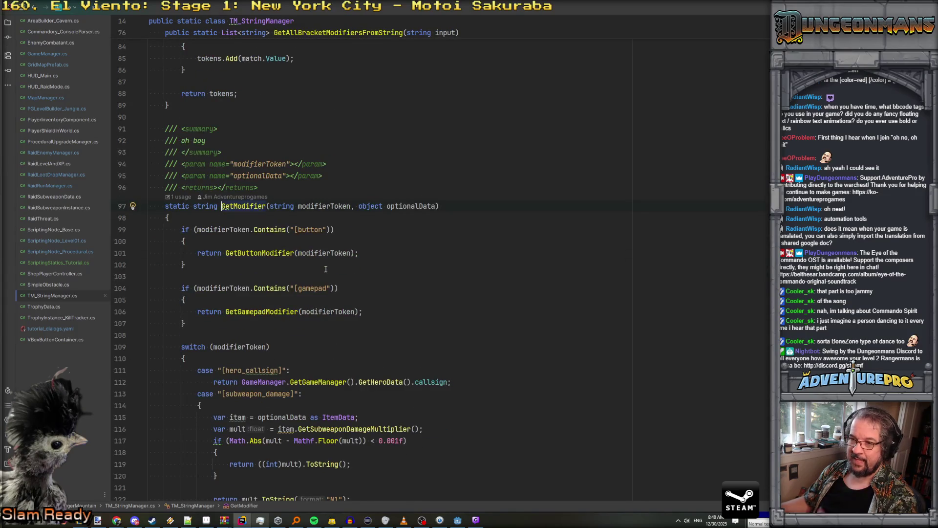
# Make GetModifier return modifierToken early when it contains "[\\", commented "don't mess with BB code close"
pyautogui.click(218, 216)
pyautogui.press('Return')
pyautogui.write('if( mod')
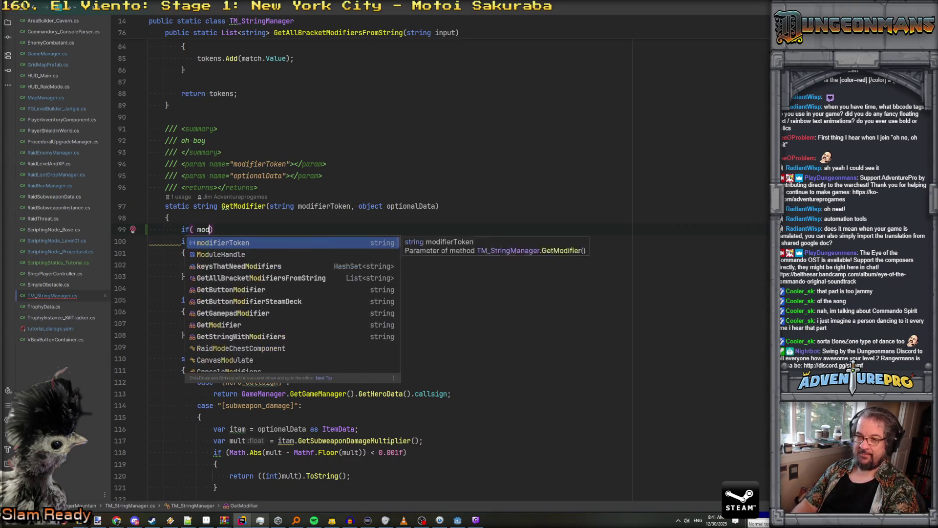
pyautogui.press('Return')
pyautogui.write('.Cont')
pyautogui.press('Return')
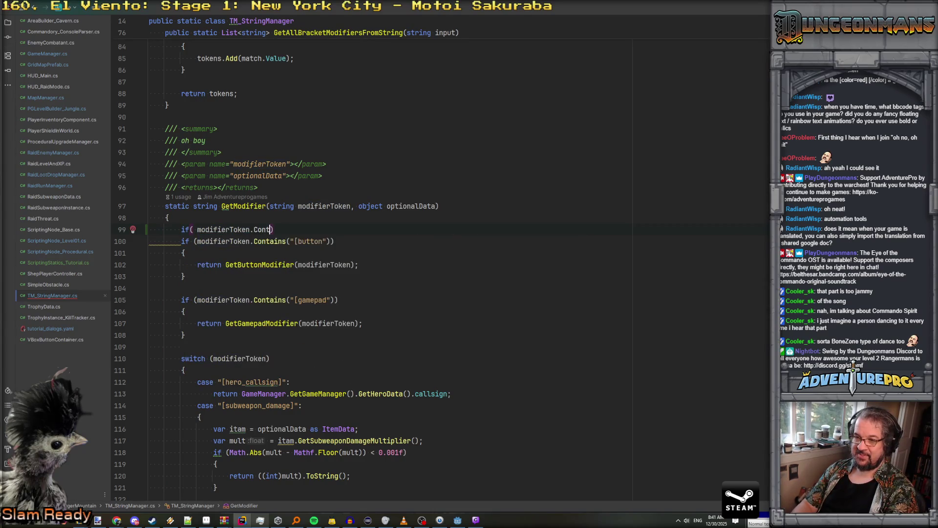
pyautogui.write('"')
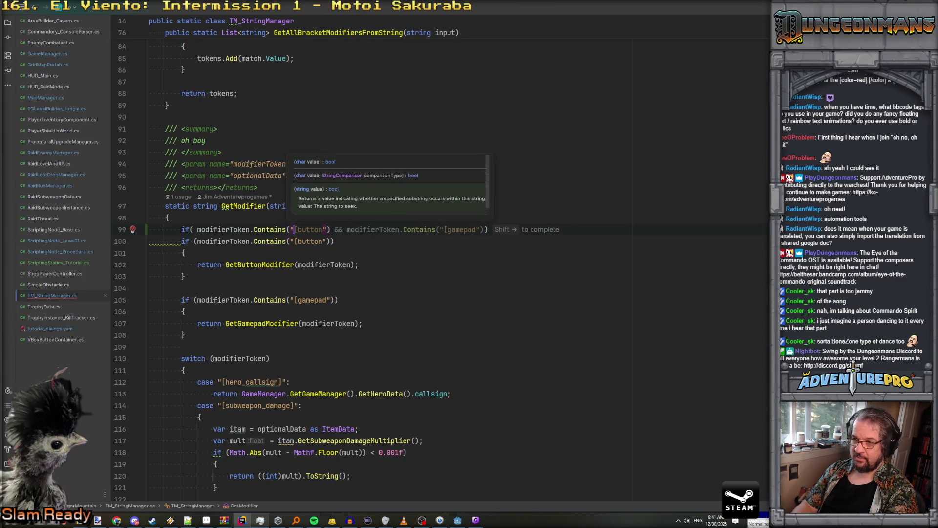
pyautogui.write('[\\')
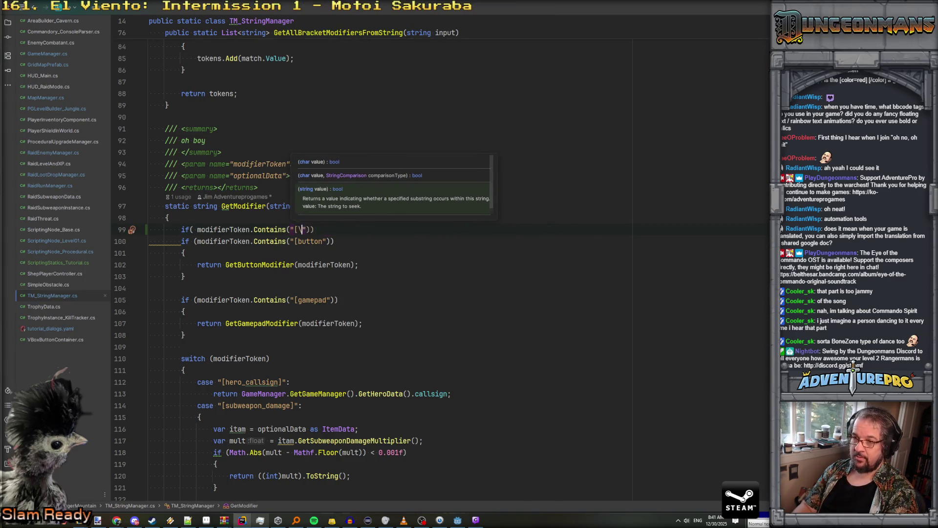
pyautogui.write('\\')
pyautogui.press('End')
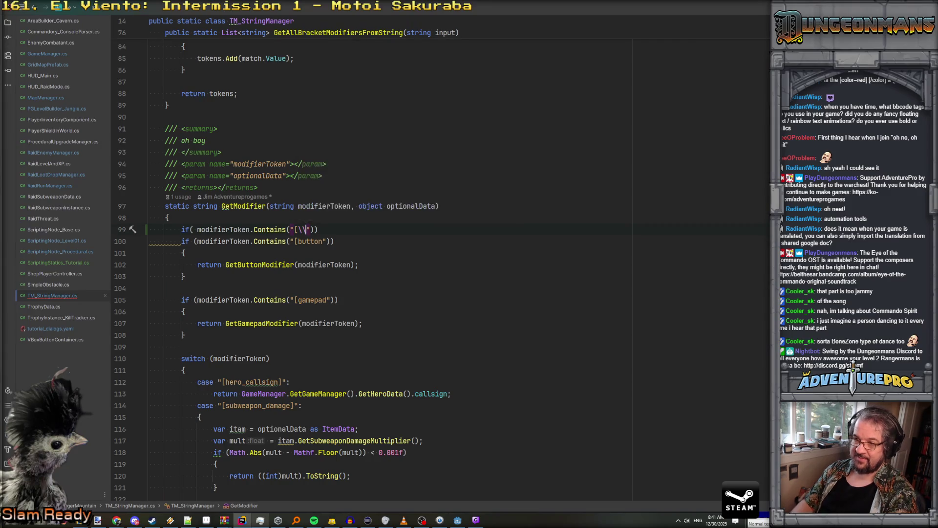
pyautogui.press('Return')
pyautogui.write('re')
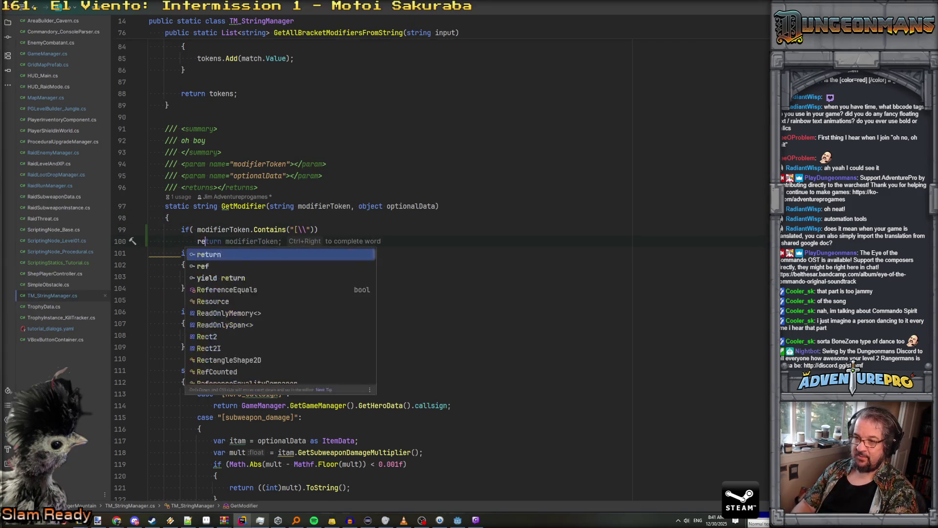
pyautogui.write('turn modifierToken;')
pyautogui.press('Up')
pyautogui.press('Up')
pyautogui.press('Return')
pyautogui.write("//don't mess with ")
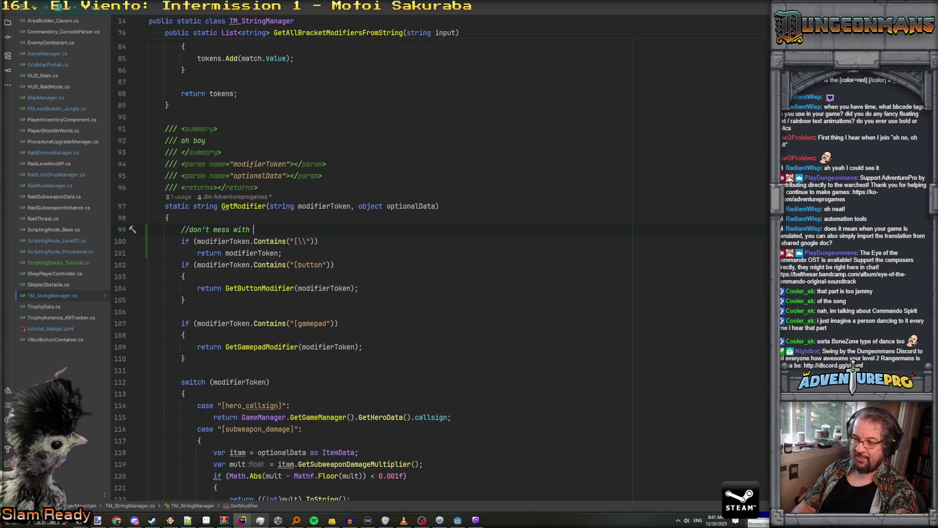
pyautogui.write('BB code close')
pyautogui.press('Down')
pyautogui.press('Down')
pyautogui.press('Return')
pyautogui.scroll(-3, 312, 248)
pyautogui.scroll(3, 312, 248)
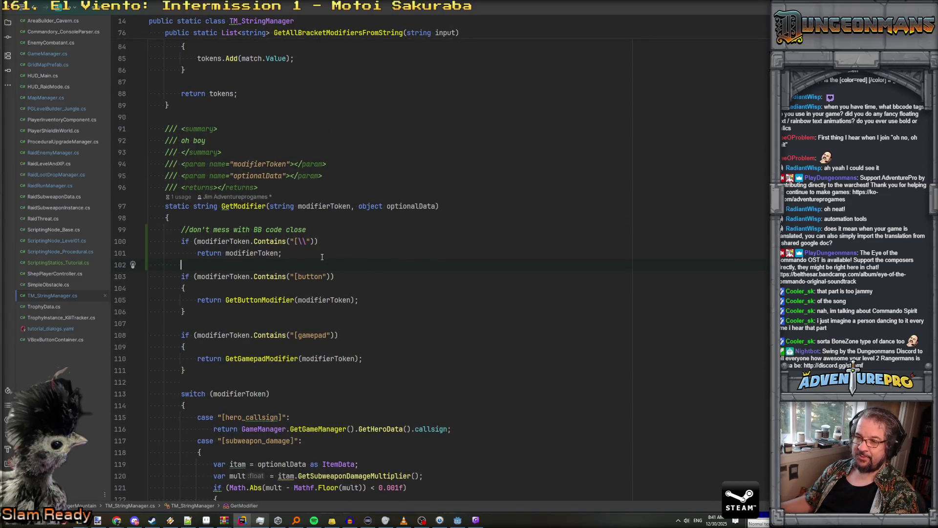
# Add an early return for tokens starting with "[color" and extend the comment to "closer color or anything"
pyautogui.write('if( modifierToken')
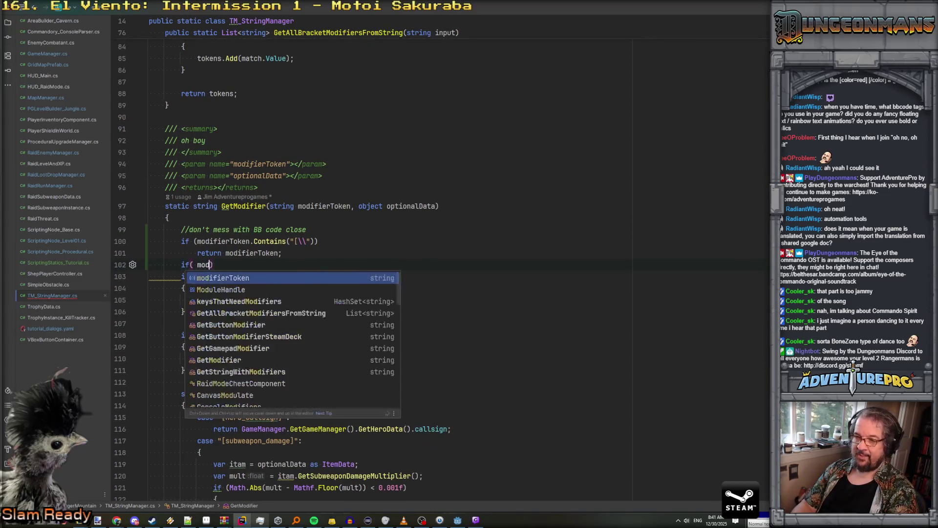
pyautogui.write('.Lengt')
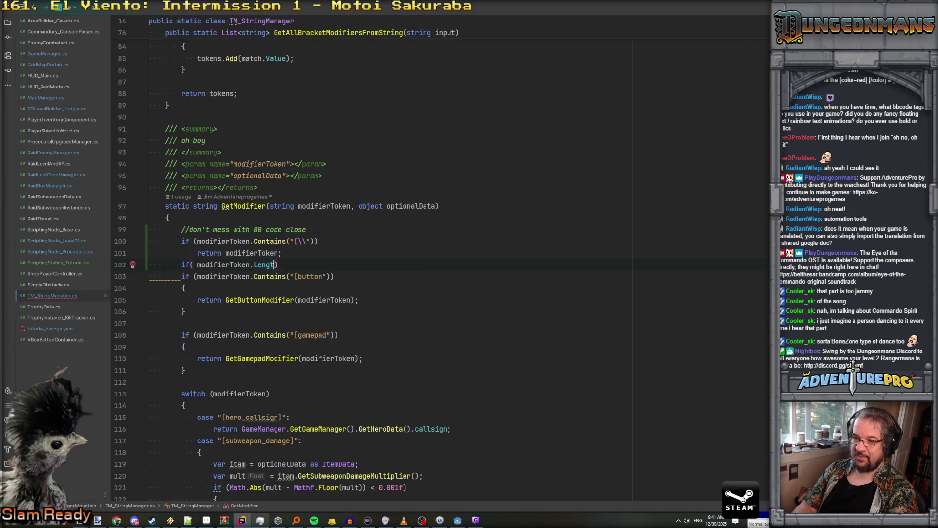
pyautogui.press('BackSpace')
pyautogui.press('BackSpace')
pyautogui.write('Sta')
pyautogui.press('Return')
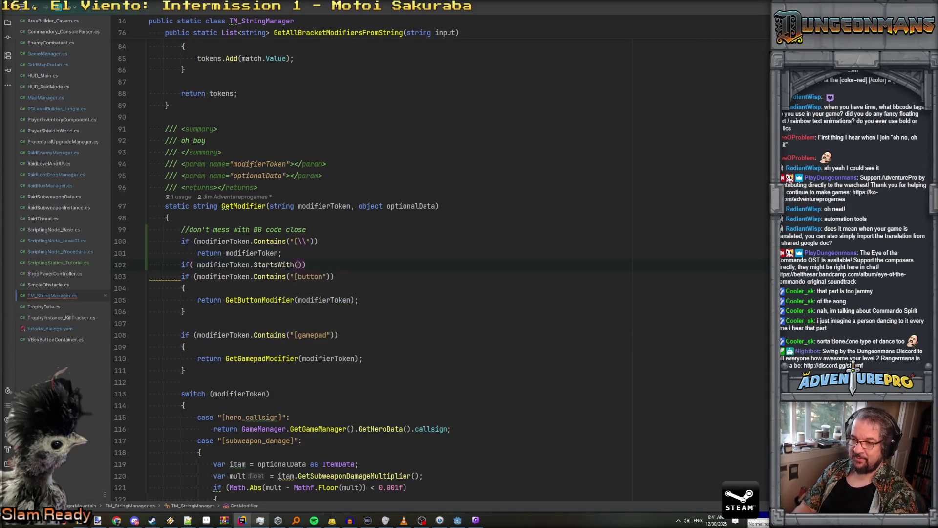
pyautogui.write('"[col')
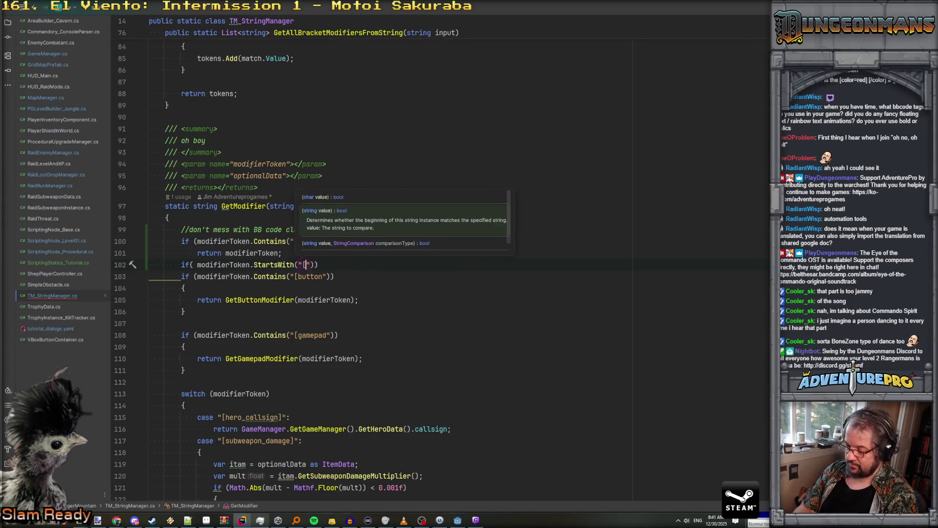
pyautogui.write('or')
pyautogui.press('End')
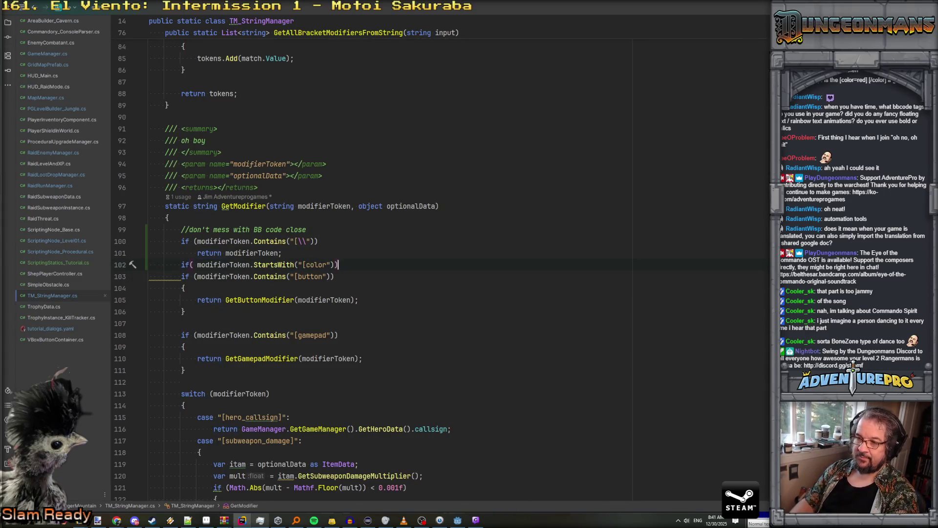
pyautogui.press('Return')
pyautogui.write('return m')
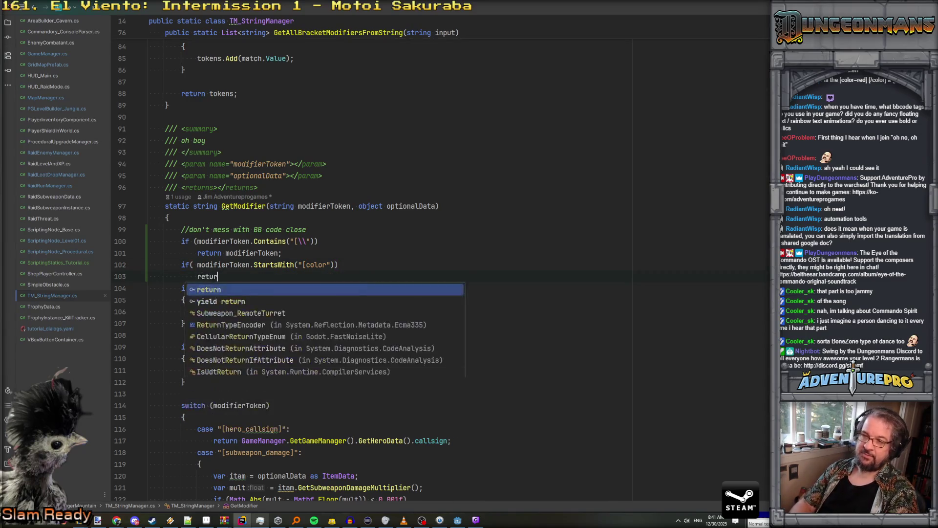
pyautogui.press('Tab')
pyautogui.press('Return')
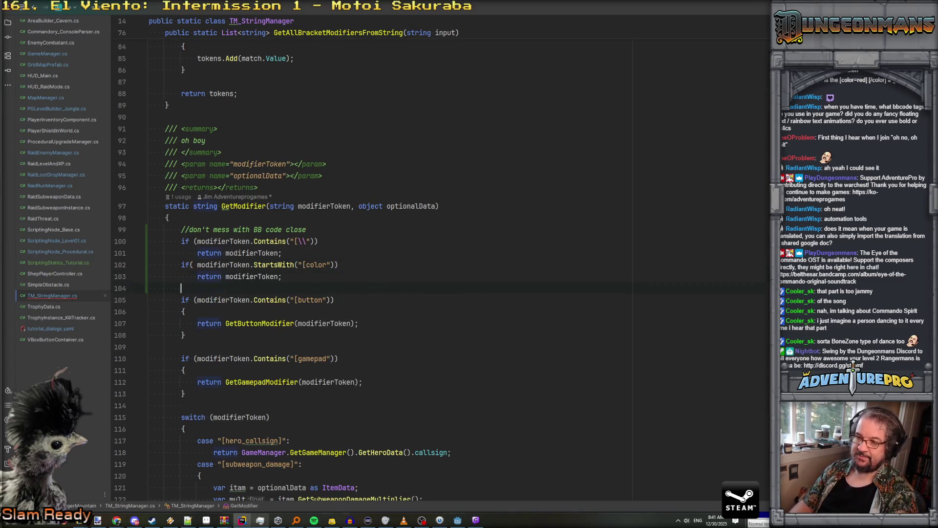
pyautogui.click(354, 231)
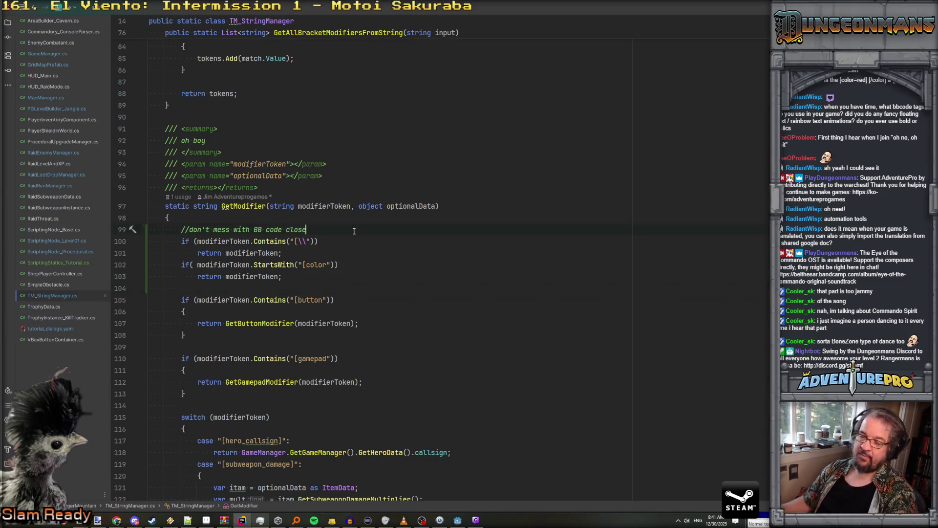
pyautogui.write(' or color or anything')
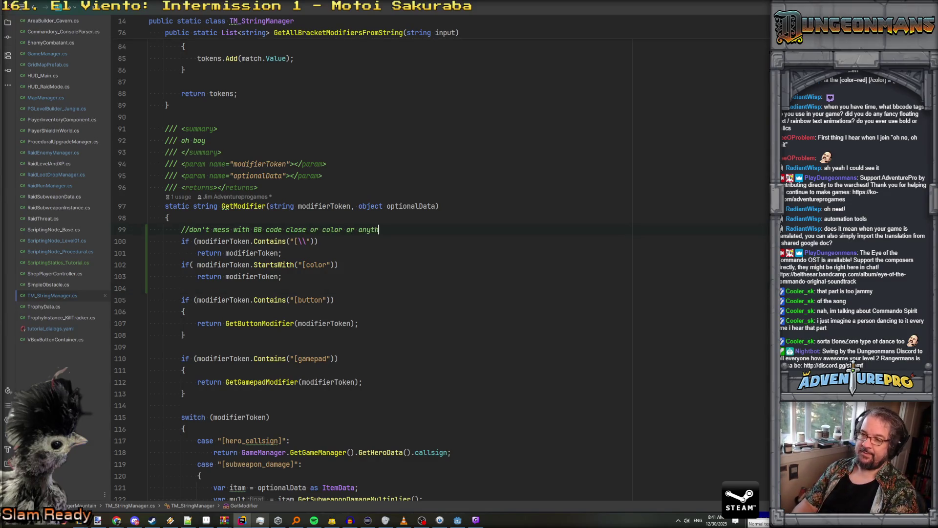
pyautogui.click(381, 277)
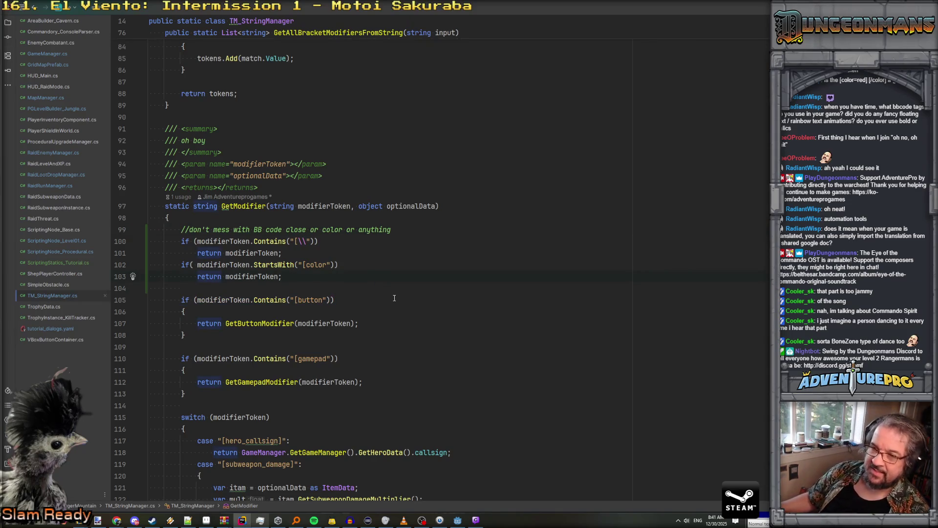
# Scroll through GetModifier to review the fallback return near line 189
pyautogui.scroll(-15, 394, 298)
pyautogui.scroll(-10, 394, 298)
pyautogui.click(226, 334)
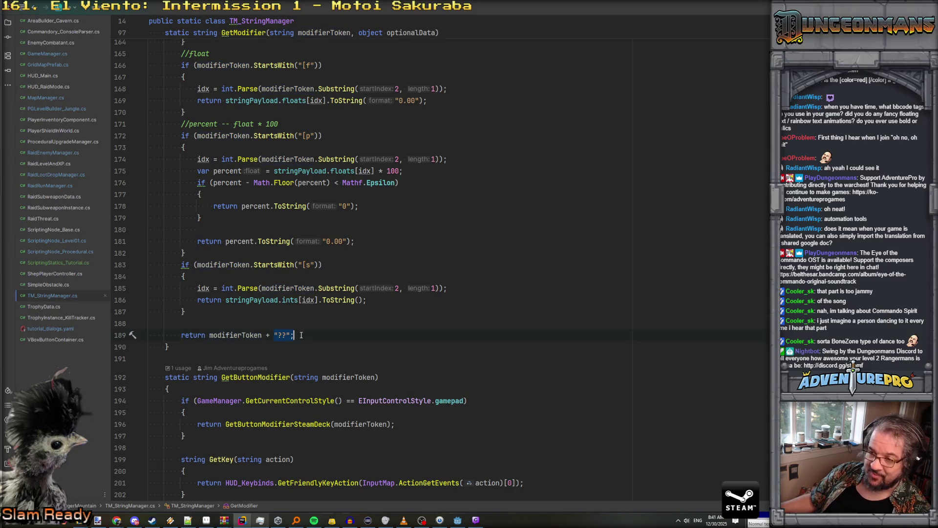
pyautogui.scroll(17, 293, 335)
pyautogui.scroll(-14, 301, 335)
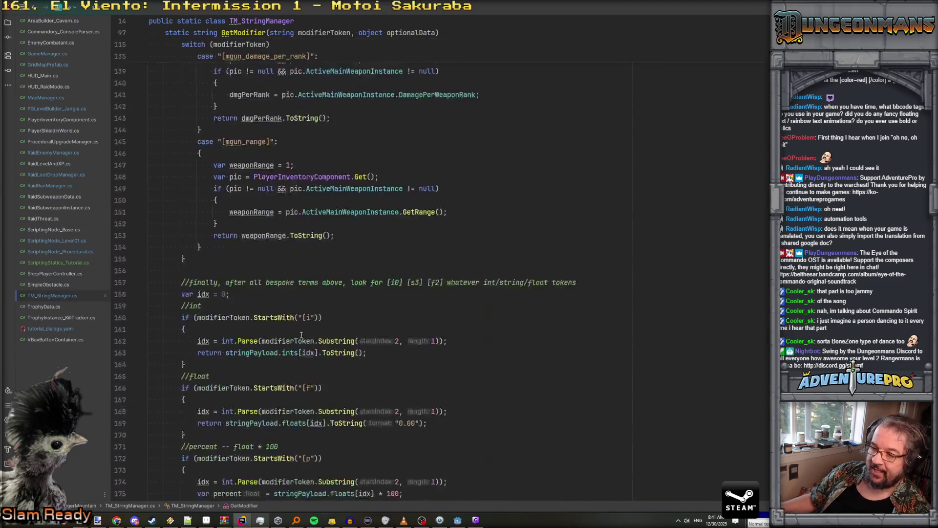
pyautogui.scroll(-3, 333, 359)
pyautogui.scroll(11, 325, 362)
pyautogui.scroll(20, 323, 362)
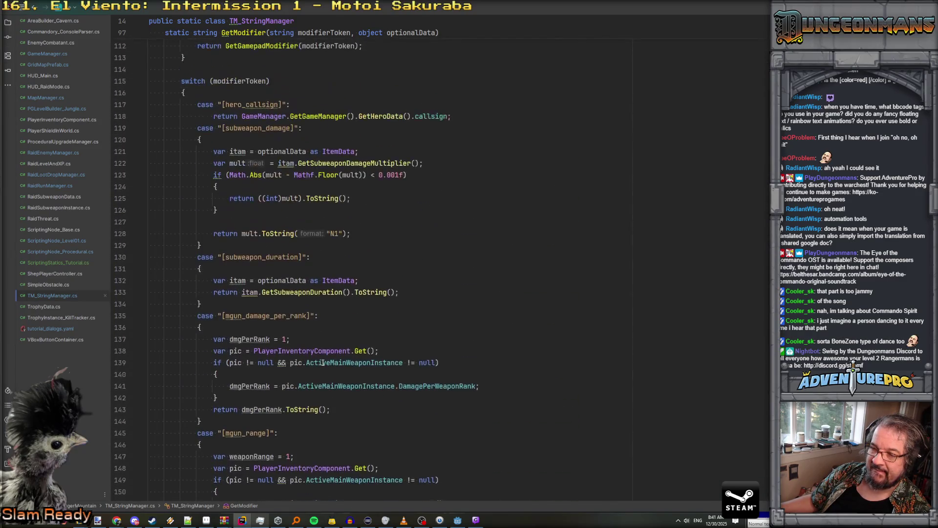
pyautogui.scroll(-4, 313, 356)
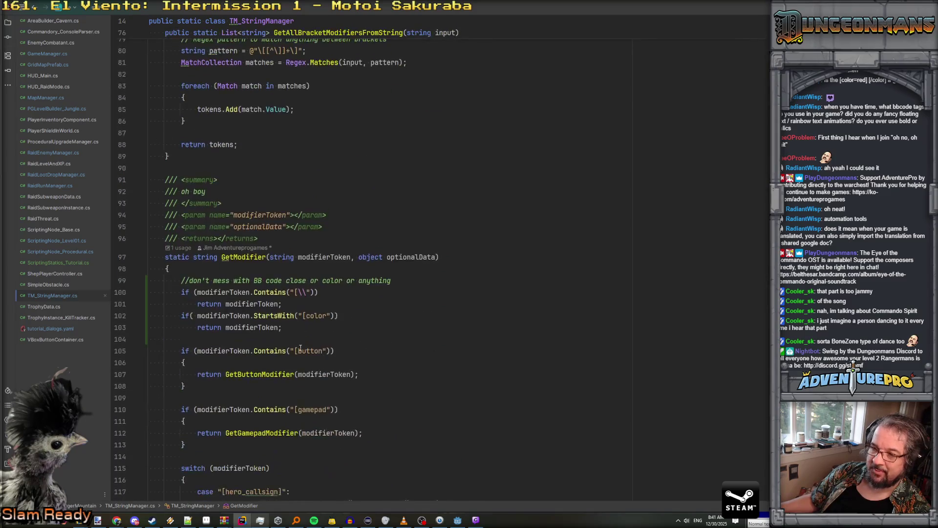
pyautogui.click(286, 302)
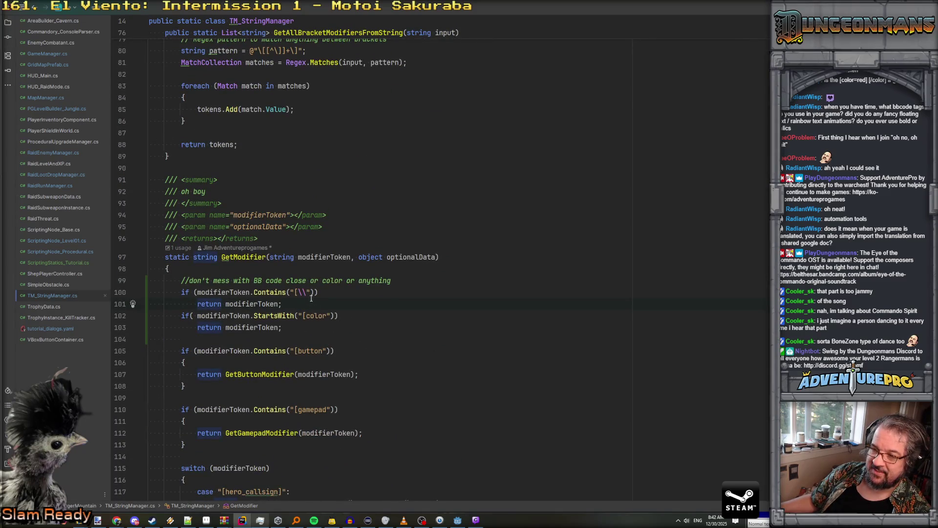
# Bring the lee_stringtables spreadsheet to the front in Chrome
pyautogui.click(464, 519)
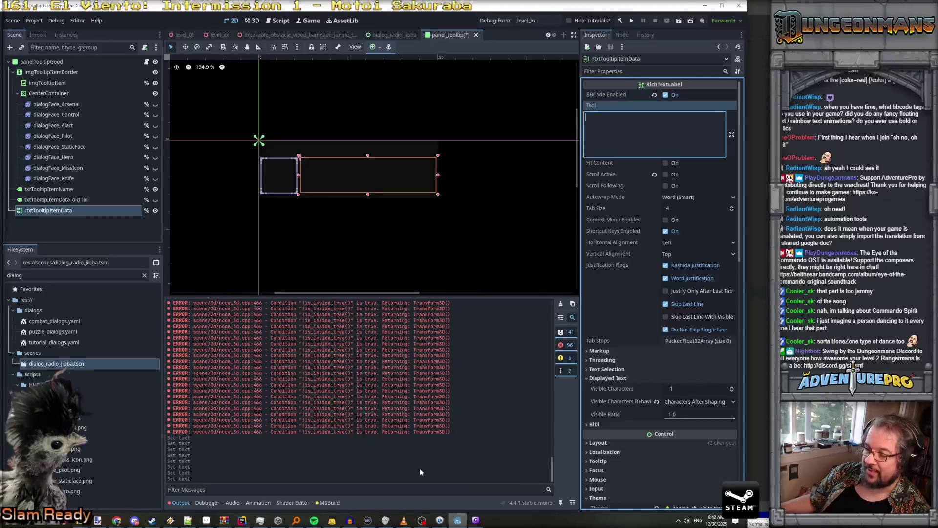
pyautogui.moveTo(117, 521)
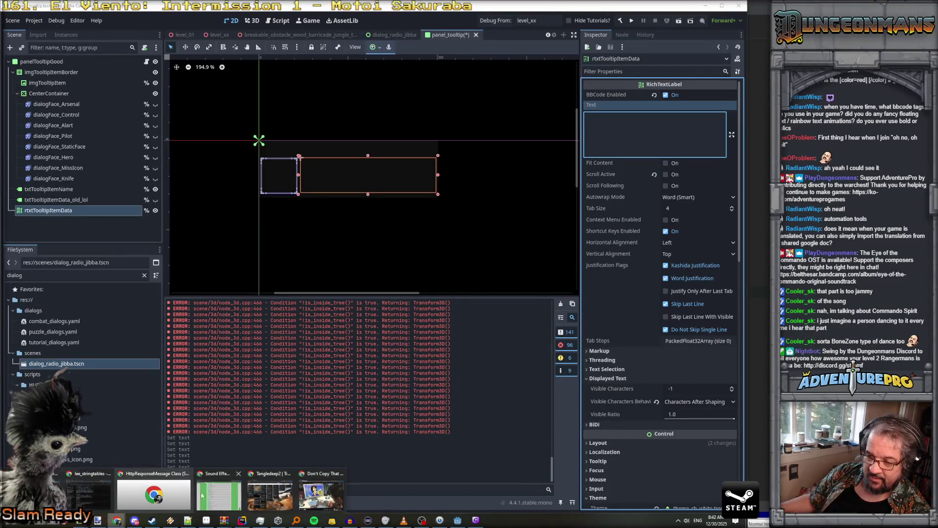
pyautogui.click(86, 496)
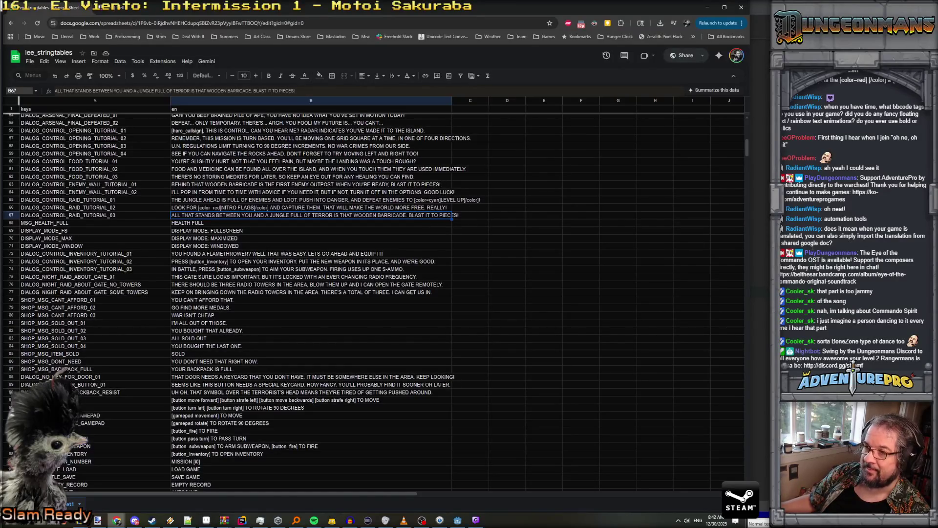
# Change GetModifier's first Contains check on line 100 to "[/", then return to Godot
pyautogui.hotkey('alt', 'Tab')
pyautogui.click(298, 292)
pyautogui.write('\\\\')
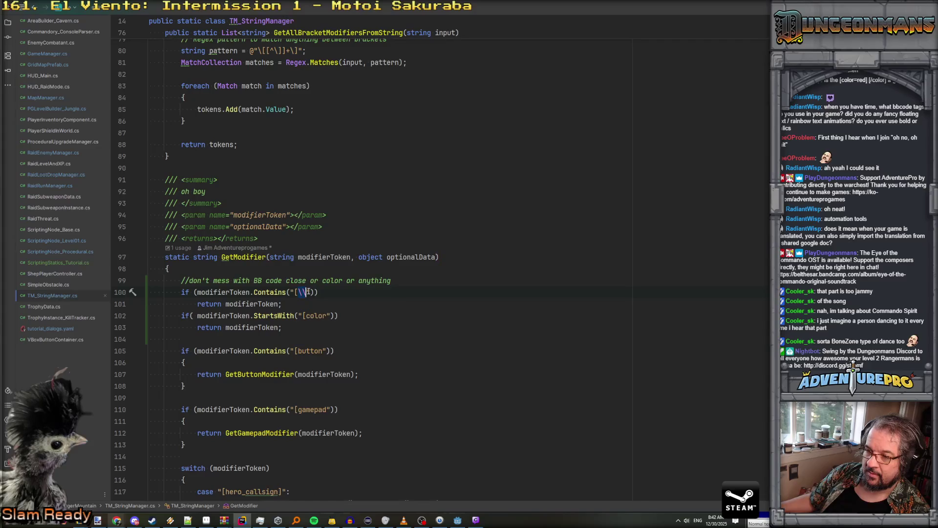
pyautogui.write('/')
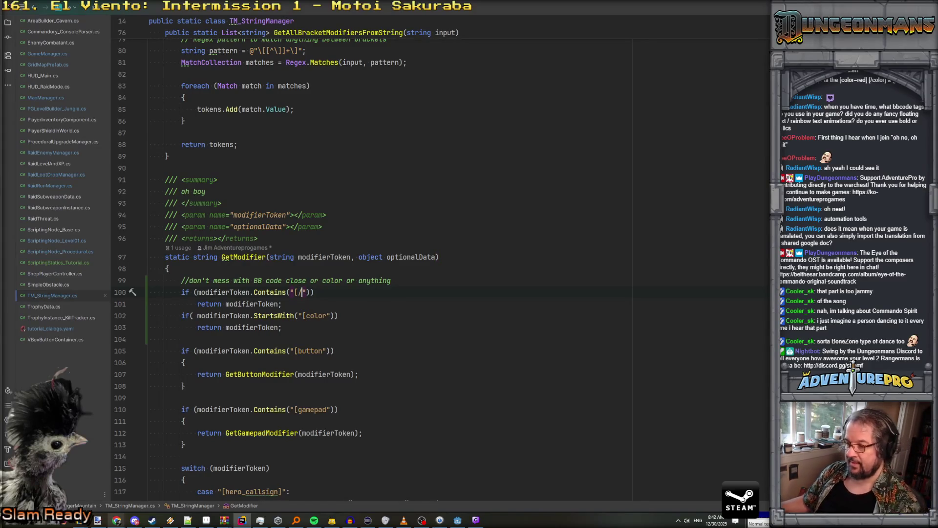
pyautogui.click(458, 521)
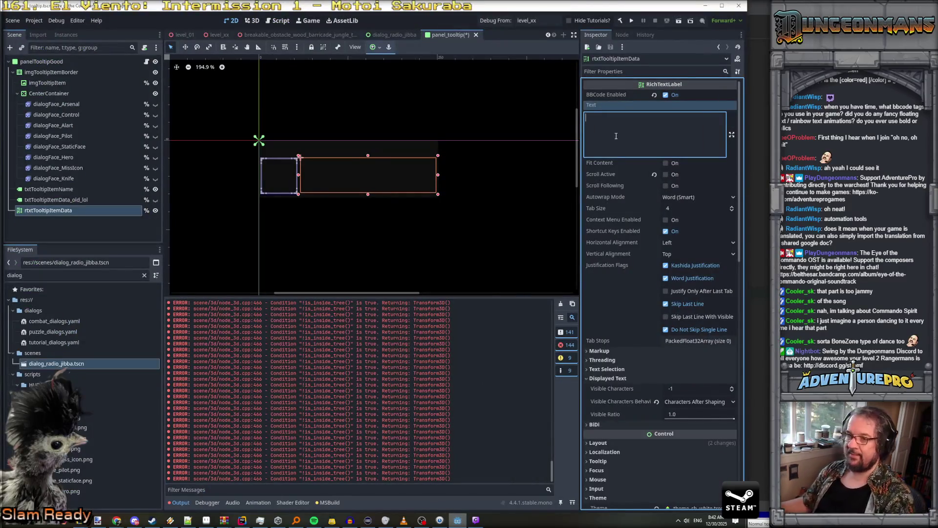
# Write a test "fish are" string wrapped in [color]…[/color] BBCode into rtxtTooltipItemData's Text
pyautogui.write('fish are')
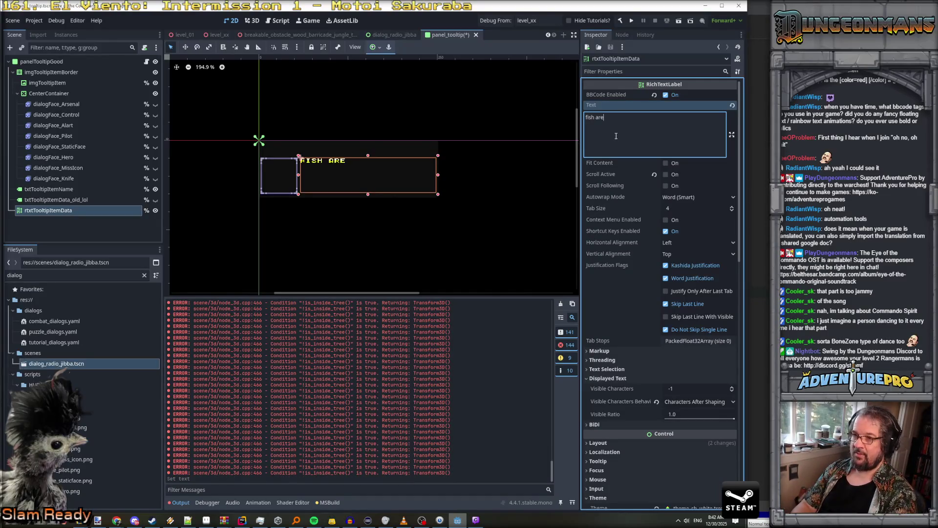
pyautogui.press('Home')
pyautogui.write('[color')
pyautogui.press('BackSpace')
pyautogui.press('BackSpace')
pyautogui.press('BackSpace')
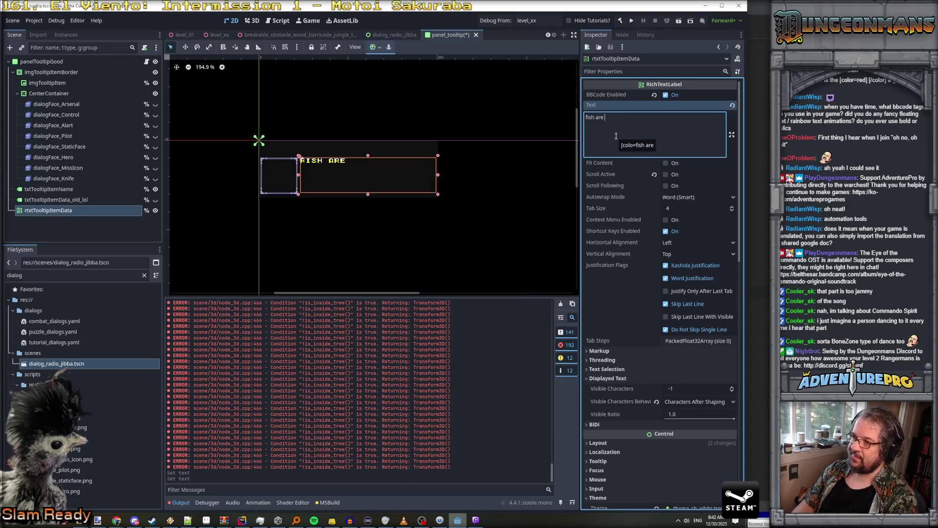
pyautogui.write('[color')
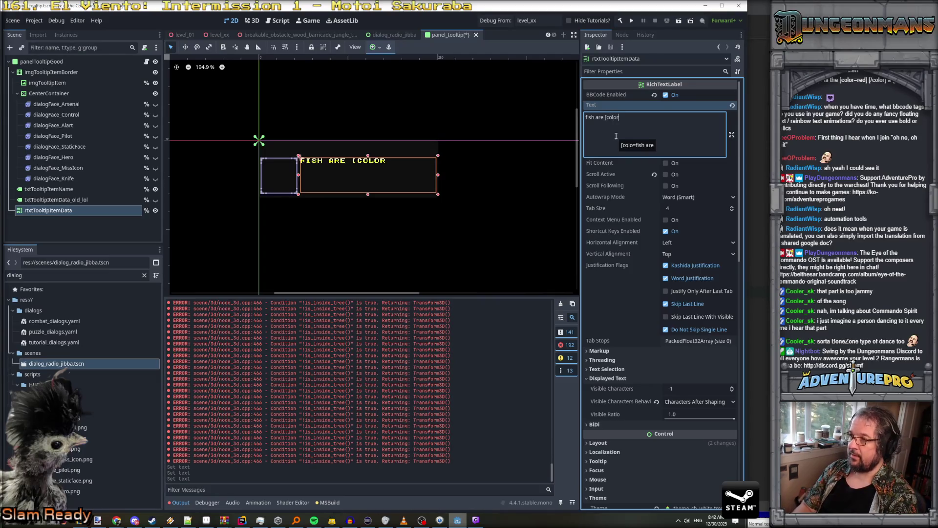
pyautogui.write('=cyan]wet')
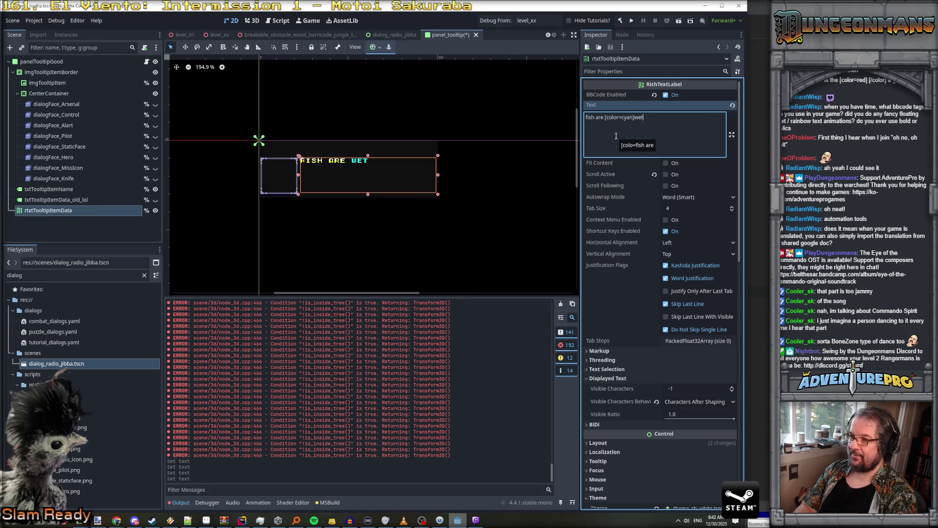
pyautogui.write('[/color]')
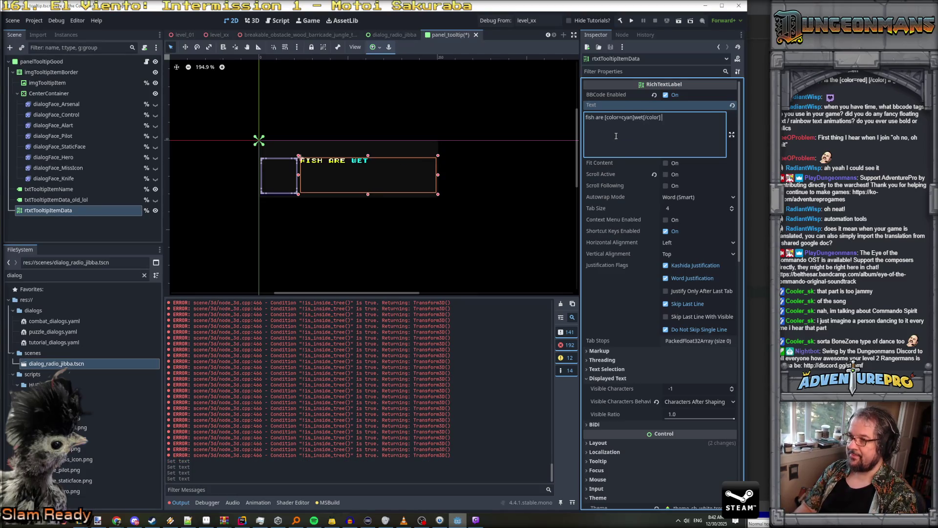
pyautogui.press('BackSpace')
pyautogui.press('BackSpace')
pyautogui.press('BackSpace')
pyautogui.press('BackSpace')
pyautogui.press('BackSpace')
pyautogui.press('BackSpace')
pyautogui.write('\\c')
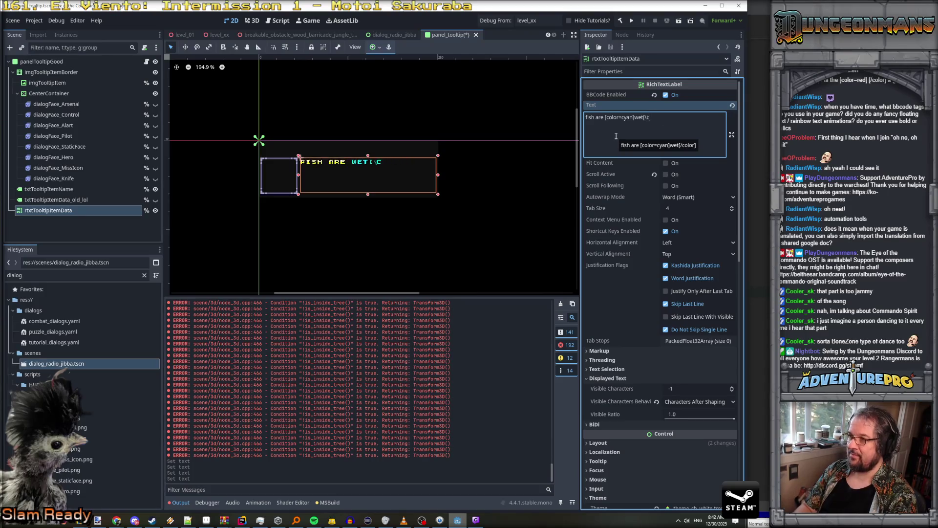
pyautogui.press('BackSpace')
pyautogui.press('BackSpace')
pyautogui.write('/color]')
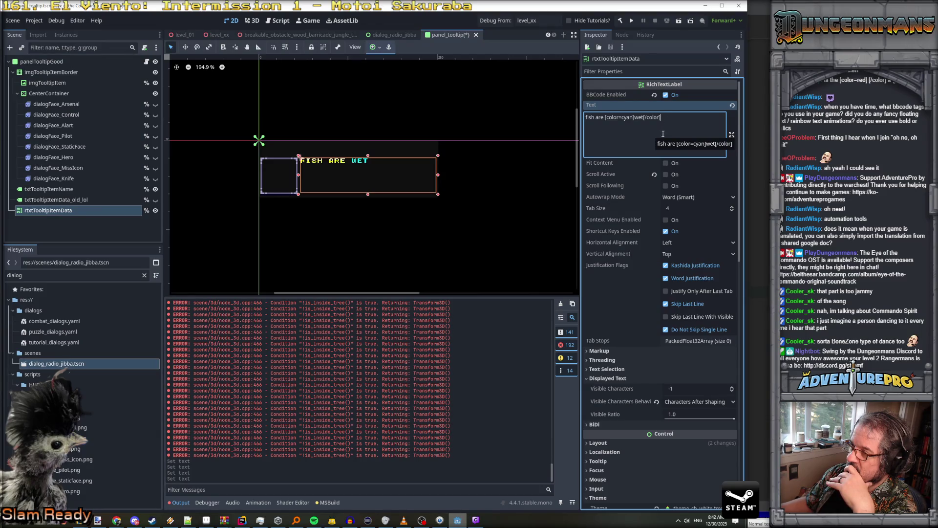
# Drag Visible Ratio to reveal part, then none, of the label's text
pyautogui.moveTo(665, 120); pyautogui.dragTo(587, 117)
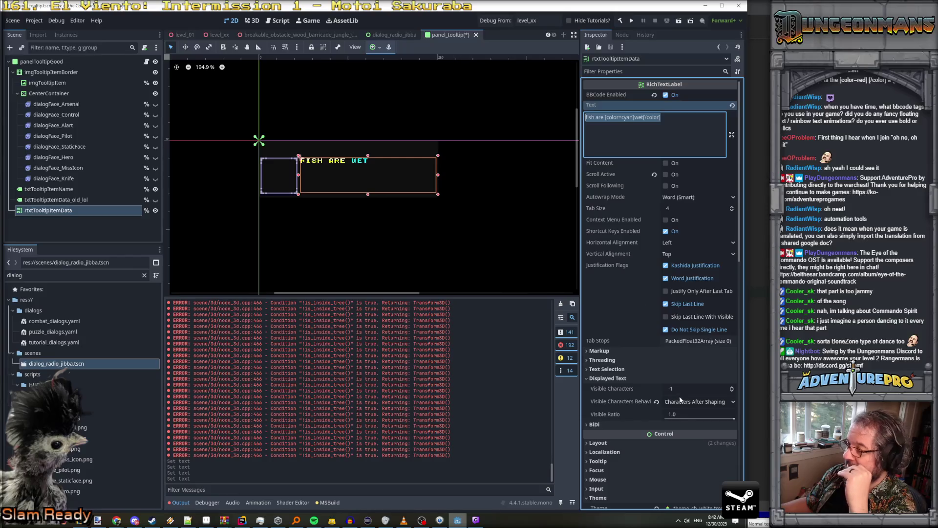
pyautogui.moveTo(733, 421)
pyautogui.mouseDown()
pyautogui.moveTo(664, 419)
pyautogui.moveTo(745, 412)
pyautogui.mouseUp()
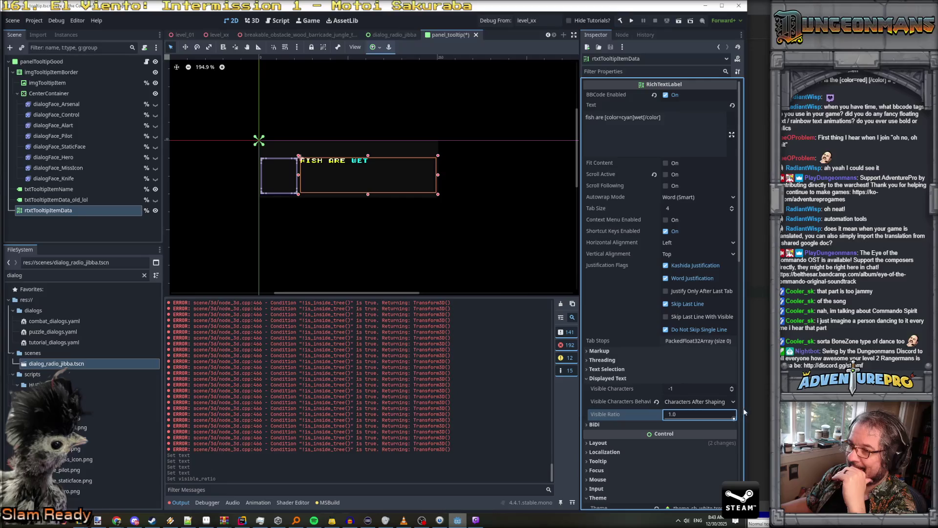
pyautogui.click(636, 119)
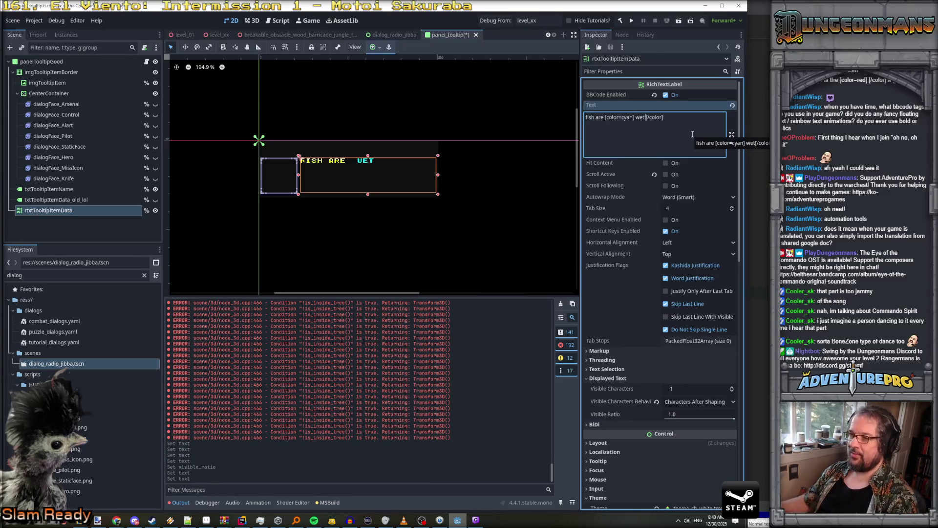
pyautogui.moveTo(734, 420)
pyautogui.mouseDown()
pyautogui.moveTo(664, 419)
pyautogui.moveTo(744, 418)
pyautogui.mouseUp()
# Clear the label text, save panel_tooltip, and run the game
pyautogui.click(679, 119)
pyautogui.hotkey('ctrl', 'a')
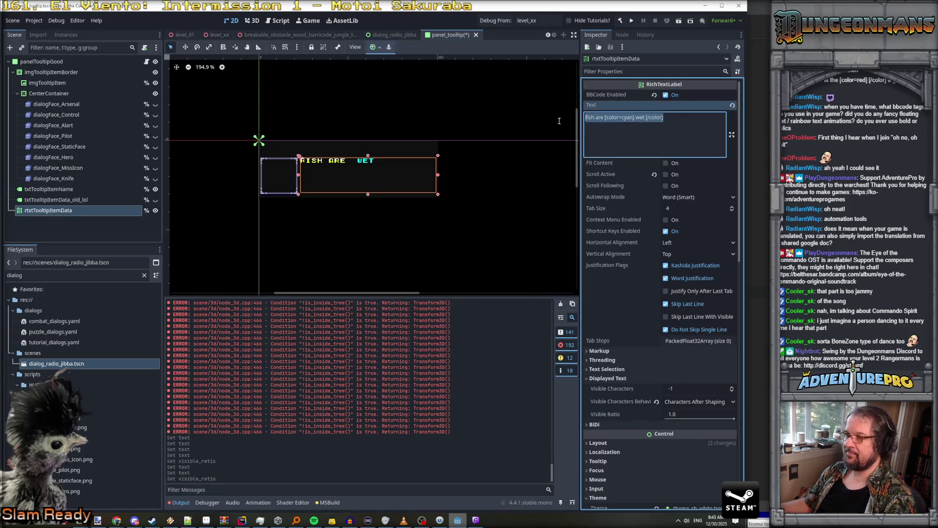
pyautogui.press('BackSpace')
pyautogui.hotkey('ctrl', 's')
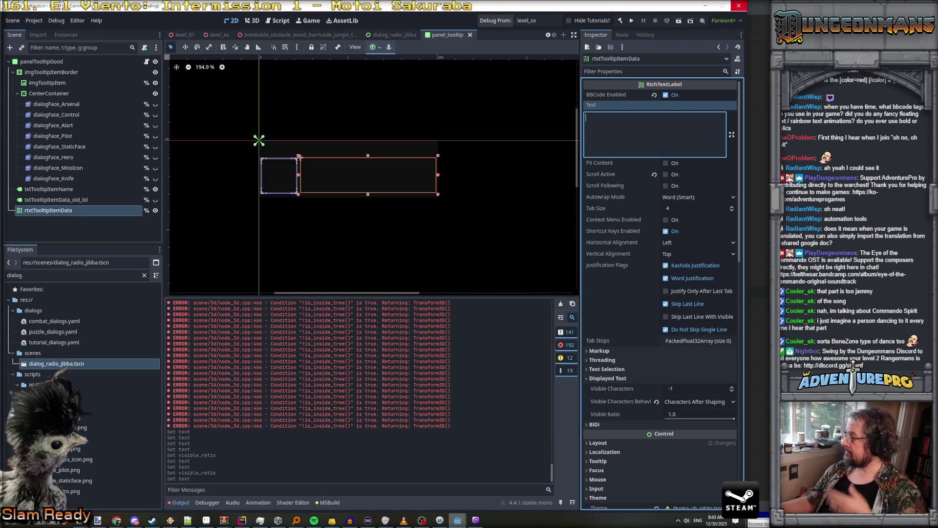
pyautogui.click(495, 20)
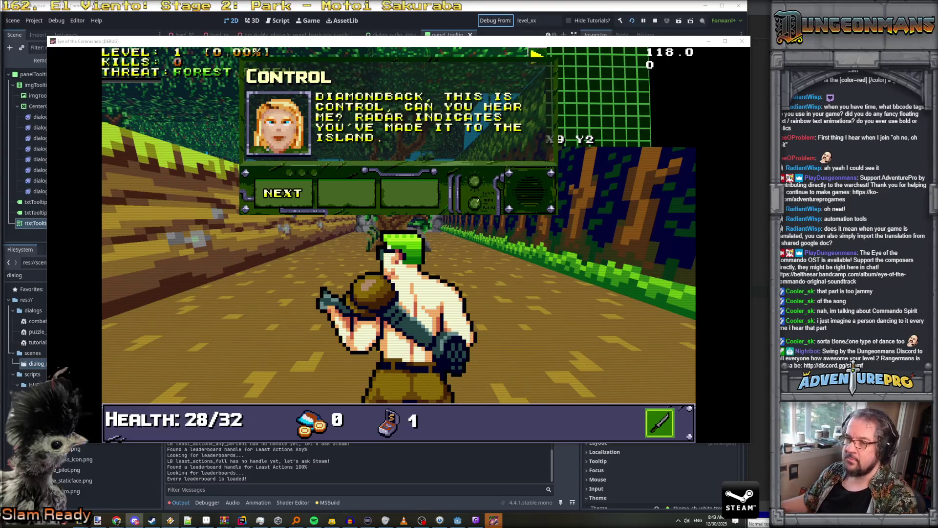
# Dismiss the opening Control dialog and walk through the gate to collect the Freedom Medal
pyautogui.click(299, 196)
pyautogui.click(298, 196)
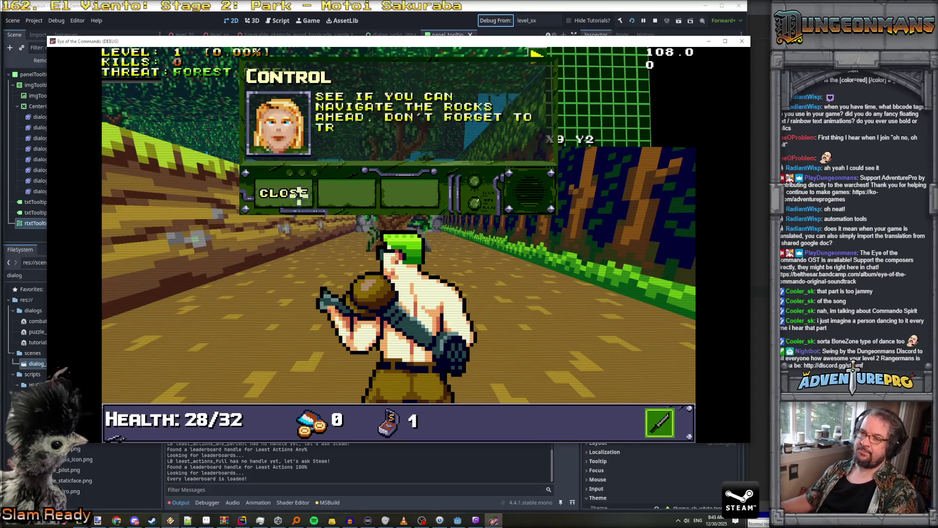
pyautogui.click(299, 196)
pyautogui.press('w')
pyautogui.press('e')
pyautogui.press('w')
pyautogui.press('w')
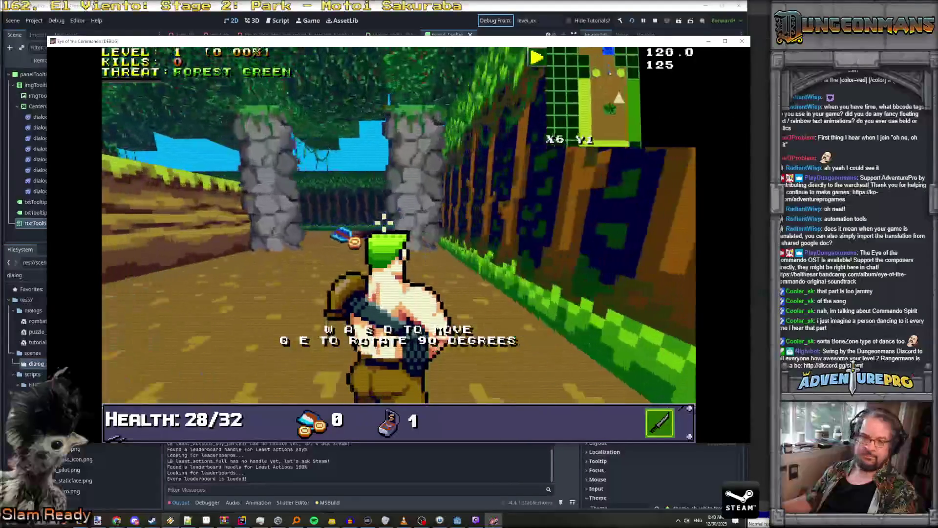
pyautogui.press('w')
pyautogui.press('q')
pyautogui.click(289, 195)
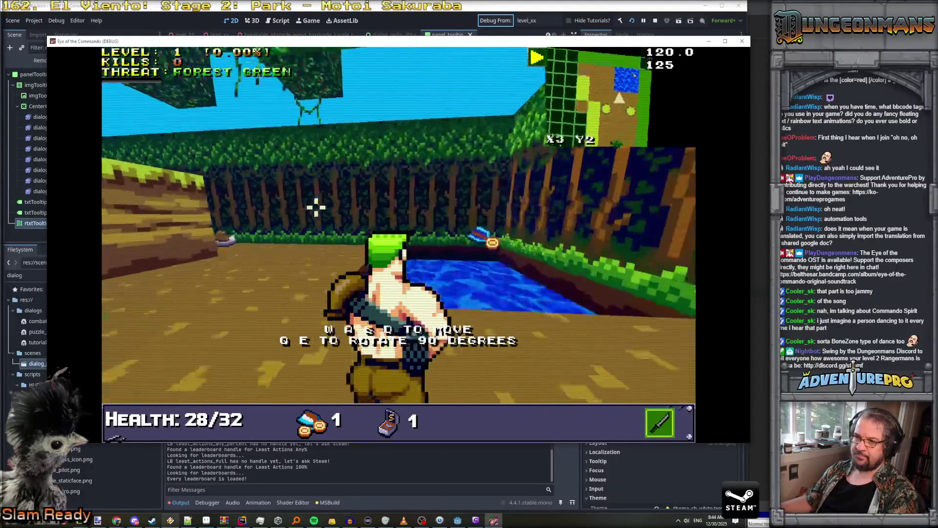
# Walk along the forest path, clearing the Control dialog and the Battle Chicken popup
pyautogui.press('w')
pyautogui.press('q')
pyautogui.press('w')
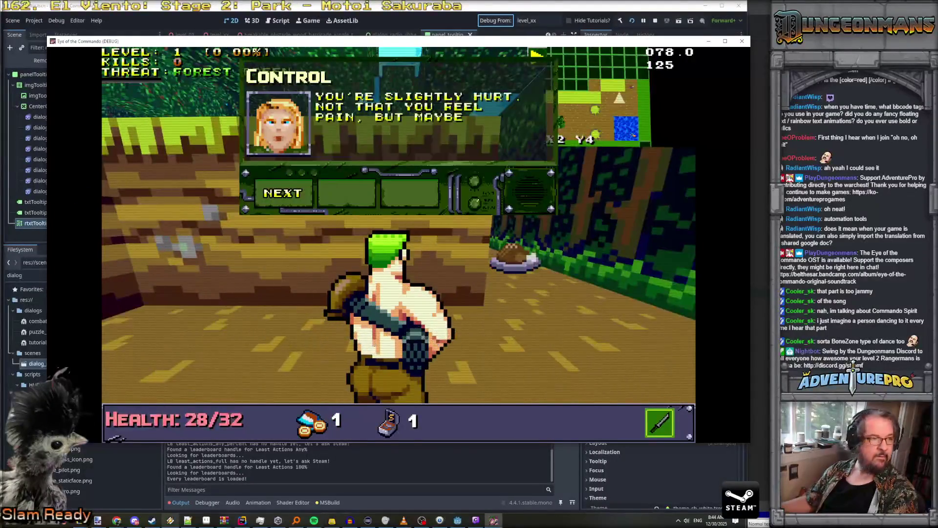
pyautogui.click(255, 193)
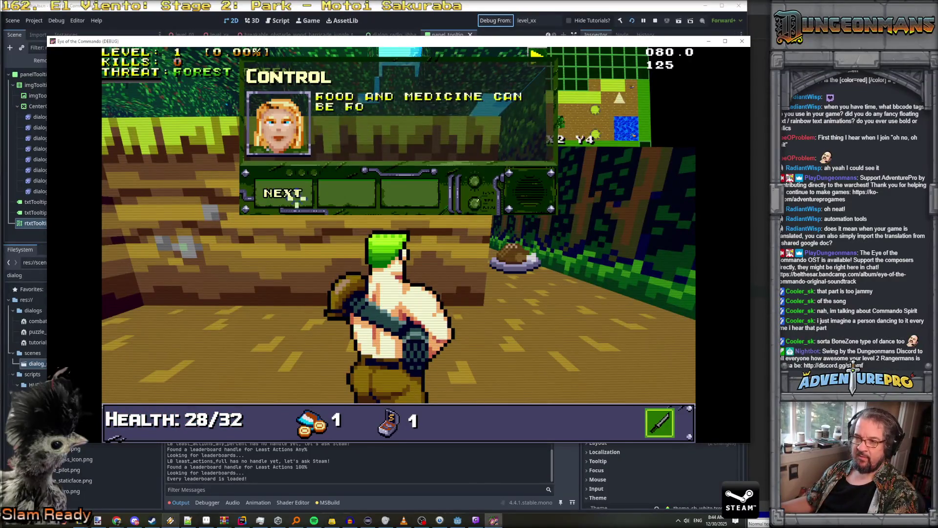
pyautogui.click(278, 194)
pyautogui.press('w')
pyautogui.click(277, 194)
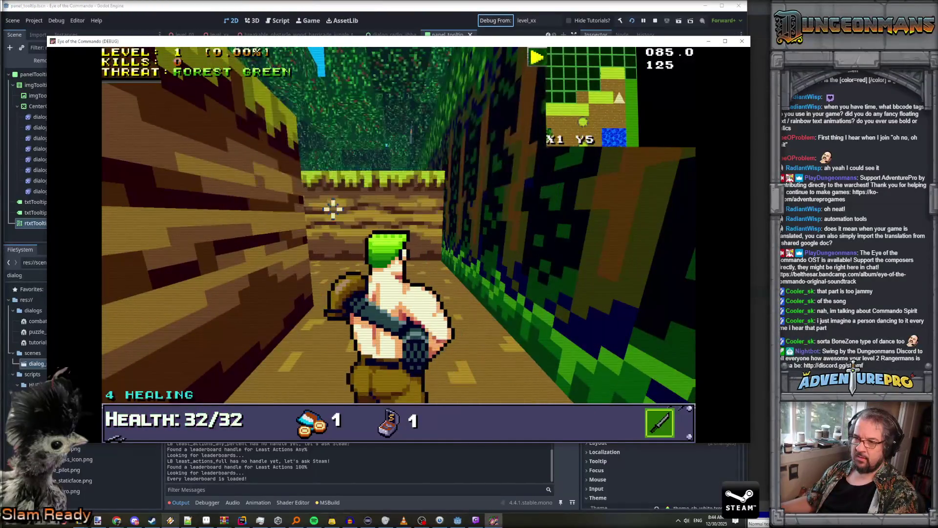
pyautogui.press('w')
pyautogui.press('w')
pyautogui.press('w')
pyautogui.press('w')
pyautogui.press('w')
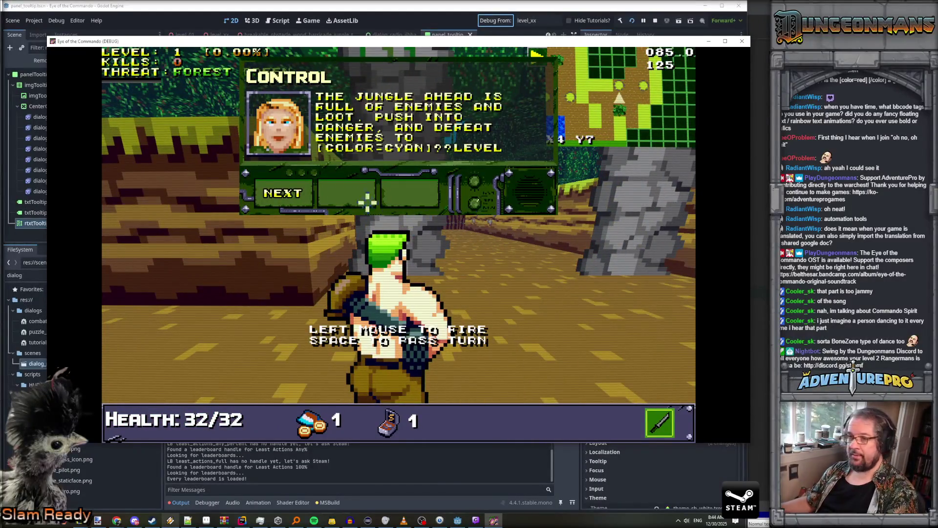
# Approach the Nitro Mook until its status box appears, back away, and close the game window
pyautogui.press('w')
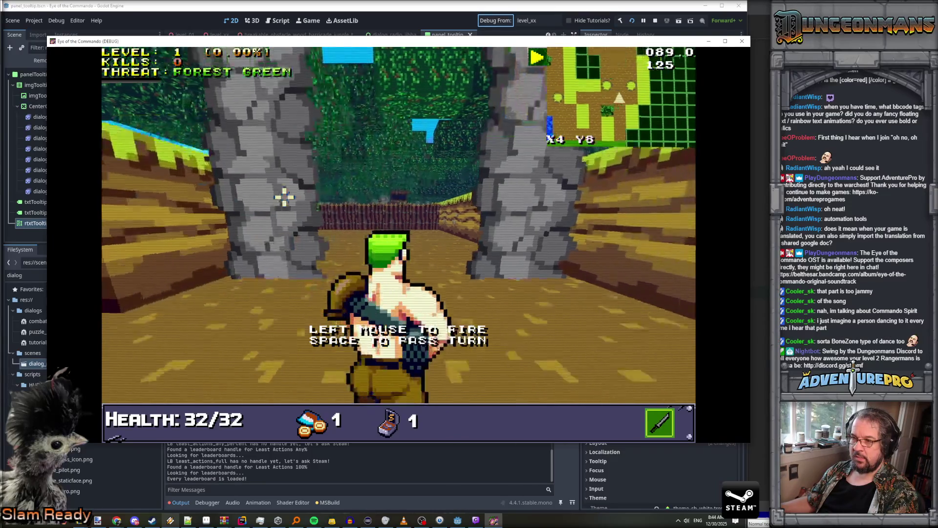
pyautogui.press('w')
pyautogui.press('w')
pyautogui.press('w')
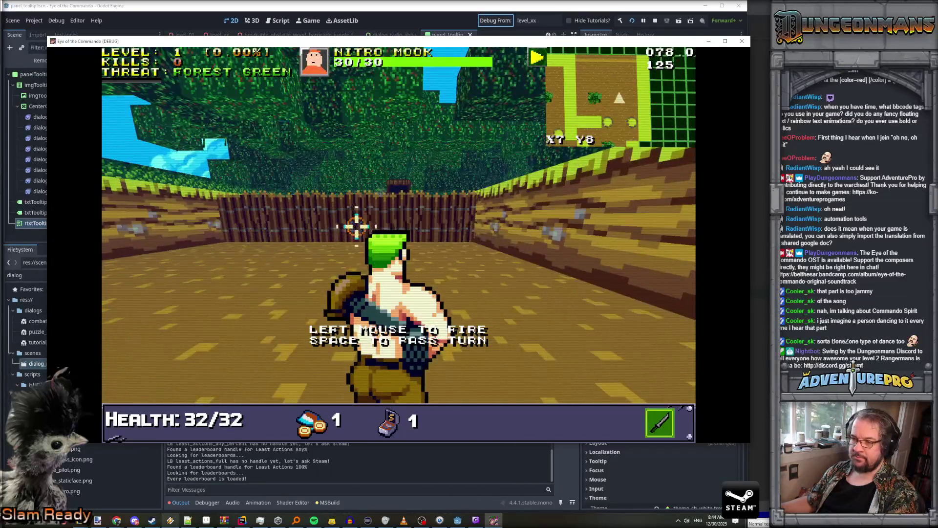
pyautogui.press('s')
pyautogui.press('s')
pyautogui.click(742, 43)
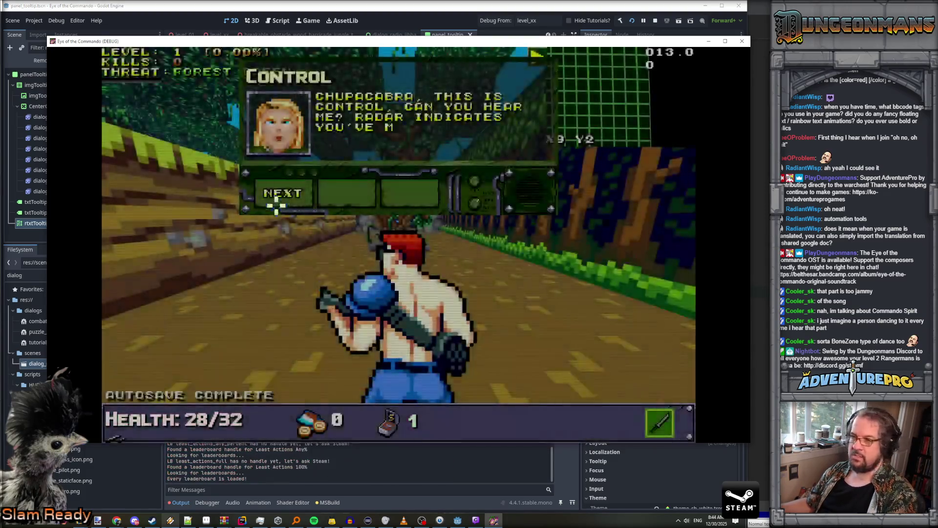
# Page through the opening tutorial dialog and walk forward to collect the Freedom Medal
pyautogui.click(283, 194)
pyautogui.click(284, 194)
pyautogui.click(283, 193)
pyautogui.click(280, 194)
pyautogui.press('w')
pyautogui.press('w')
pyautogui.press('w')
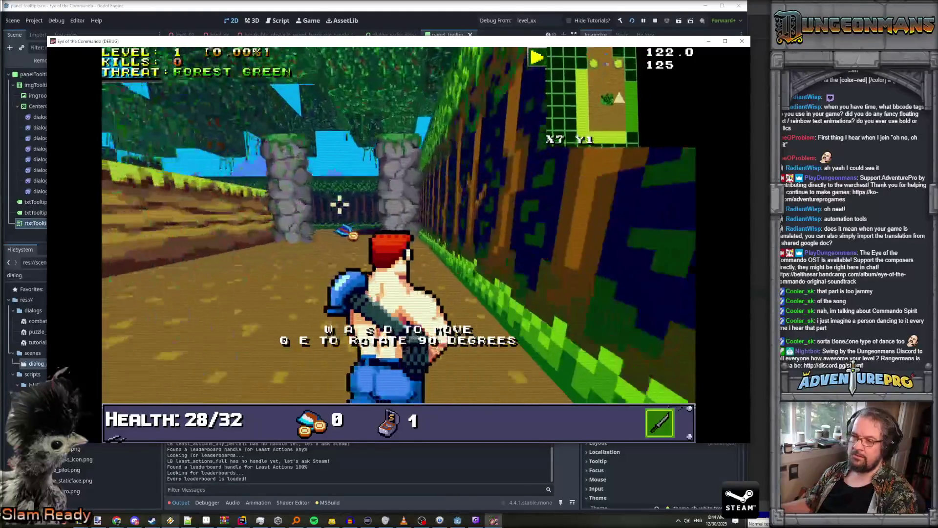
pyautogui.press('w')
pyautogui.press('w')
pyautogui.press('w')
pyautogui.press('a')
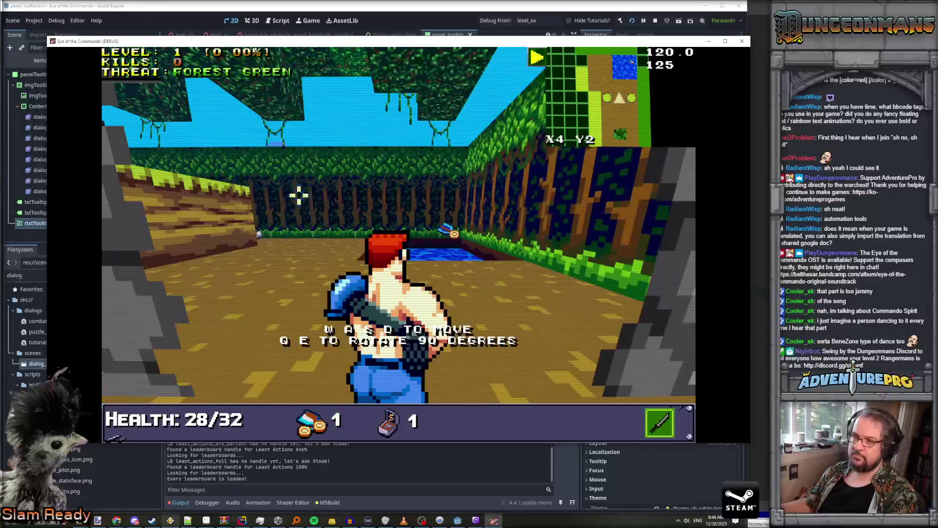
# Clear the slightly hurt tutorial dialog, heal on the Battle Chicken, and head into the jungle corridor
pyautogui.press('w')
pyautogui.press('w')
pyautogui.press('a')
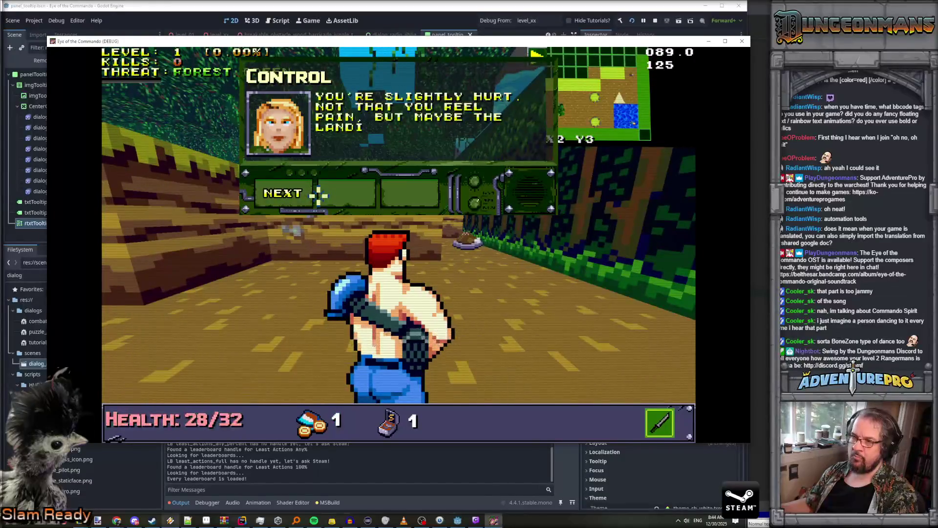
pyautogui.click(315, 195)
pyautogui.click(303, 195)
pyautogui.click(294, 195)
pyautogui.press('a')
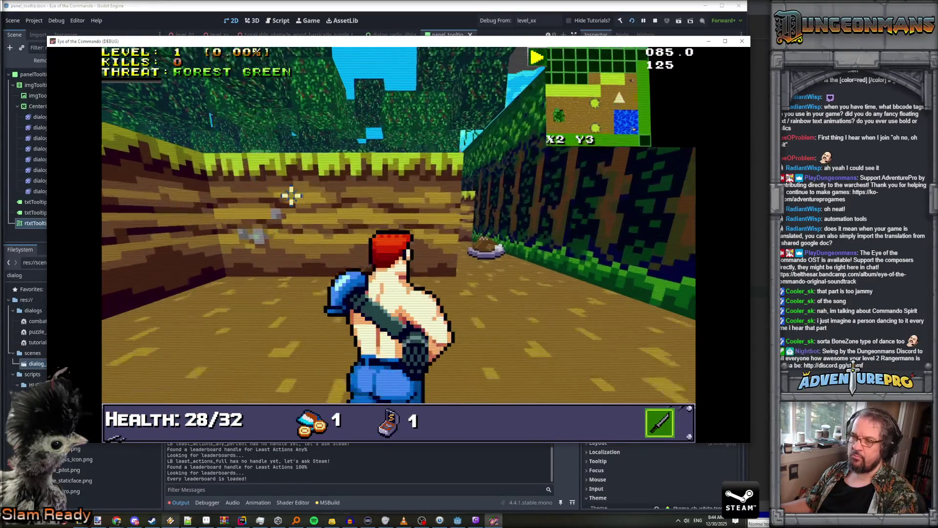
pyautogui.press('d')
pyautogui.press('w')
pyautogui.press('a')
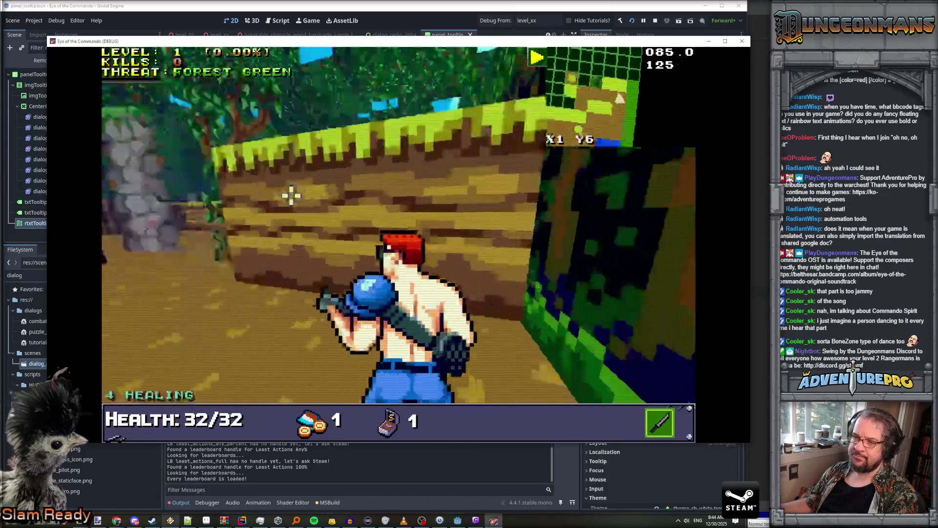
pyautogui.press('d')
pyautogui.press('w')
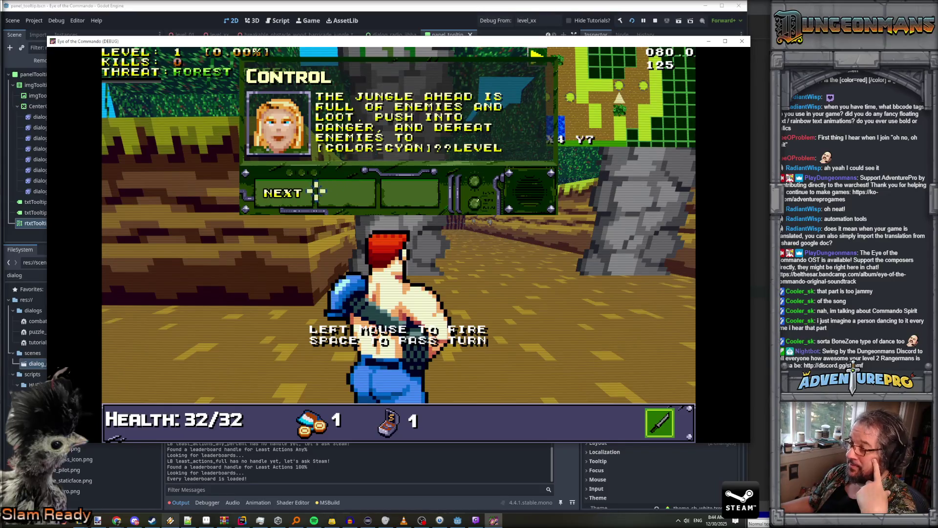
# Close the jungle tutorial dialog, quit the game, and return to the Rider code editor
pyautogui.click(290, 194)
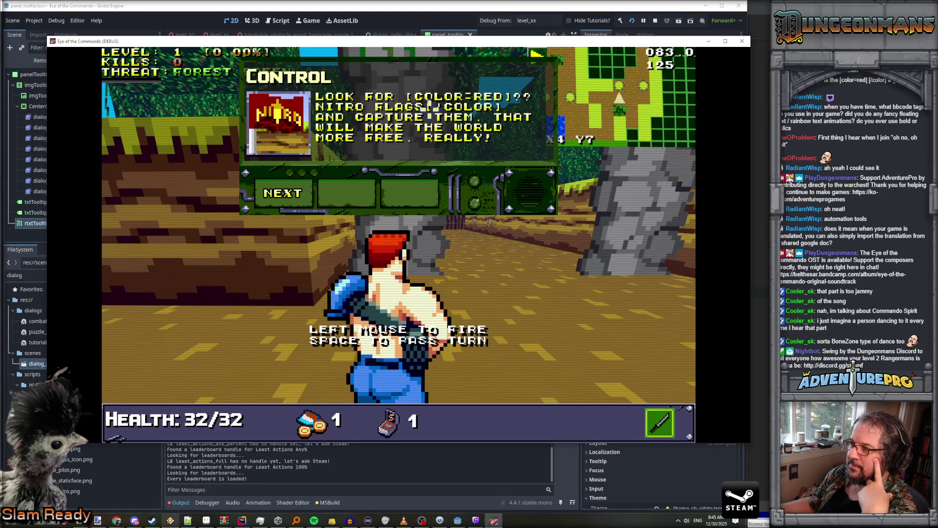
pyautogui.click(290, 193)
pyautogui.click(288, 193)
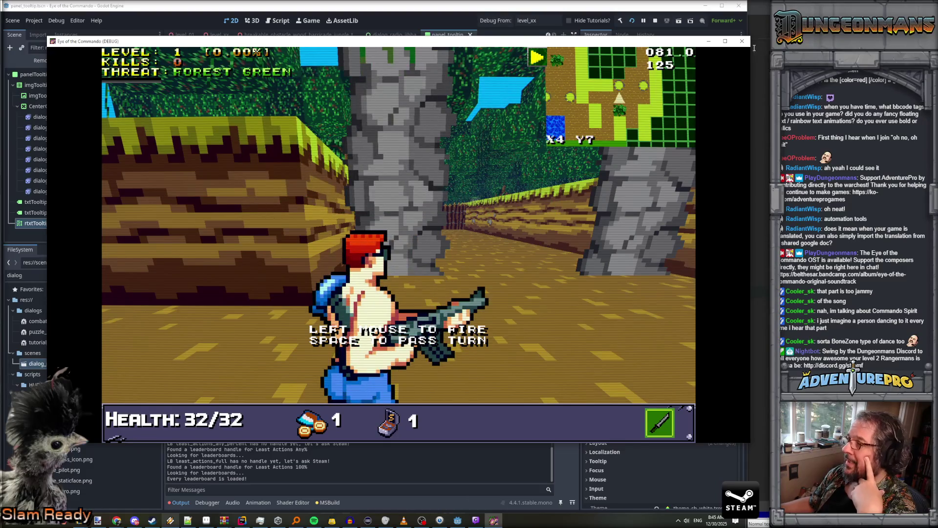
pyautogui.click(742, 41)
pyautogui.hotkey('alt', 'Tab')
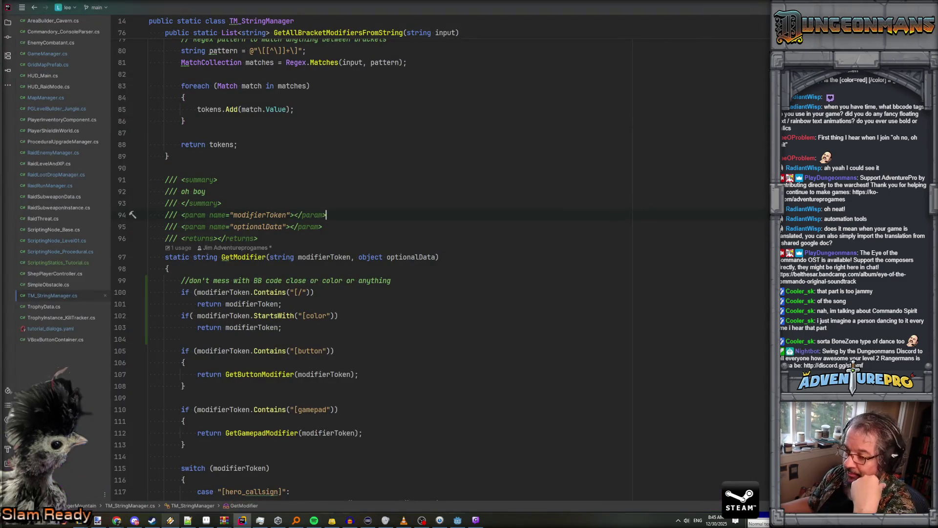
# Switch from Rider back to the Godot editor to rerun the project
pyautogui.hotkey('alt', 'Tab')
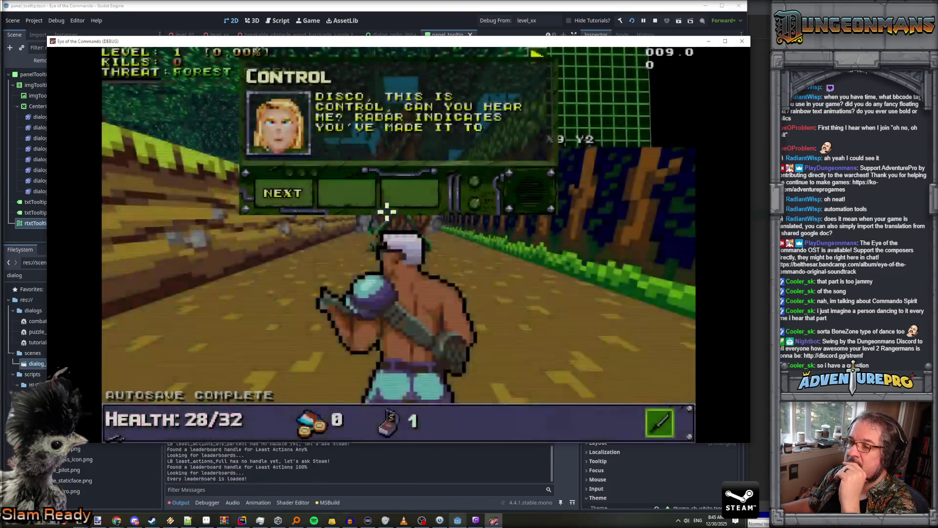
# Dismiss the opening tutorial dialog and walk through the forest maze, picking up the Freedom Medal
pyautogui.click(284, 193)
pyautogui.click(296, 196)
pyautogui.click(294, 194)
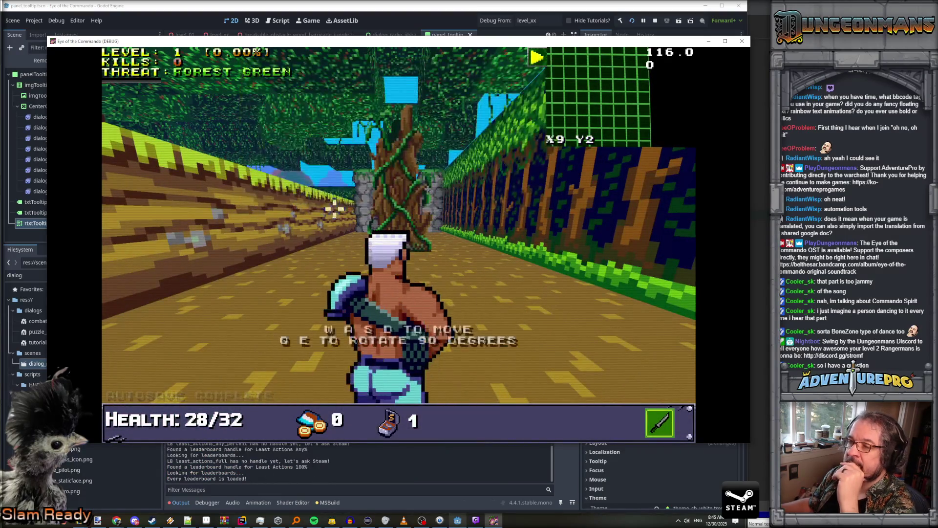
pyautogui.press('w')
pyautogui.press('w')
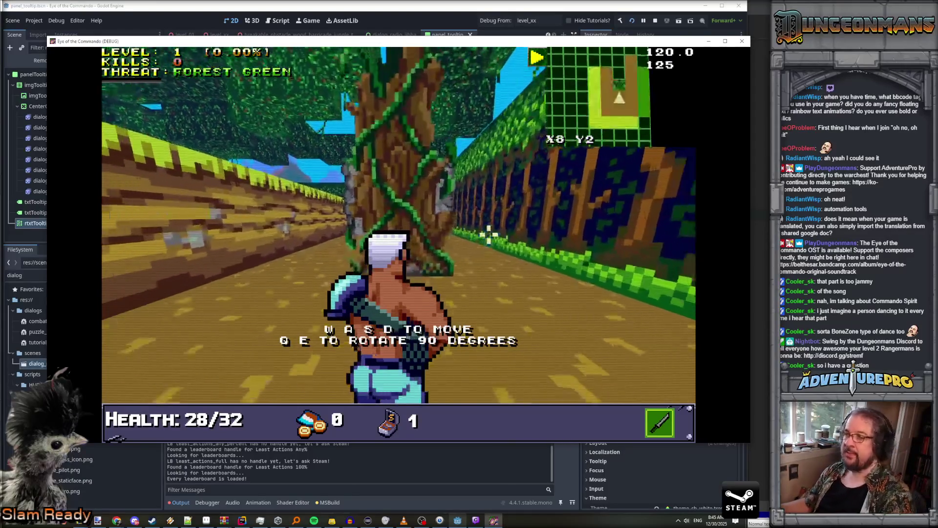
pyautogui.press('e')
pyautogui.press('w')
pyautogui.press('w')
pyautogui.press('w')
pyautogui.press('w')
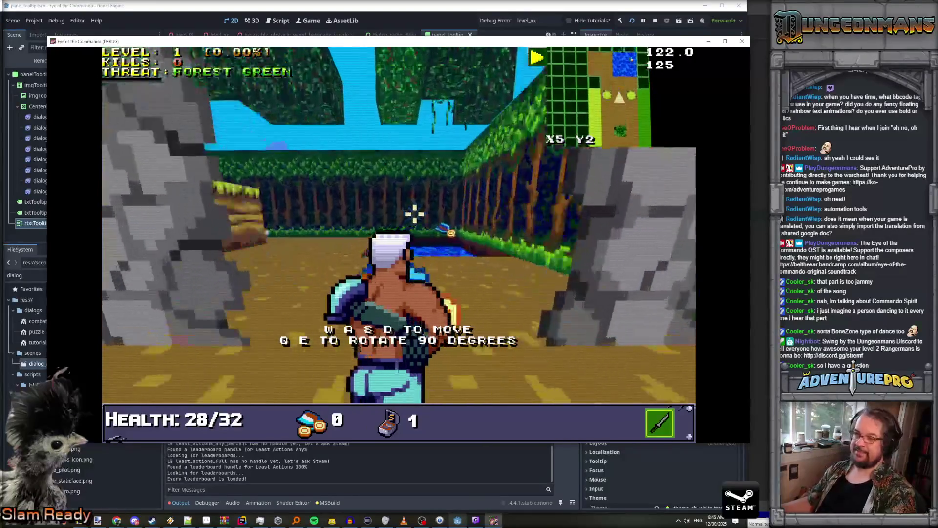
pyautogui.press('w')
pyautogui.press('a')
pyautogui.press('w')
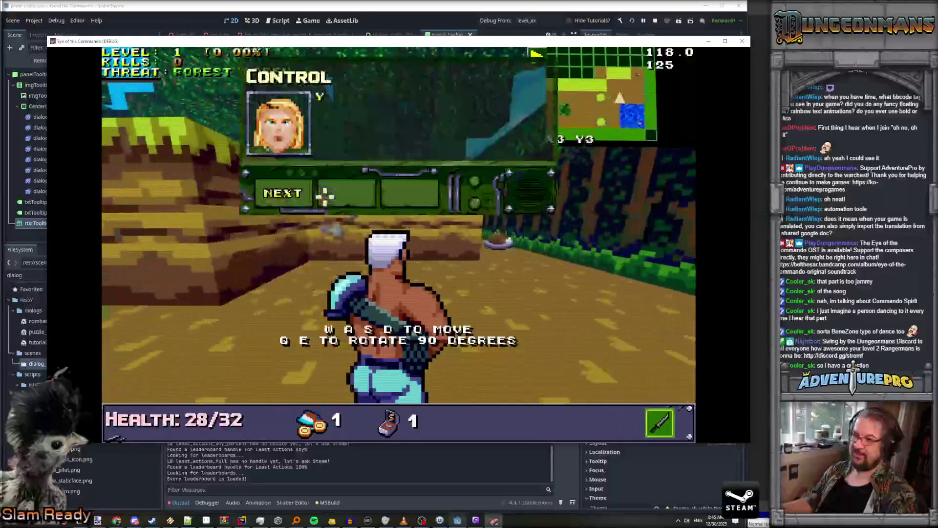
# Close the food and medicine dialog, heal on the Battle Chicken, and head for the jungle barricade
pyautogui.click(288, 196)
pyautogui.click(293, 195)
pyautogui.press('a')
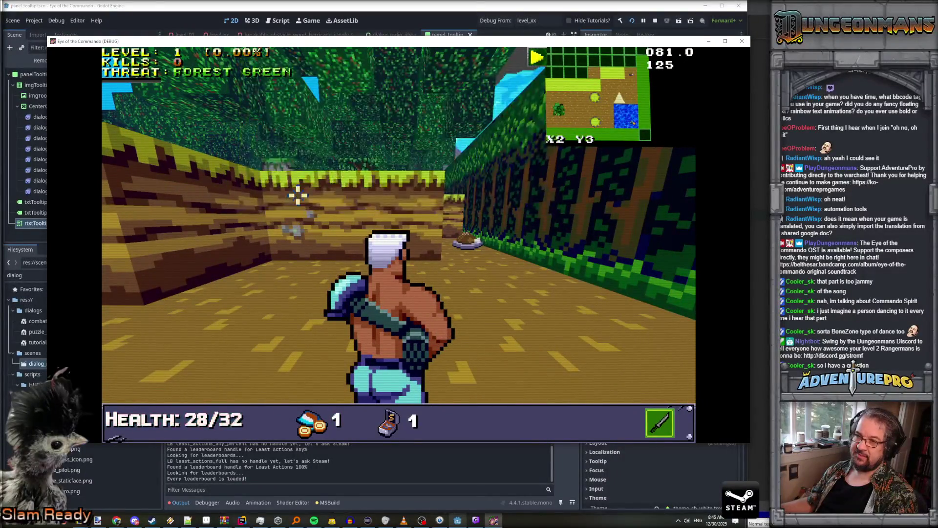
pyautogui.press('w')
pyautogui.press('w')
pyautogui.press('w')
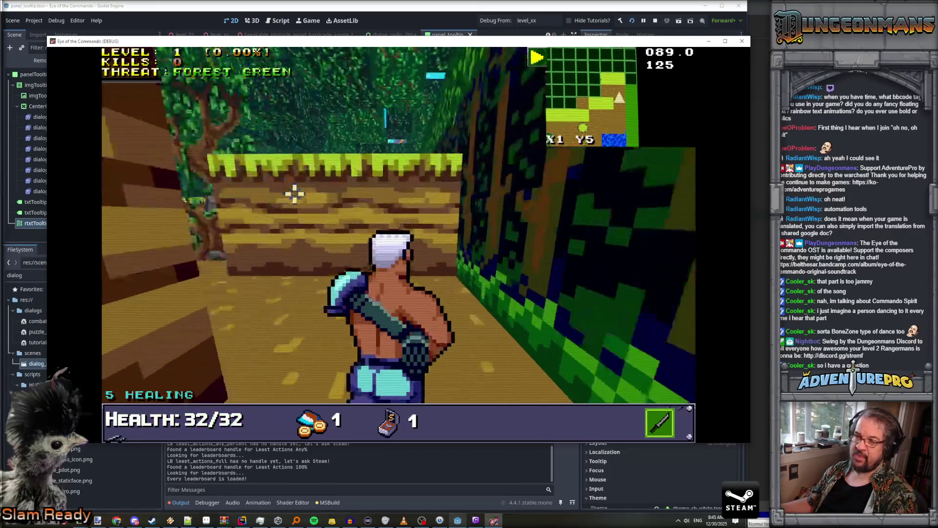
pyautogui.press('a')
pyautogui.press('w')
pyautogui.press('w')
pyautogui.press('a')
pyautogui.press('w')
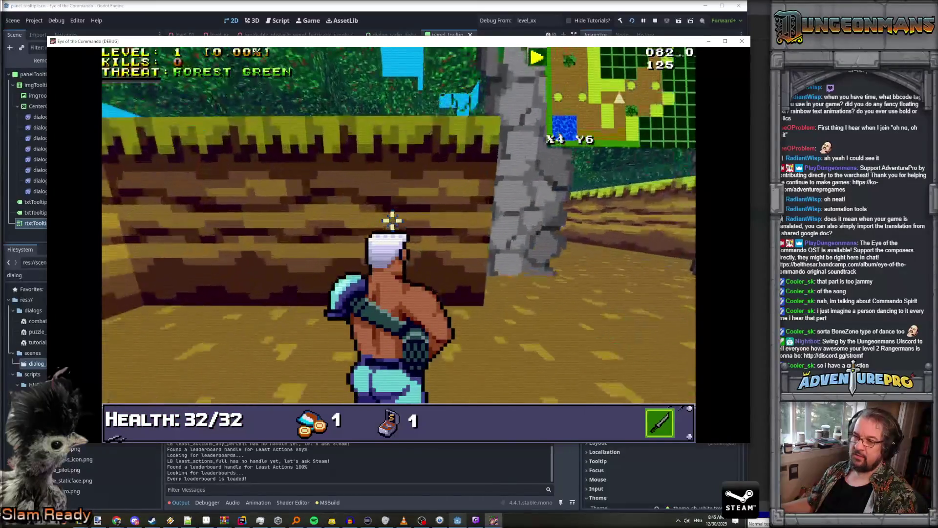
pyautogui.press('w')
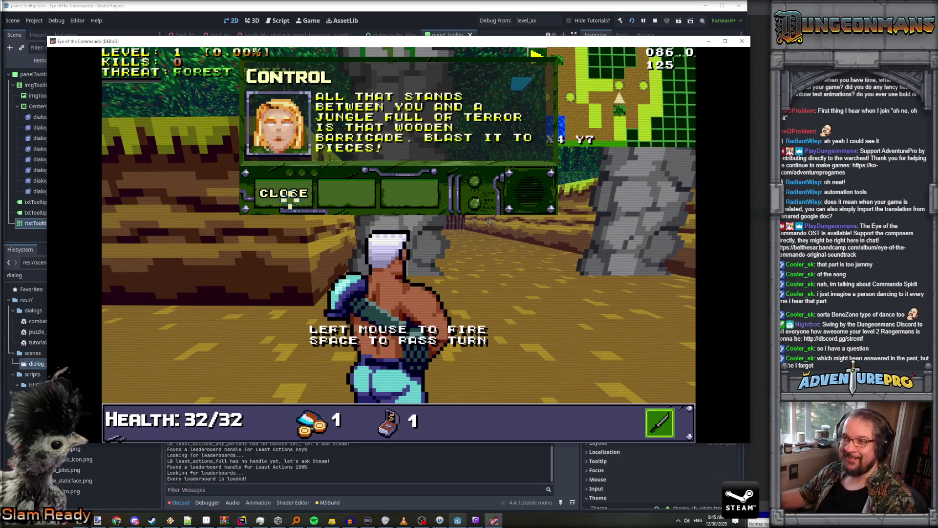
# Close the jungle tutorial dialog and shoot down the first Nitro Mook
pyautogui.click(290, 198)
pyautogui.press('w')
pyautogui.press('d')
pyautogui.click(347, 213)
pyautogui.click(361, 218)
pyautogui.click(362, 220)
pyautogui.click(372, 217)
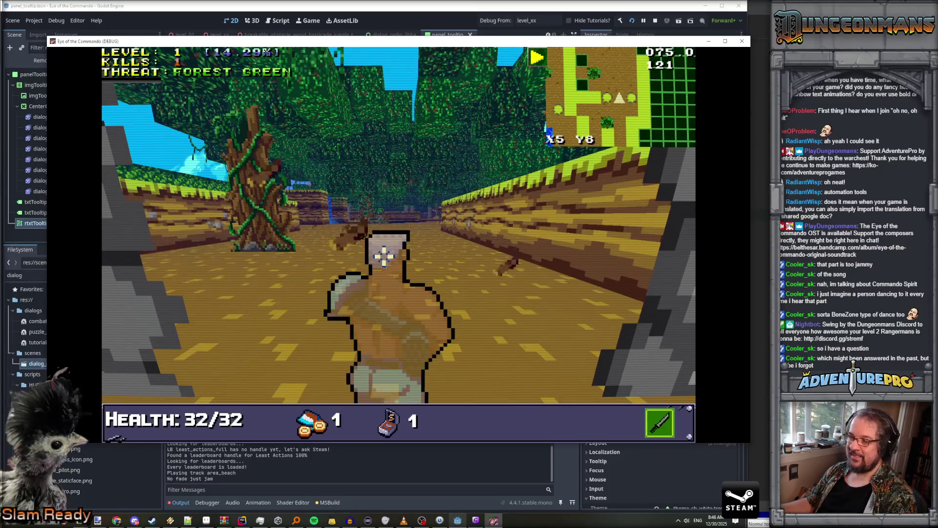
# Advance down the corridor, defeat the second Nitro Mook, and pick up the item beyond
pyautogui.press('w')
pyautogui.press('w')
pyautogui.press('w')
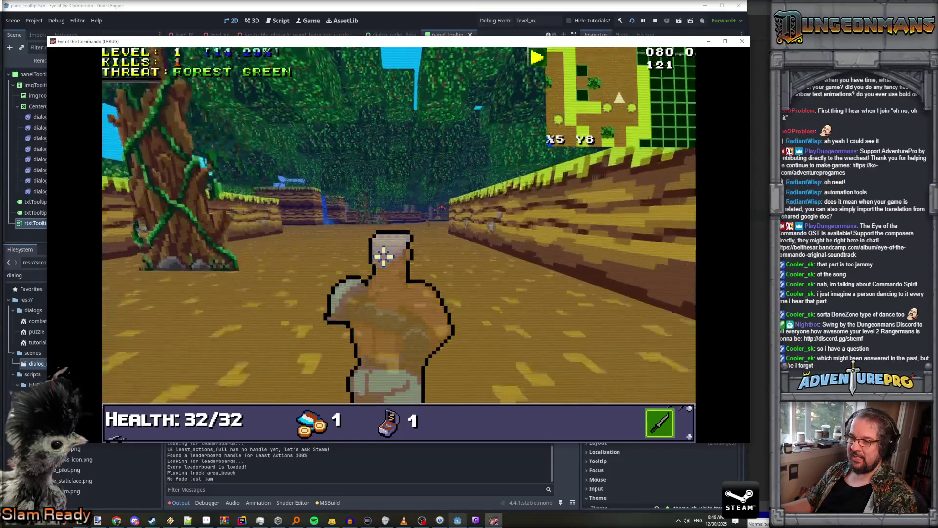
pyautogui.press('w')
pyautogui.press('w')
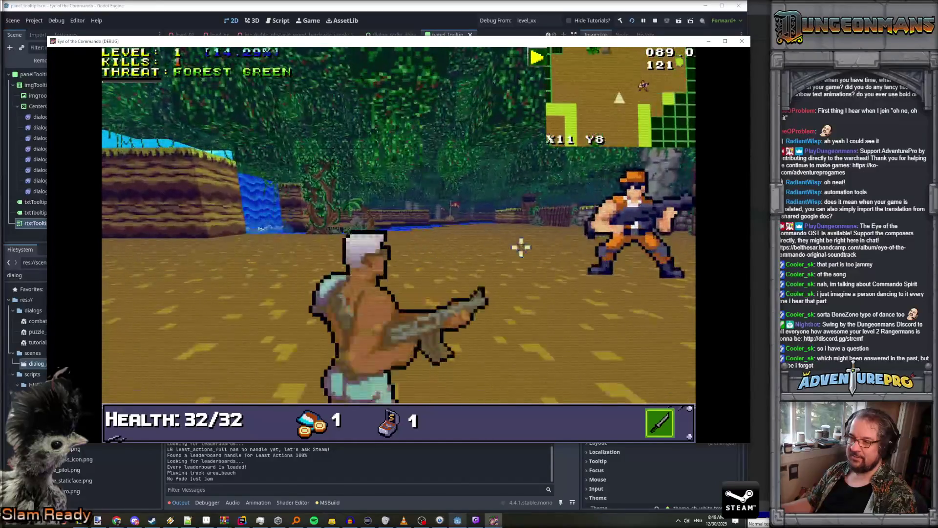
pyautogui.click(634, 221)
pyautogui.press('a')
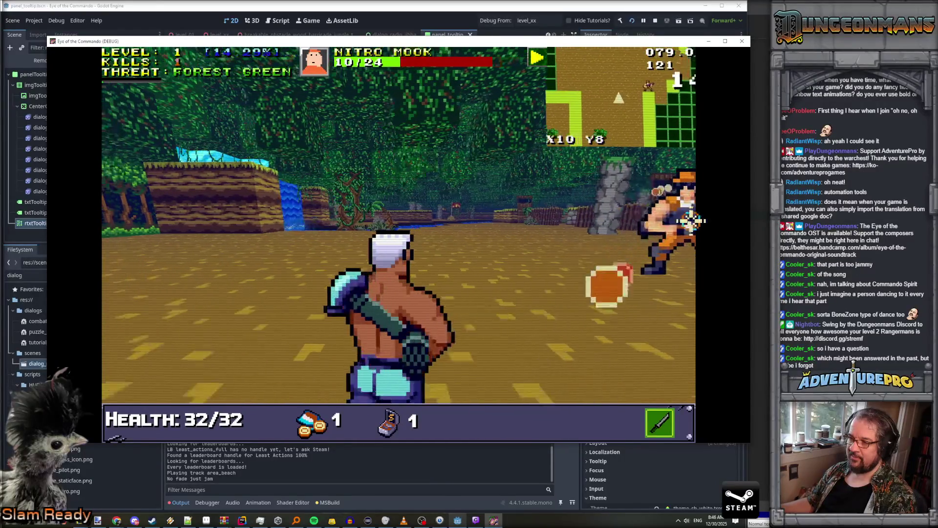
pyautogui.click(641, 221)
pyautogui.press('e')
pyautogui.press('w')
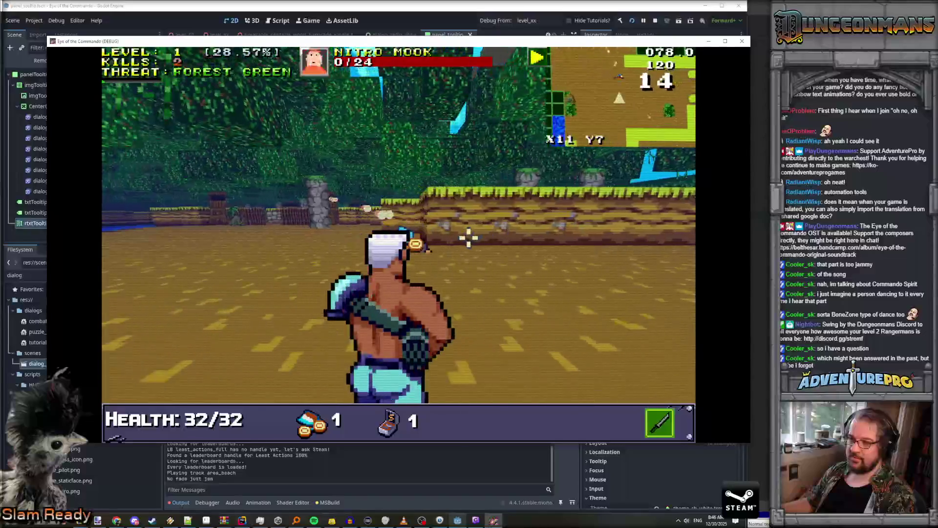
pyautogui.press('w')
pyautogui.press('d')
pyautogui.press('w')
pyautogui.press('w')
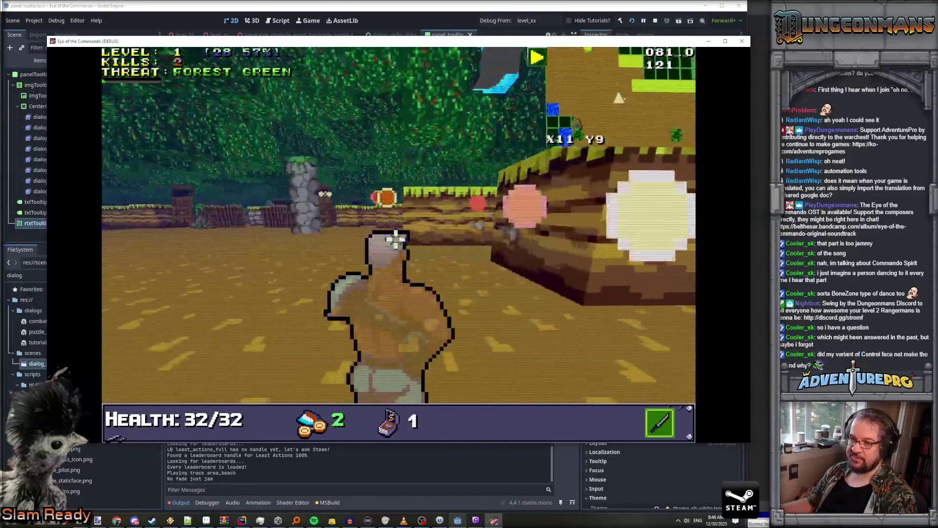
pyautogui.press('d')
pyautogui.press('w')
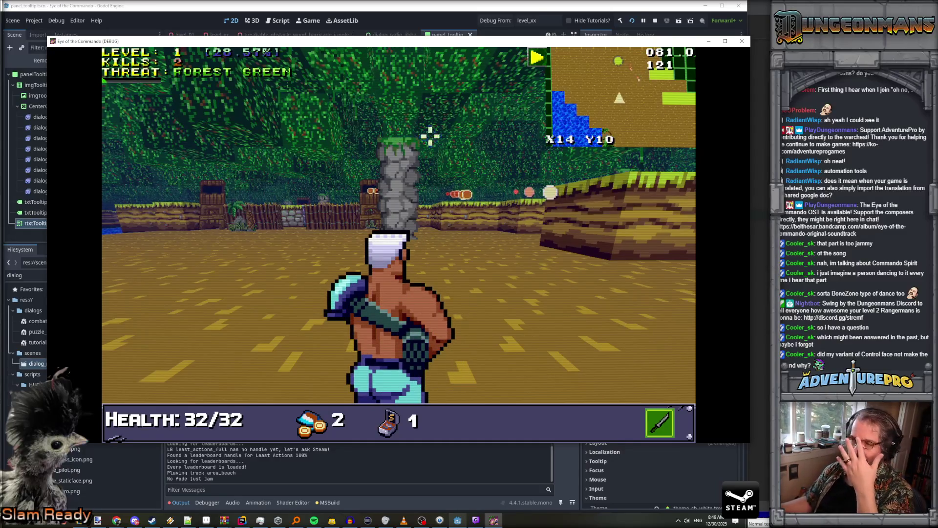
# Stop the game, bring Aseprite forward, and start opening a file
pyautogui.click(657, 22)
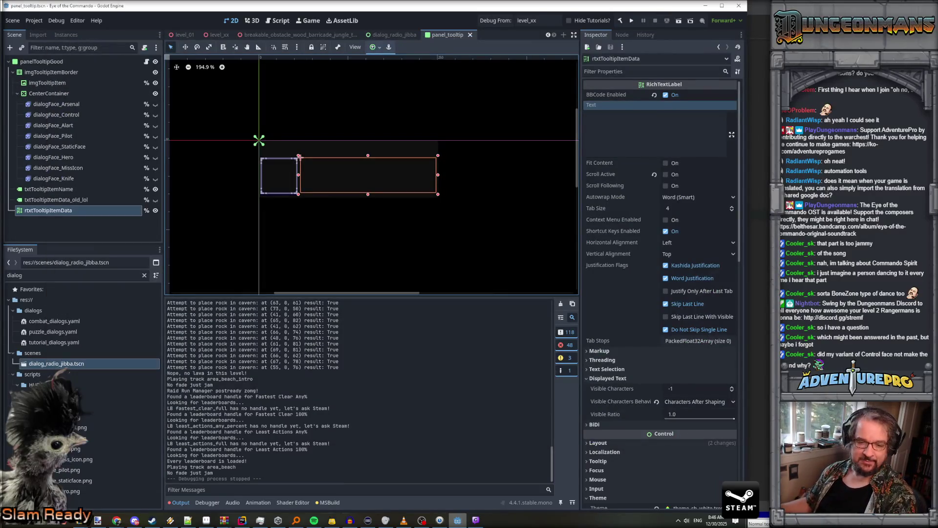
pyautogui.hotkey('alt', 'Tab')
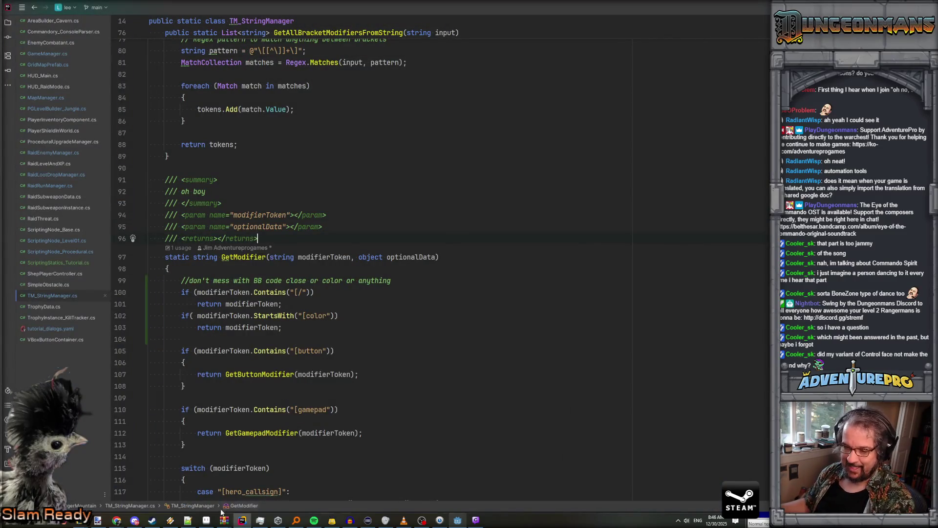
pyautogui.click(207, 520)
pyautogui.click(8, 15)
pyautogui.click(19, 36)
# Open dialog_face_control.png from the textures folder and fit the 4-by-5 face grid on the canvas
pyautogui.scroll(-1, 541, 222)
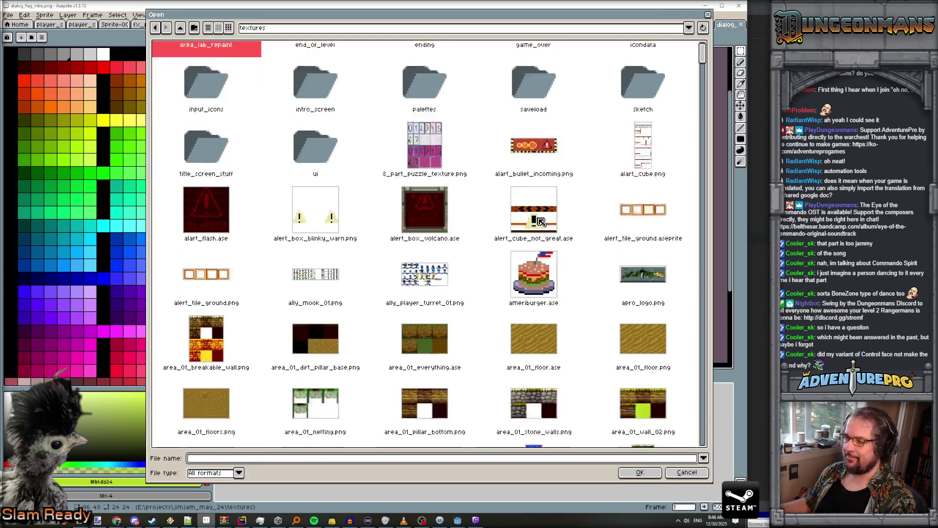
pyautogui.scroll(-15, 541, 222)
pyautogui.scroll(-8, 538, 224)
pyautogui.moveTo(702, 132); pyautogui.dragTo(707, 200)
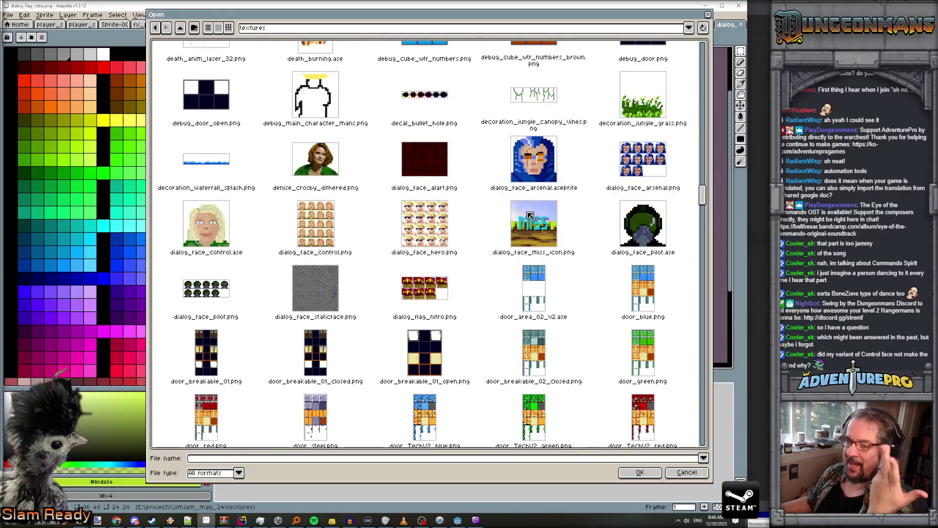
pyautogui.click(312, 227)
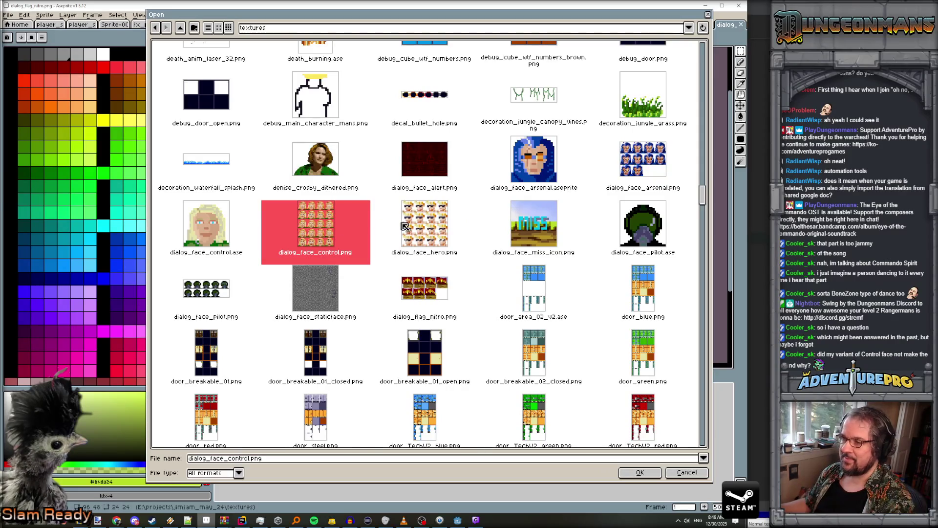
pyautogui.doubleClick(333, 232)
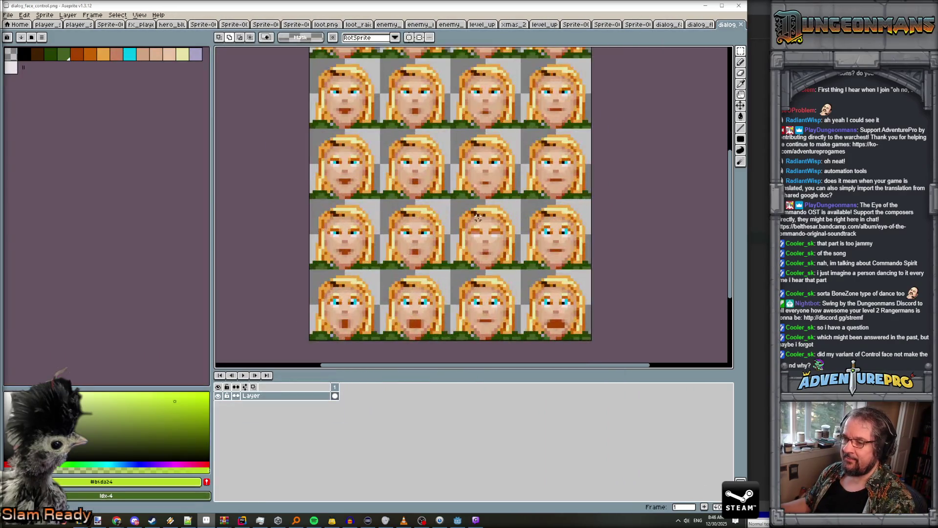
pyautogui.scroll(-1, 478, 217)
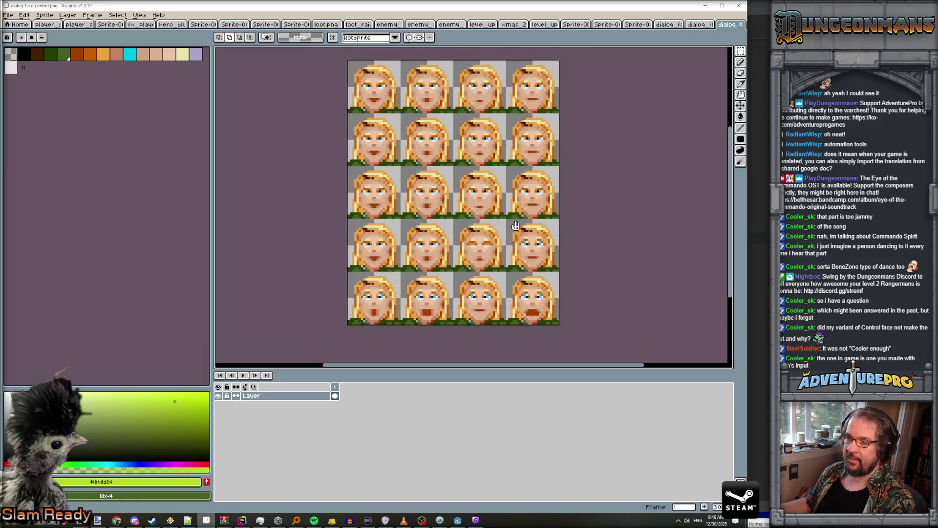
pyautogui.moveTo(493, 369); pyautogui.dragTo(494, 446)
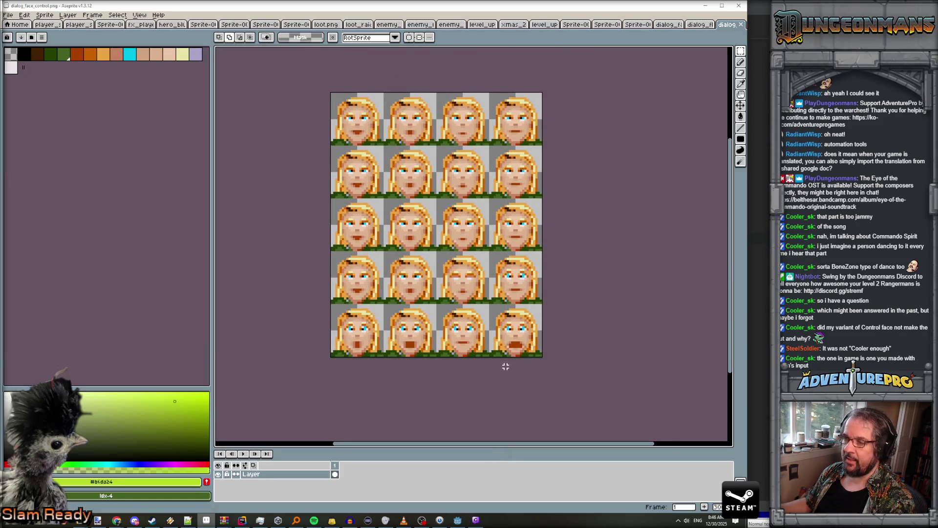
pyautogui.scroll(1, 505, 361)
pyautogui.moveTo(622, 329); pyautogui.dragTo(623, 351)
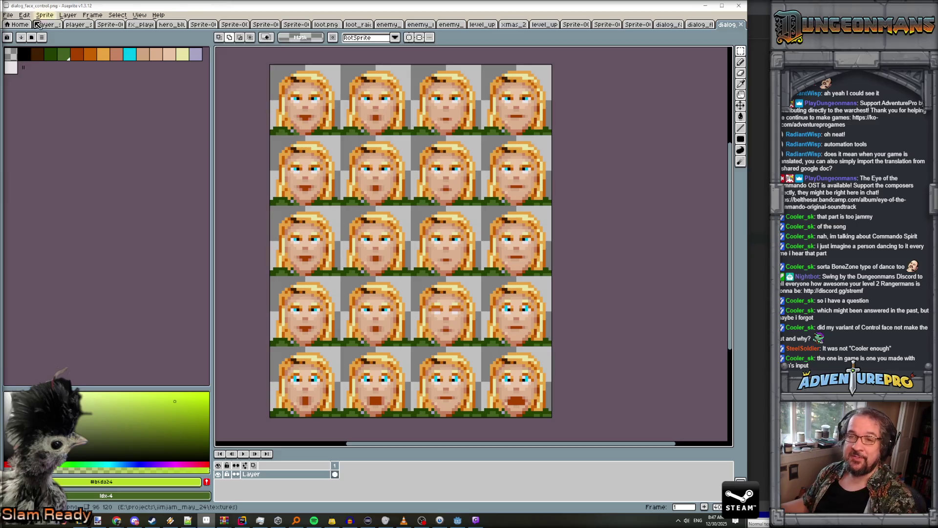
# Find dialog_face_control.ase with Everything search and open it in Aseprite
pyautogui.click(8, 15)
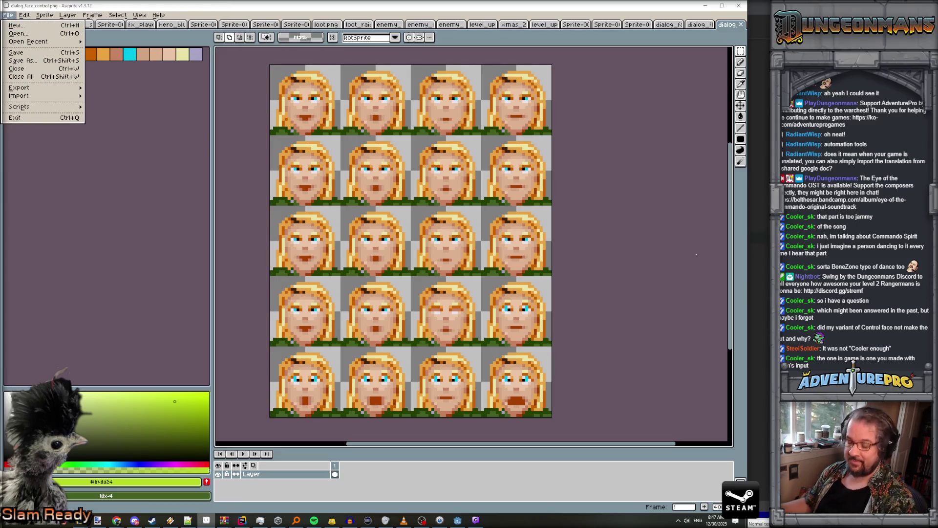
pyautogui.press('Escape')
pyautogui.hotkey('ctrl', 'alt', 'e')
pyautogui.write('control di')
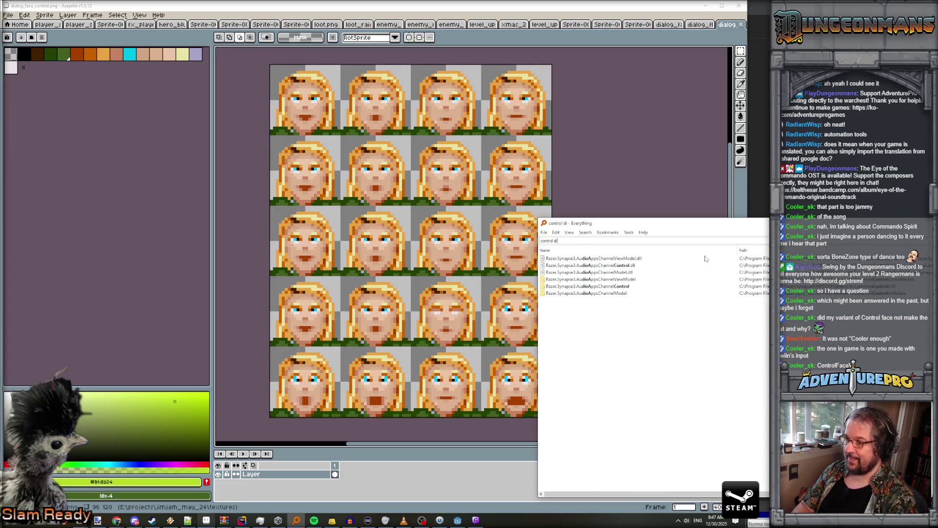
pyautogui.write('alog')
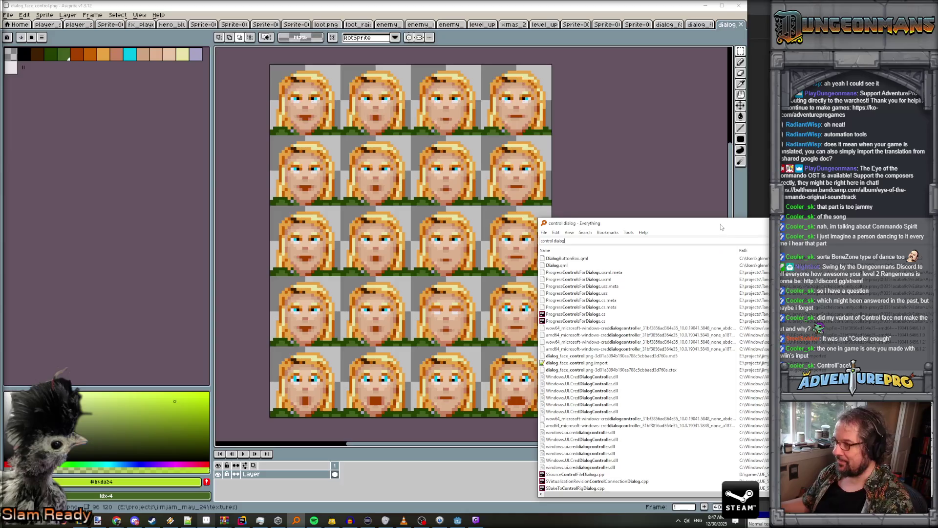
pyautogui.moveTo(722, 226); pyautogui.dragTo(916, 166)
pyautogui.write('ase')
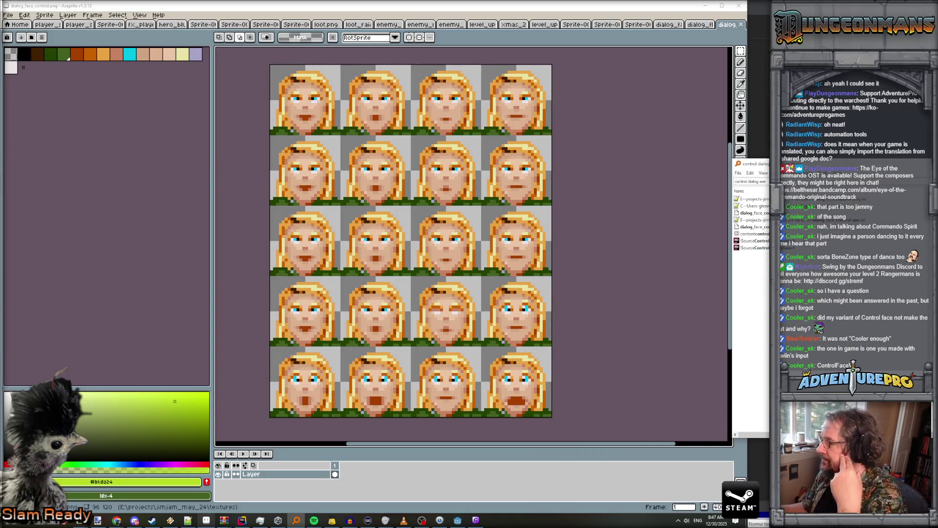
pyautogui.doubleClick(753, 213)
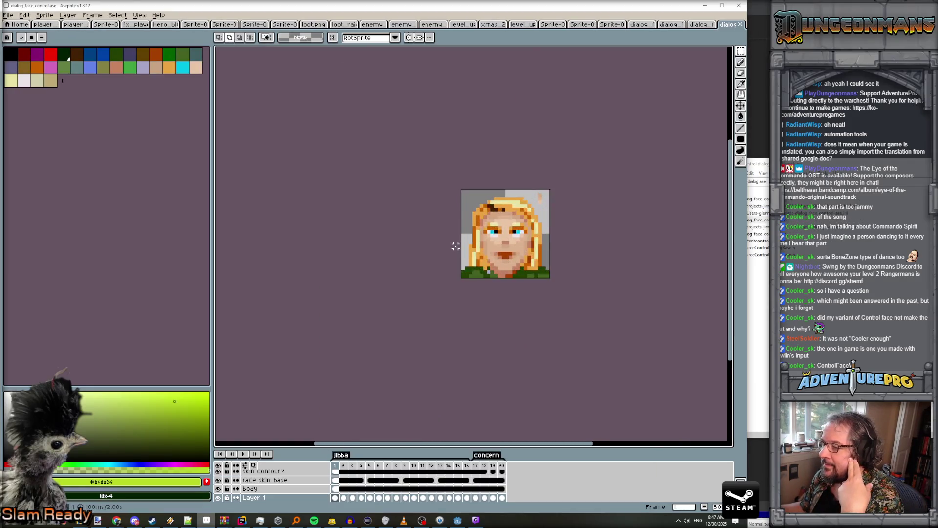
# Enlarge the timeline, play and stop the face animation, and return to frame 1
pyautogui.scroll(2, 456, 294)
pyautogui.moveTo(408, 448); pyautogui.dragTo(422, 362)
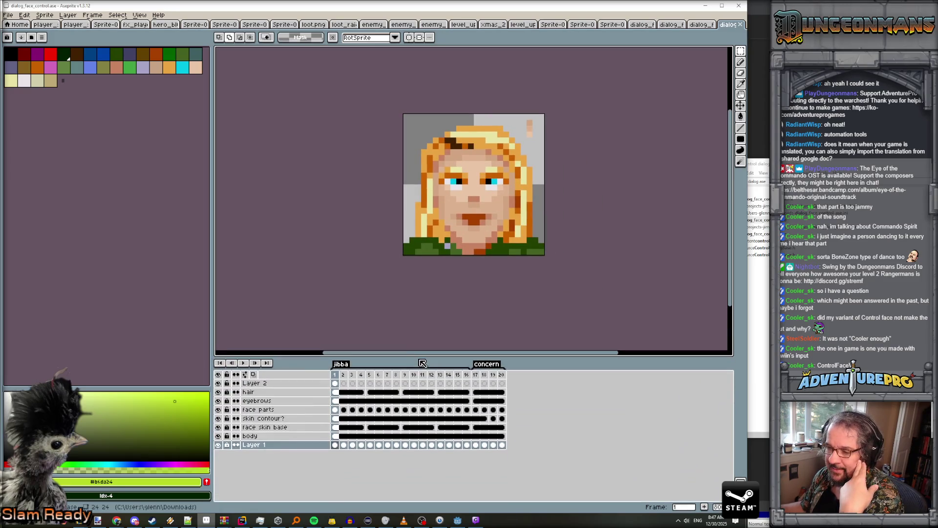
pyautogui.click(245, 364)
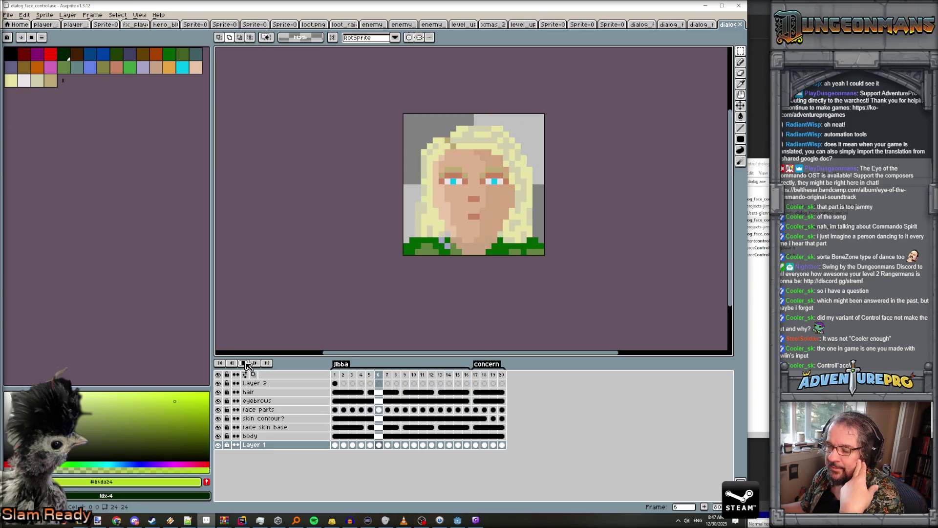
pyautogui.click(245, 363)
pyautogui.click(336, 375)
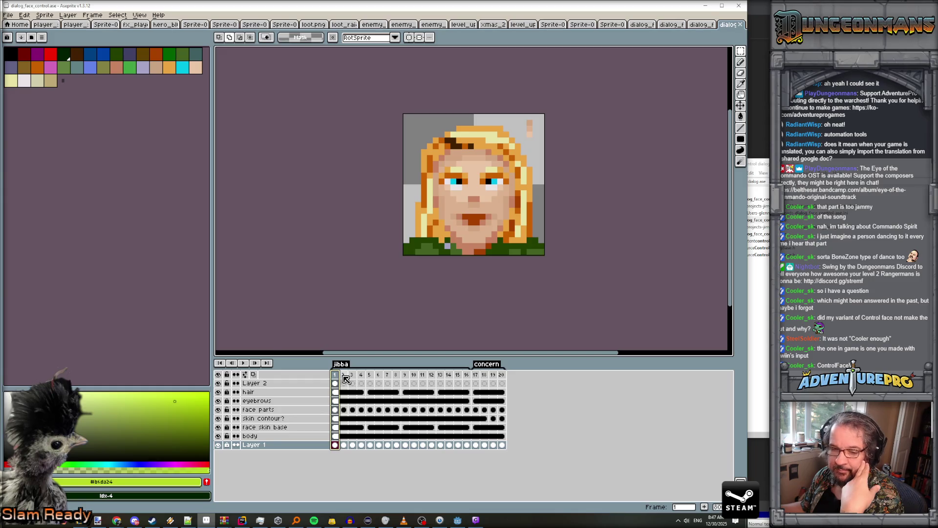
# Search for 'facev2' and open ArsenalFaceV2.aseprite in Aseprite
pyautogui.hotkey('alt', 'Tab')
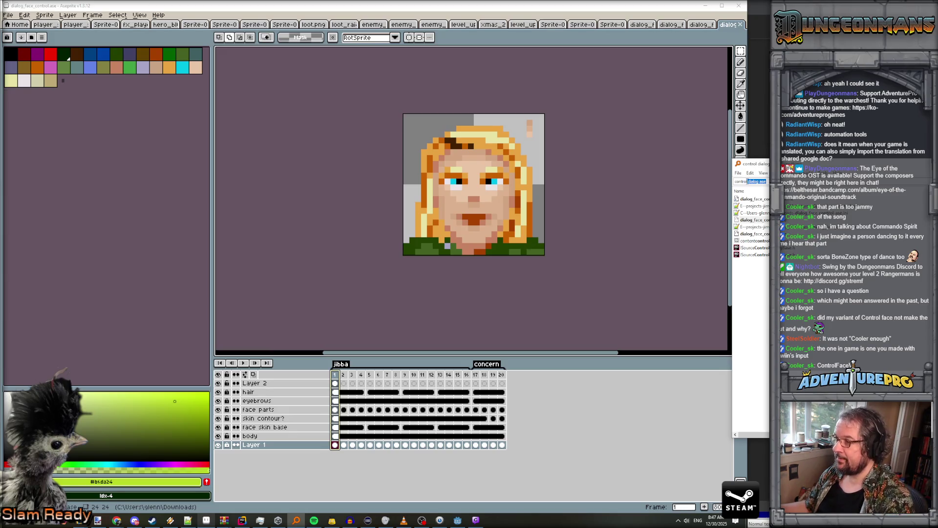
pyautogui.write('fa')
pyautogui.write('lface')
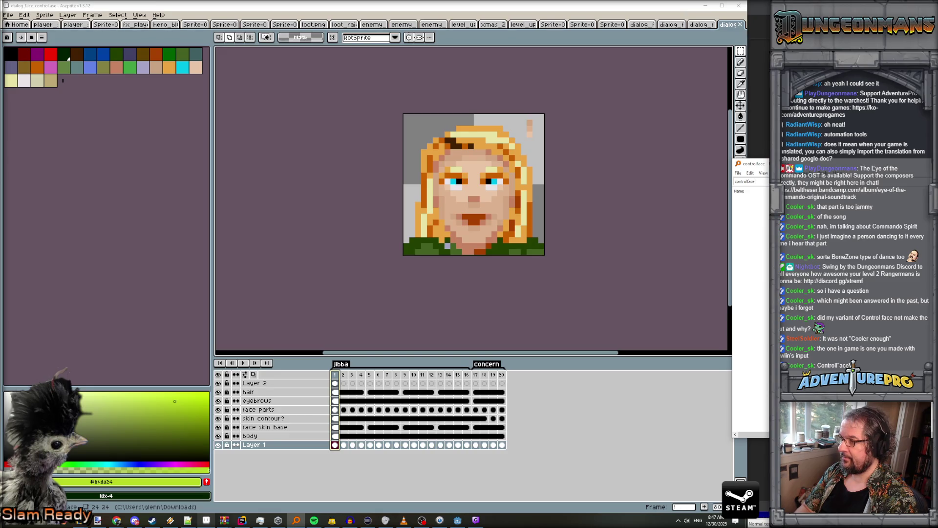
pyautogui.hotkey('ctrl', 'a')
pyautogui.write('facev2')
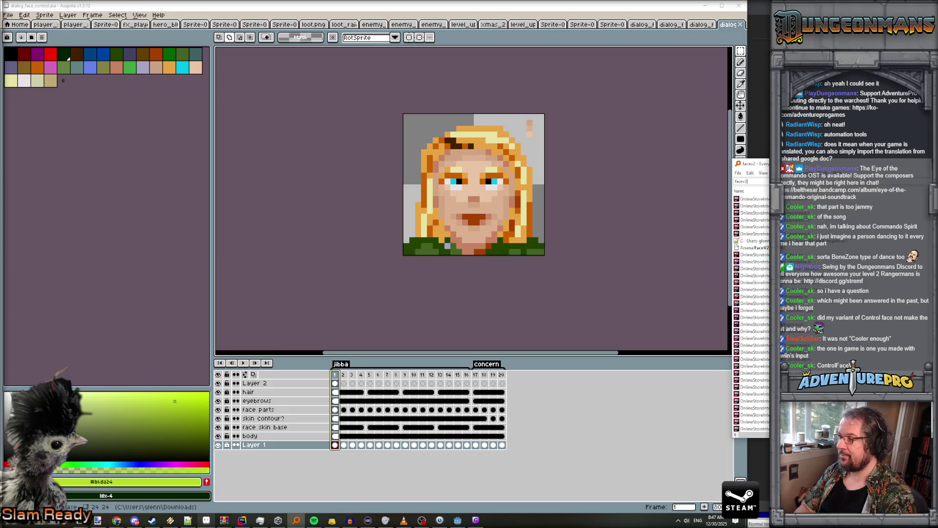
pyautogui.write(' cont')
pyautogui.press('BackSpace')
pyautogui.press('BackSpace')
pyautogui.press('BackSpace')
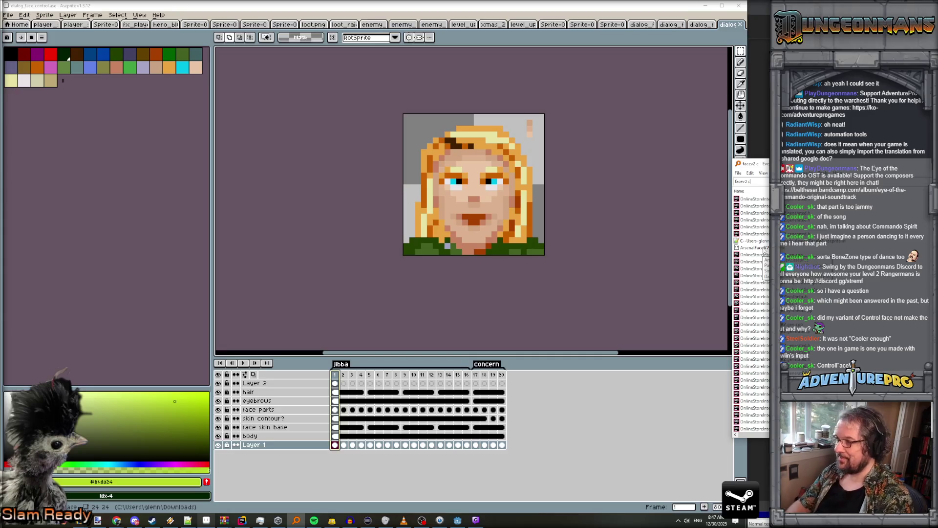
pyautogui.press('BackSpace')
pyautogui.press('BackSpace')
pyautogui.write('e')
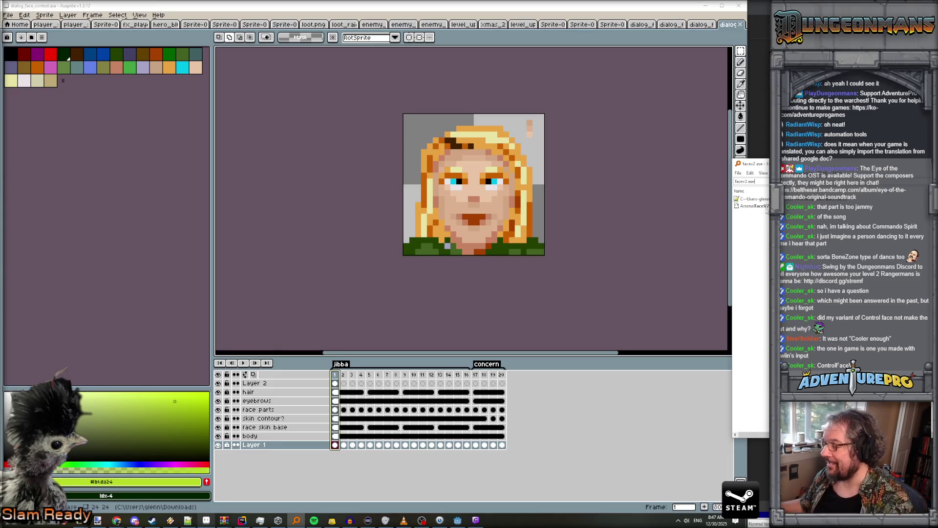
pyautogui.moveTo(755, 206); pyautogui.dragTo(489, 210)
pyautogui.scroll(3, 503, 221)
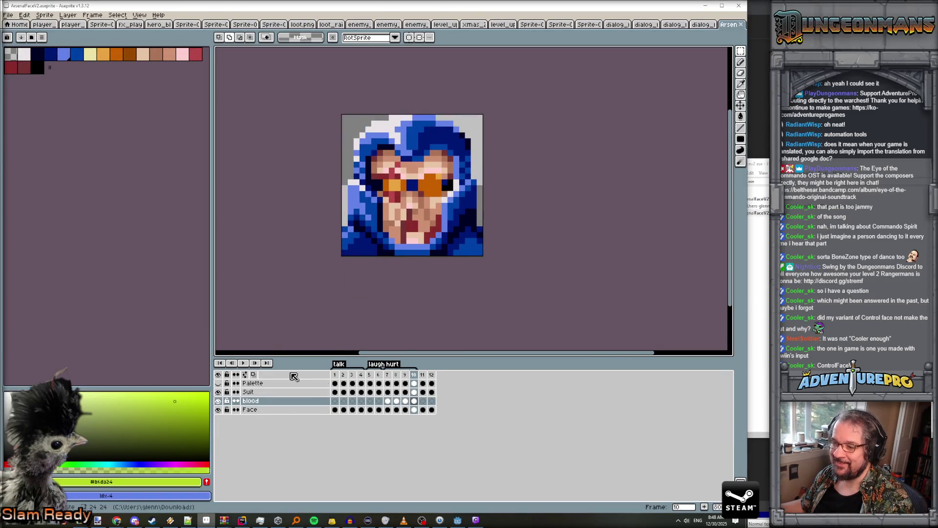
# Play the Arsenal talk animation from frame 5, stop it, then bring up the Trello board
pyautogui.click(370, 375)
pyautogui.click(243, 363)
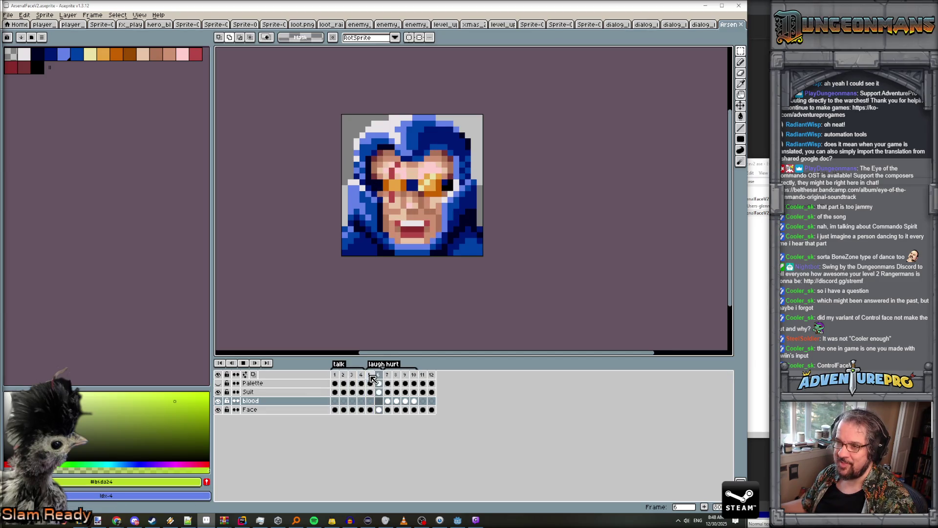
pyautogui.click(243, 363)
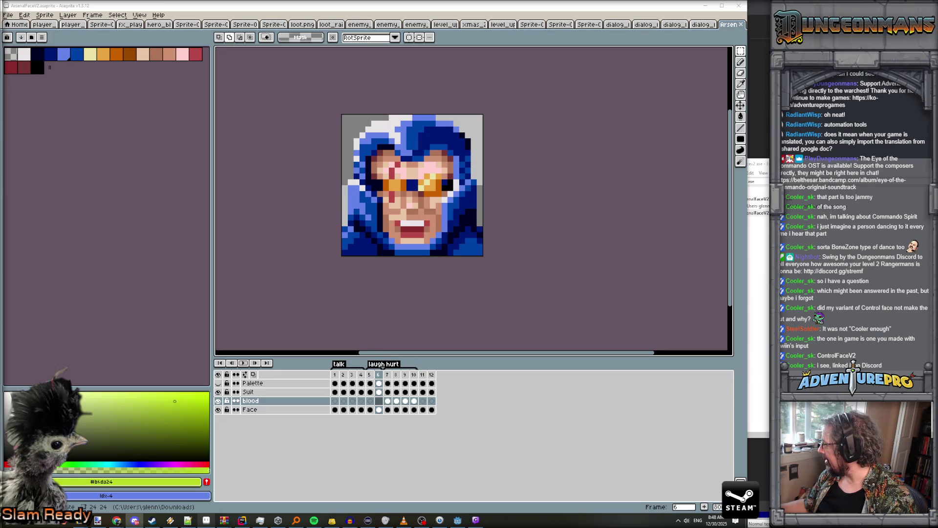
pyautogui.click(116, 520)
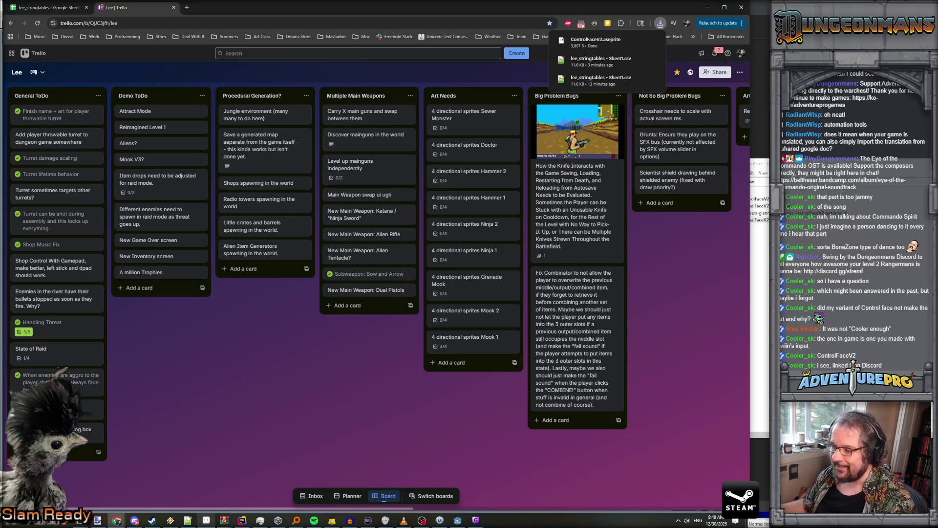
# Open ControlFaceV2.aseprite and play its face animation
pyautogui.click(760, 293)
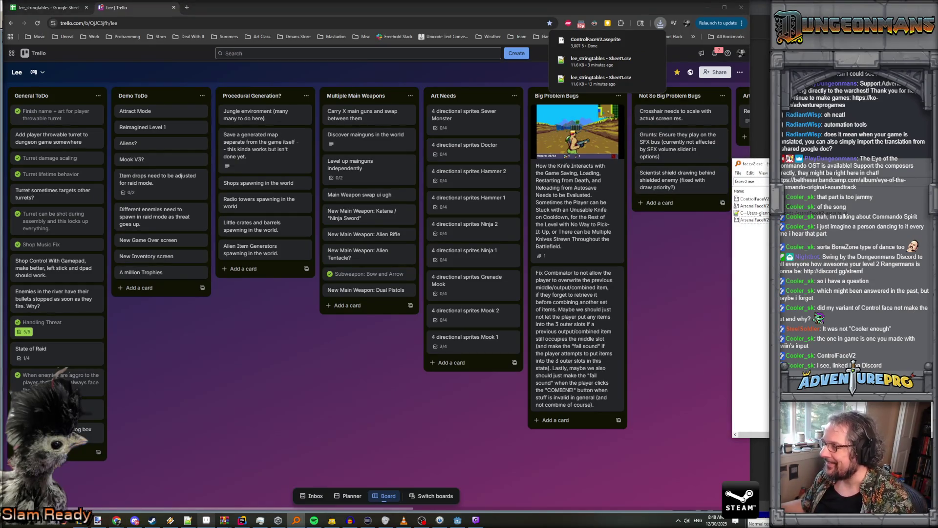
pyautogui.doubleClick(753, 198)
pyautogui.scroll(6, 553, 224)
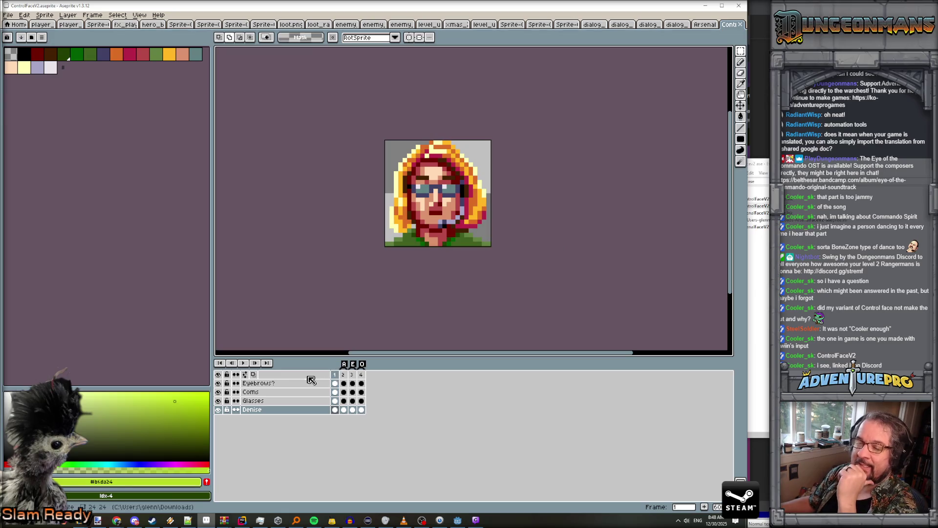
pyautogui.click(244, 363)
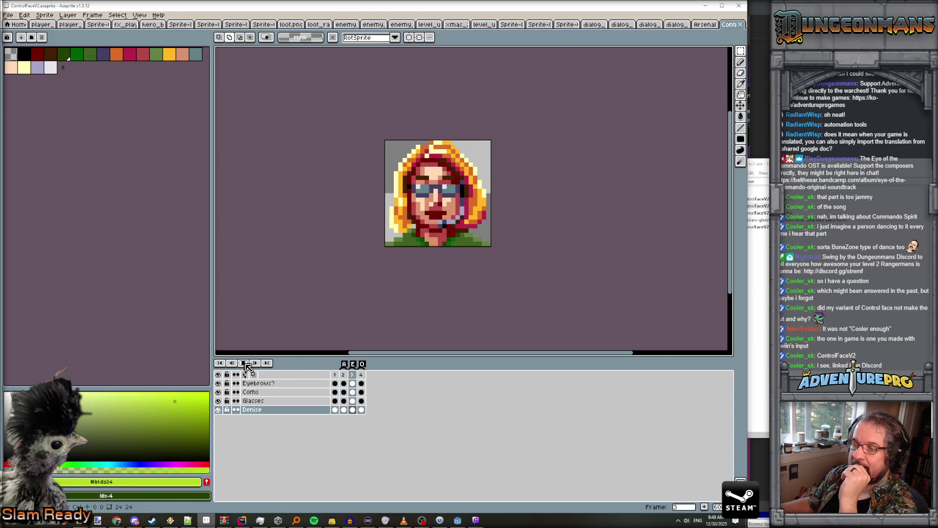
pyautogui.scroll(-1, 460, 298)
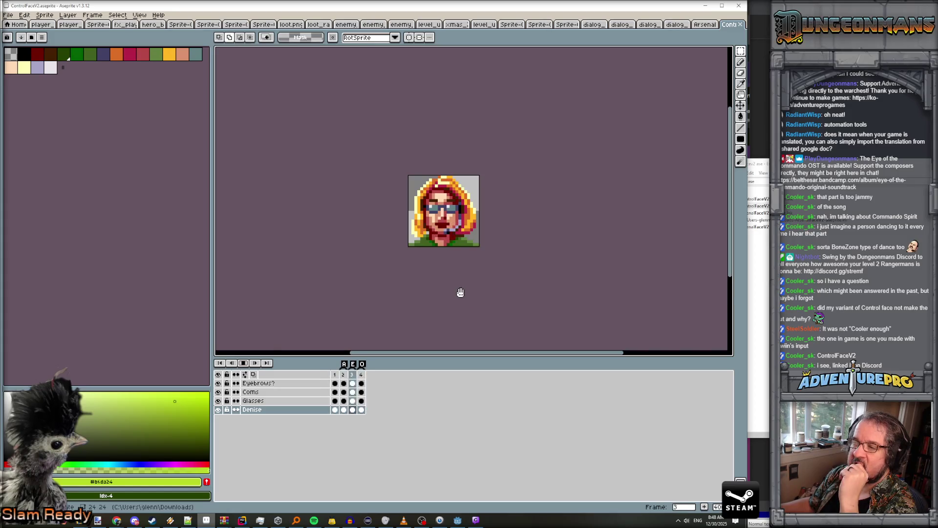
pyautogui.scroll(1, 489, 249)
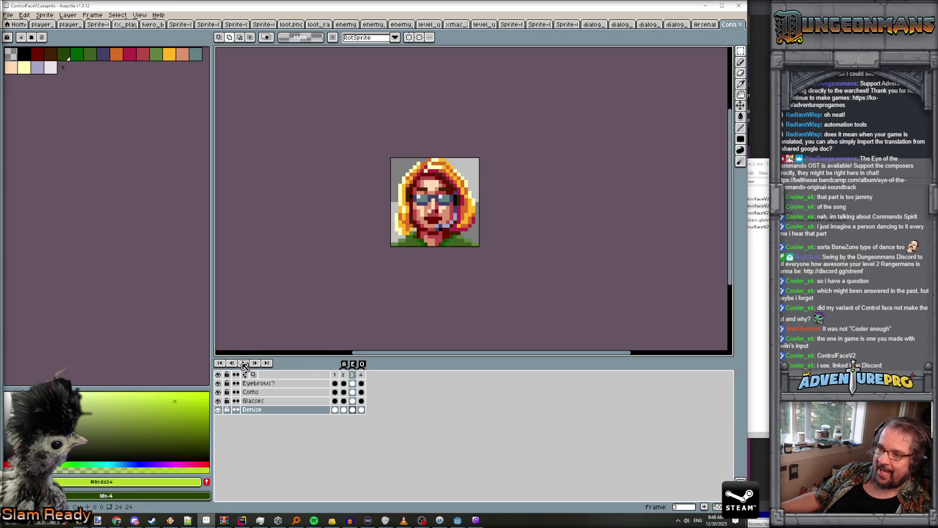
pyautogui.scroll(1, 437, 240)
# Enlarge the canvas above the timeline, go to frame 4, hide the Glasses layer and play the animation
pyautogui.moveTo(503, 267); pyautogui.dragTo(473, 289)
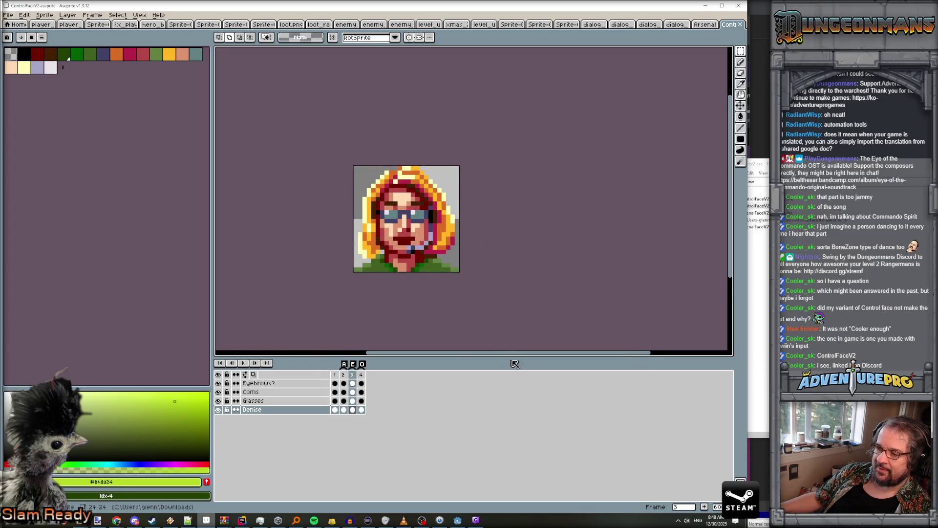
pyautogui.moveTo(513, 357); pyautogui.dragTo(529, 413)
pyautogui.scroll(-1, 478, 291)
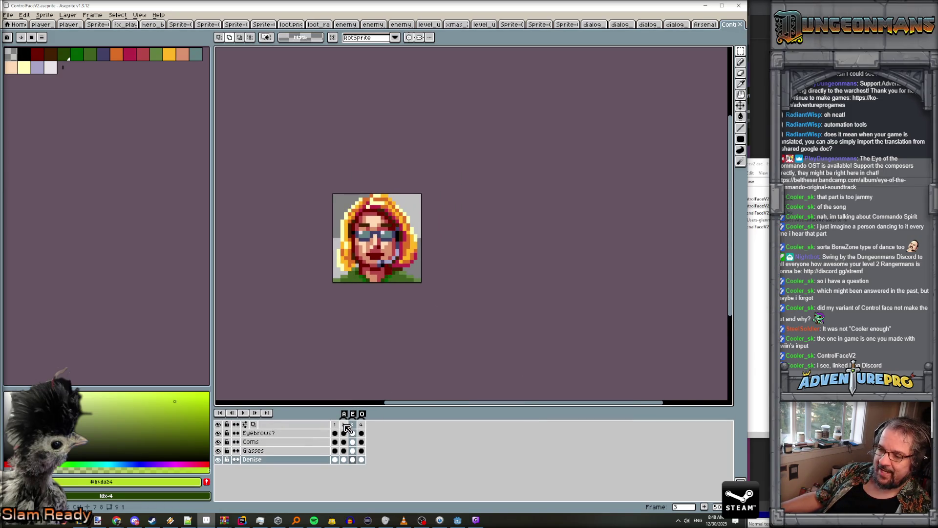
pyautogui.click(361, 424)
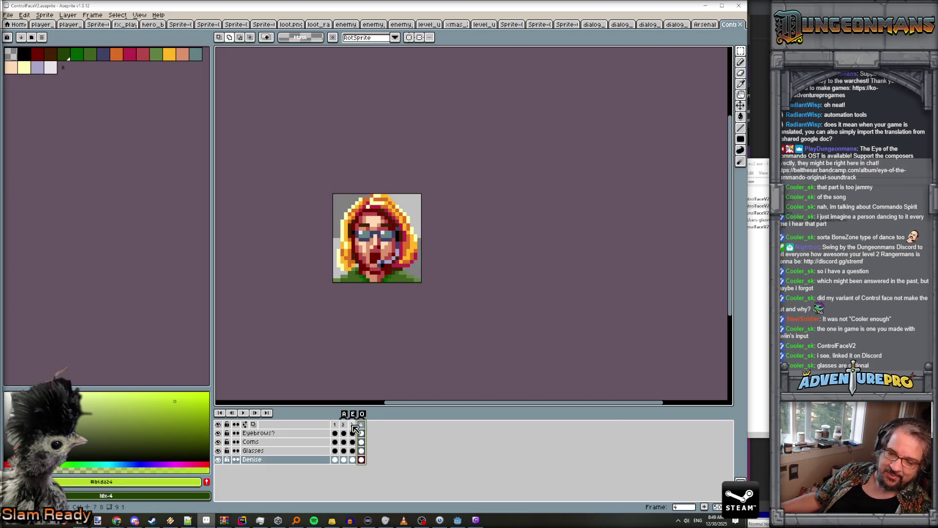
pyautogui.click(218, 450)
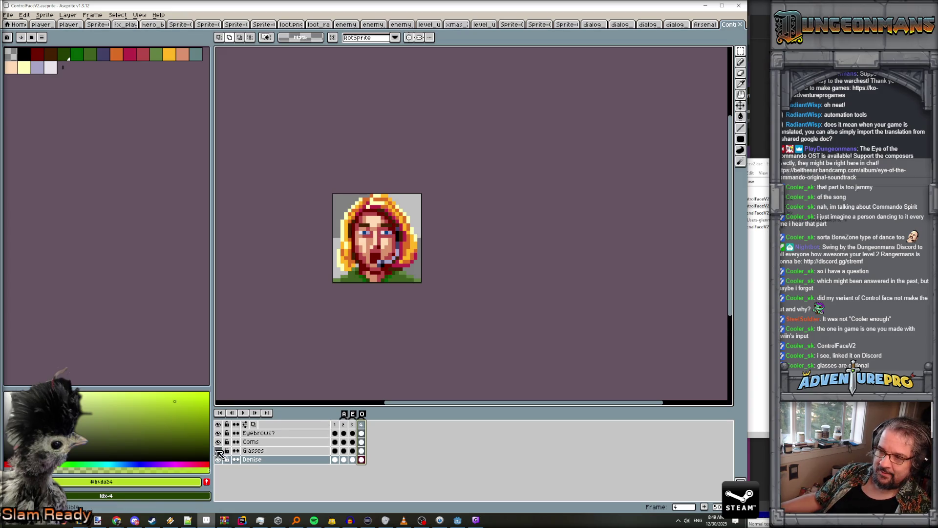
pyautogui.click(247, 414)
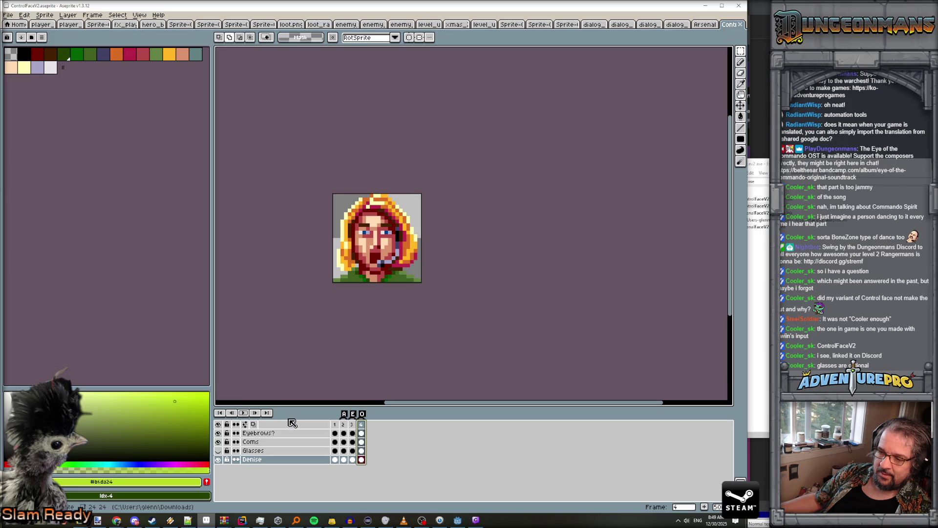
pyautogui.press('Return')
pyautogui.press('Return')
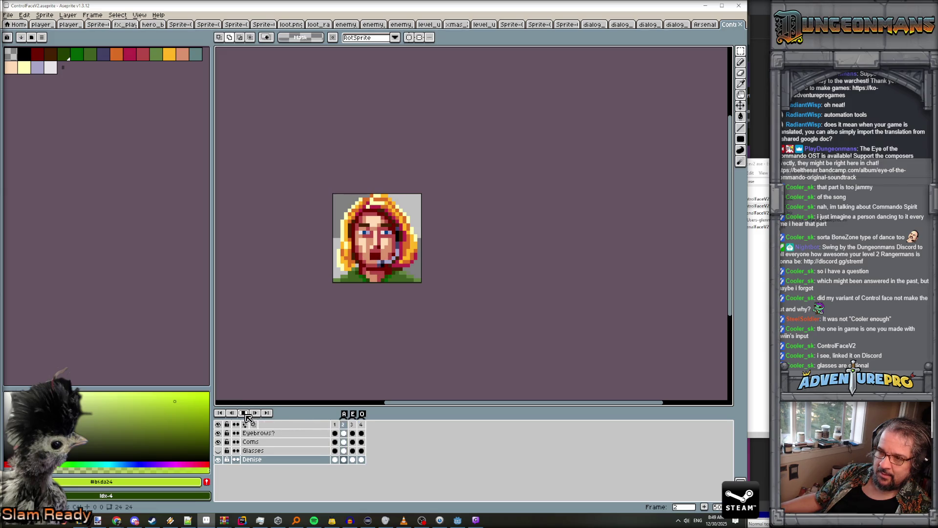
pyautogui.scroll(-2, 445, 322)
pyautogui.scroll(-1, 445, 322)
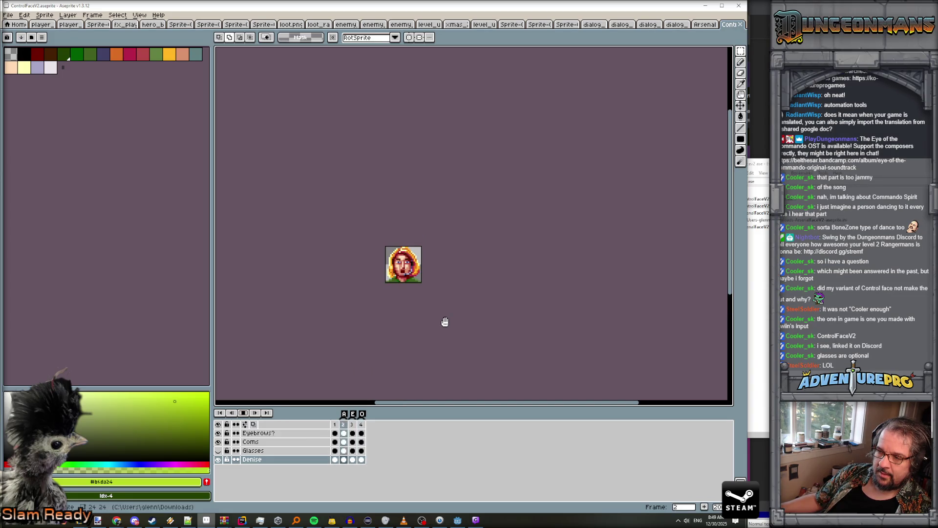
pyautogui.scroll(2, 445, 322)
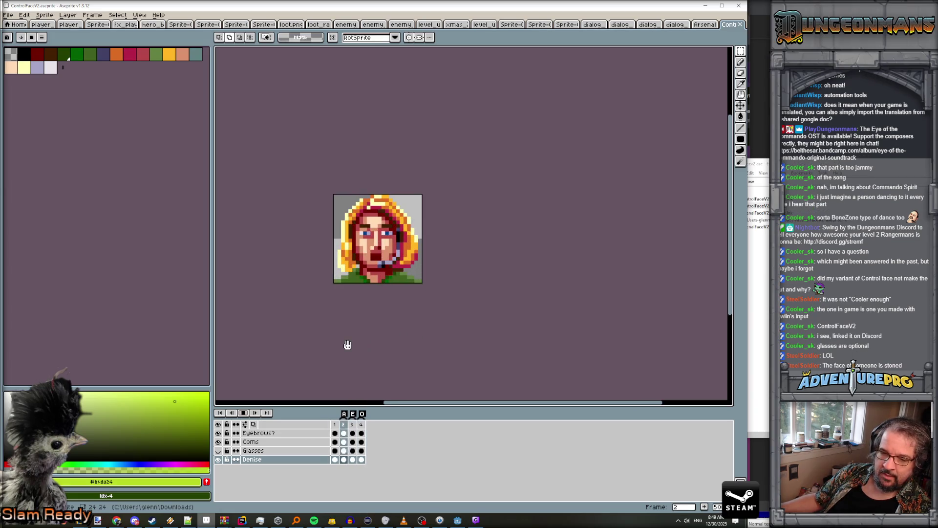
# Toggle the Glasses and Eyebrows layers off and on, replay the animation, then minimize Aseprite
pyautogui.click(219, 450)
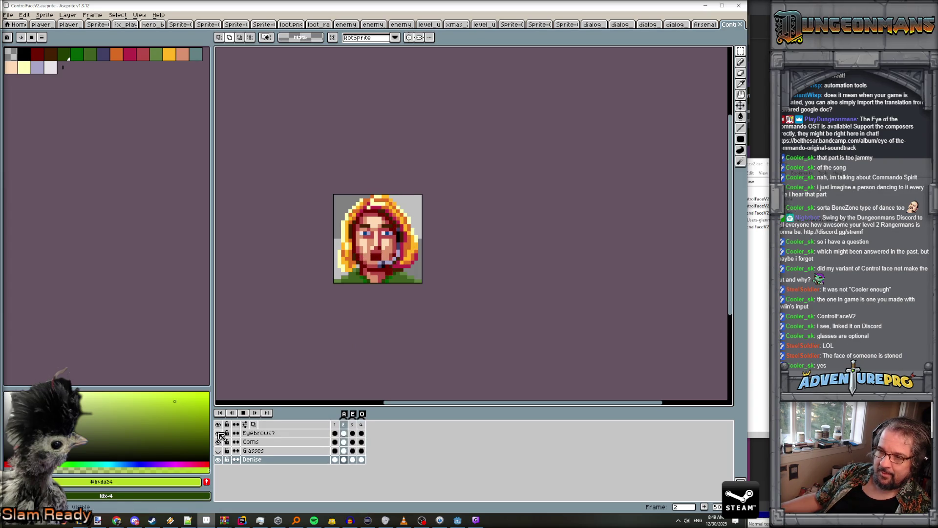
pyautogui.click(218, 433)
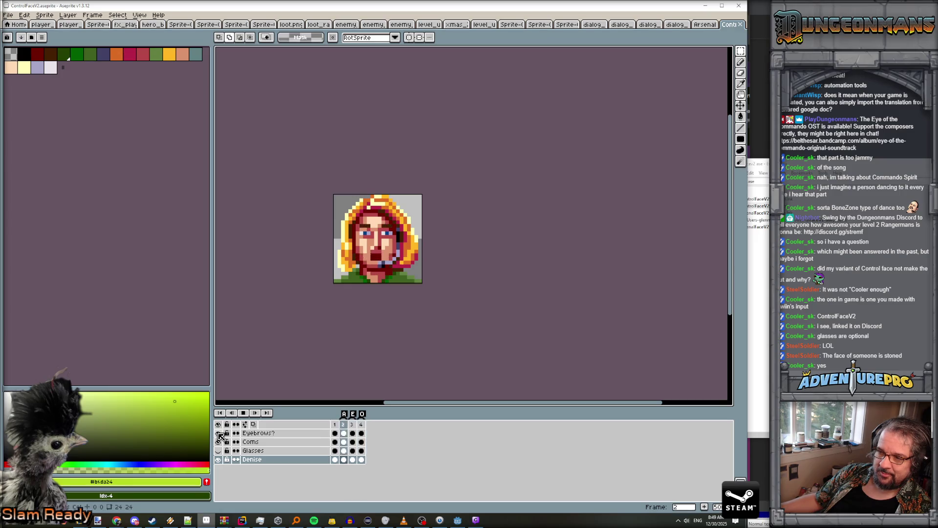
pyautogui.click(219, 451)
pyautogui.click(219, 433)
pyautogui.press('Return')
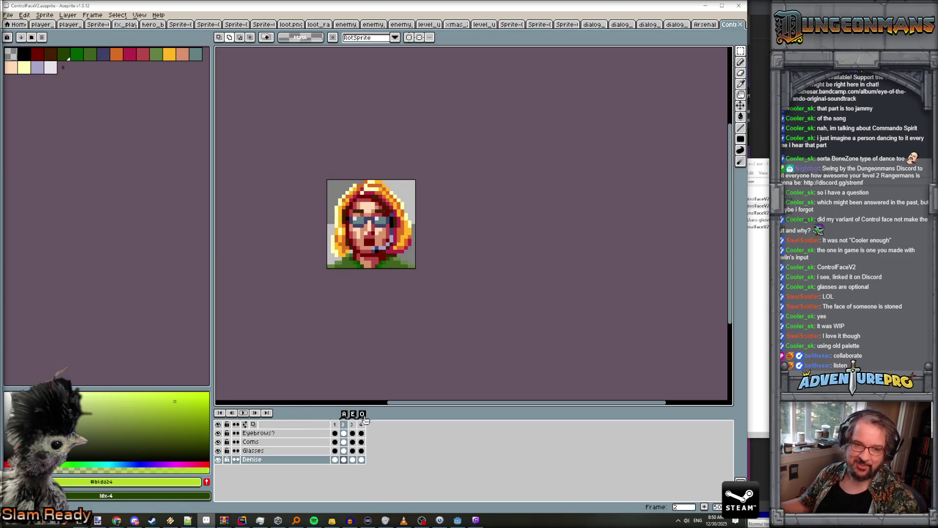
pyautogui.click(245, 414)
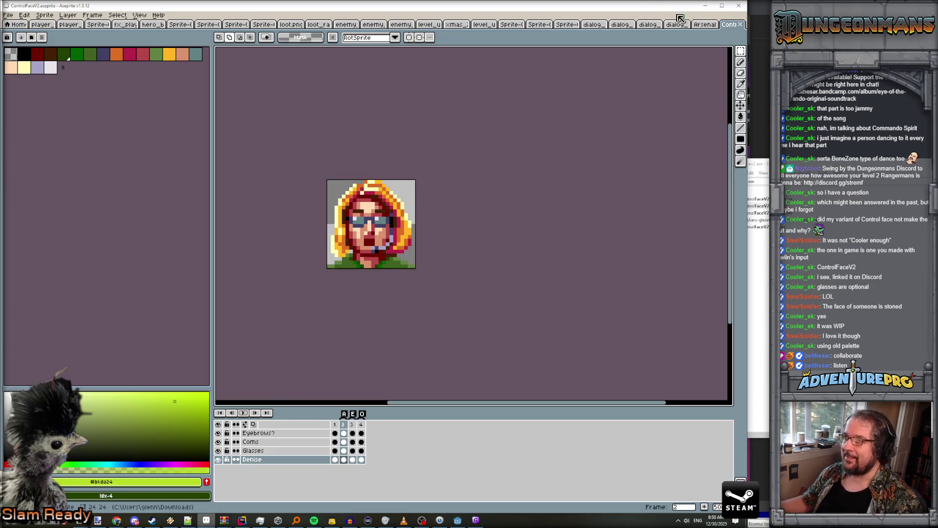
pyautogui.click(706, 5)
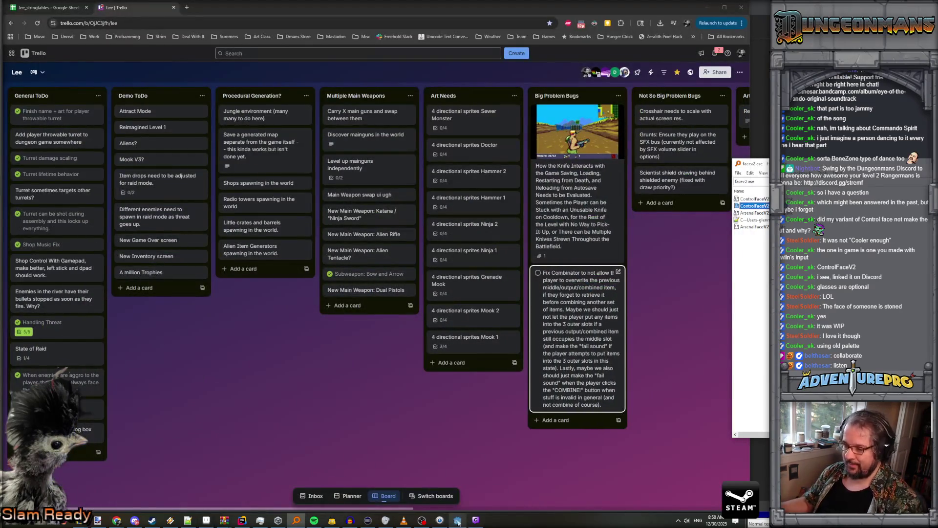
# Switch to the Godot editor, then back to Aseprite and its open sprite tabs
pyautogui.click(458, 520)
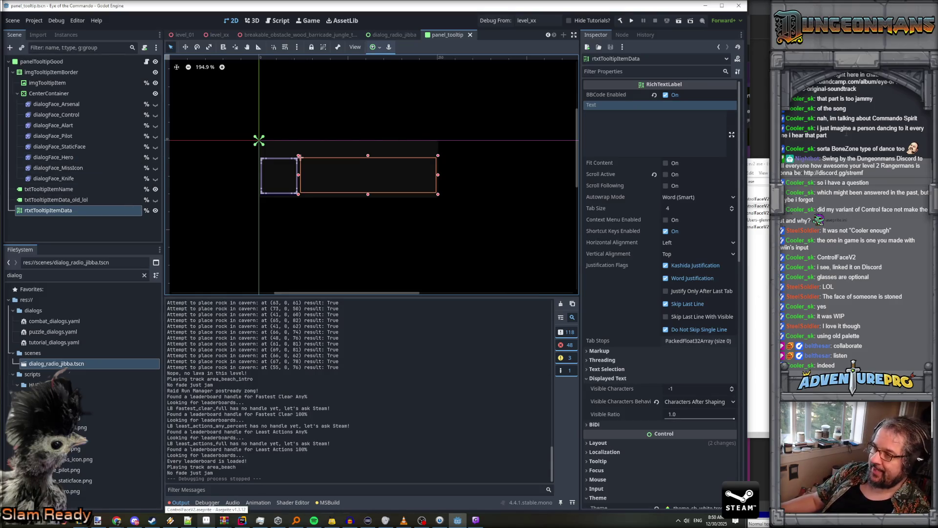
pyautogui.click(205, 520)
pyautogui.click(538, 24)
pyautogui.click(567, 24)
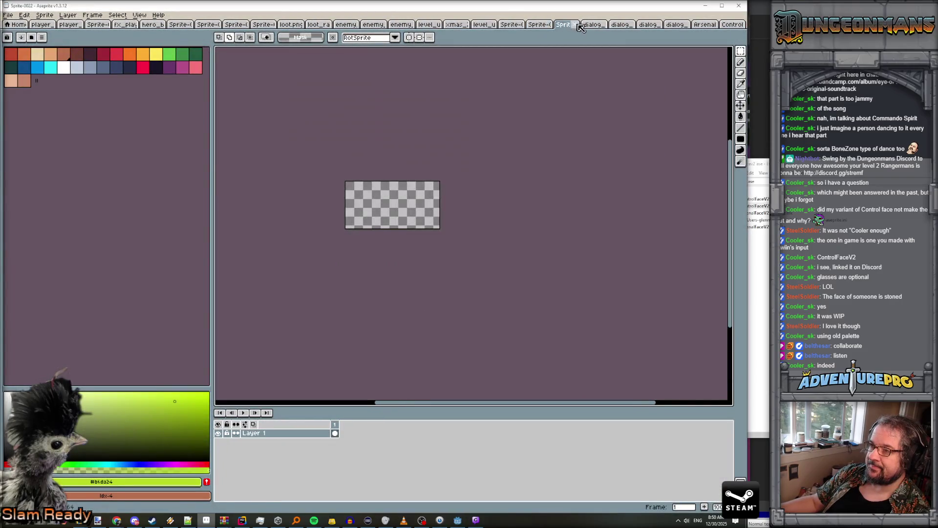
# Close the unneeded sprite tabs, including dialog_face_control and ArsenalFaceV2
pyautogui.click(594, 24)
pyautogui.click(621, 24)
pyautogui.click(631, 25)
pyautogui.click(608, 27)
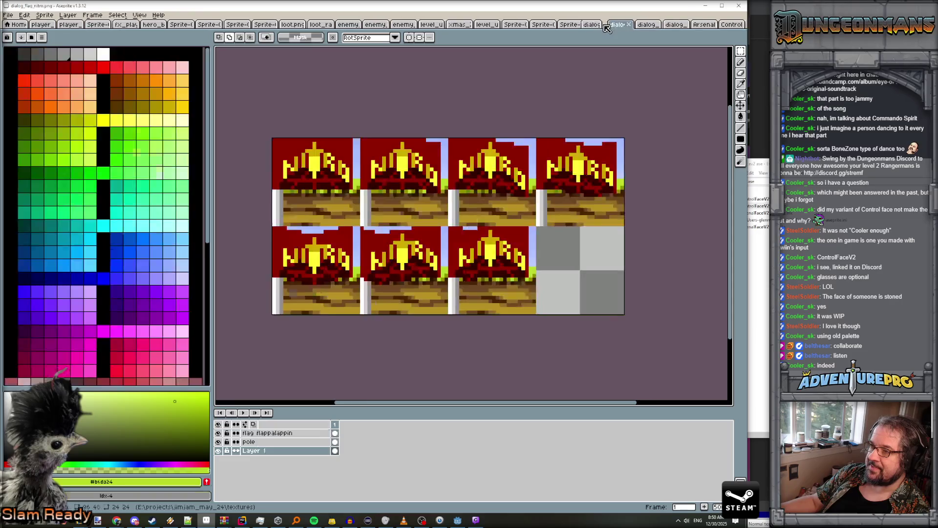
pyautogui.click(630, 25)
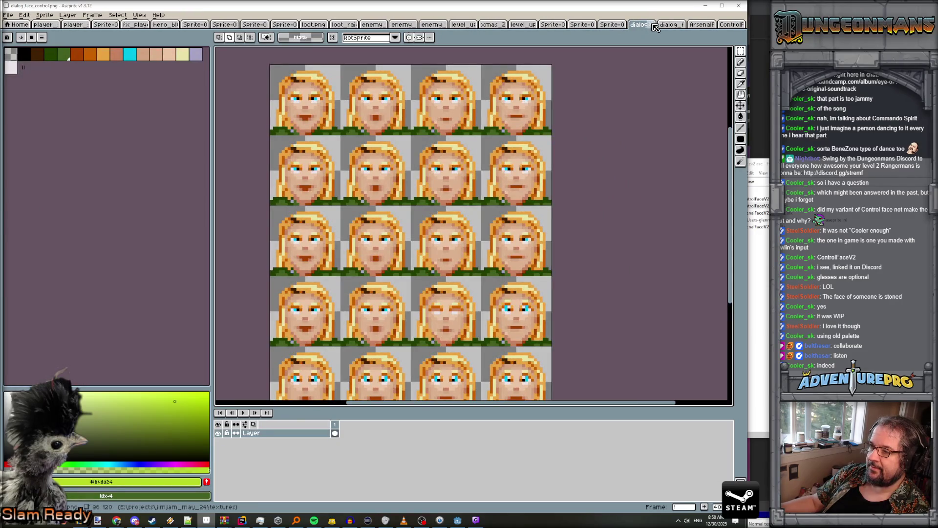
pyautogui.click(654, 25)
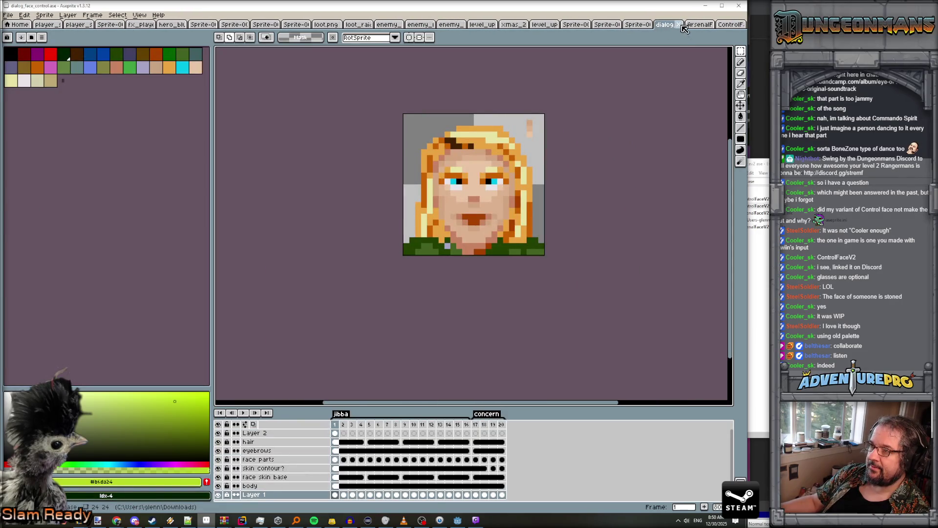
pyautogui.click(689, 28)
pyautogui.click(708, 24)
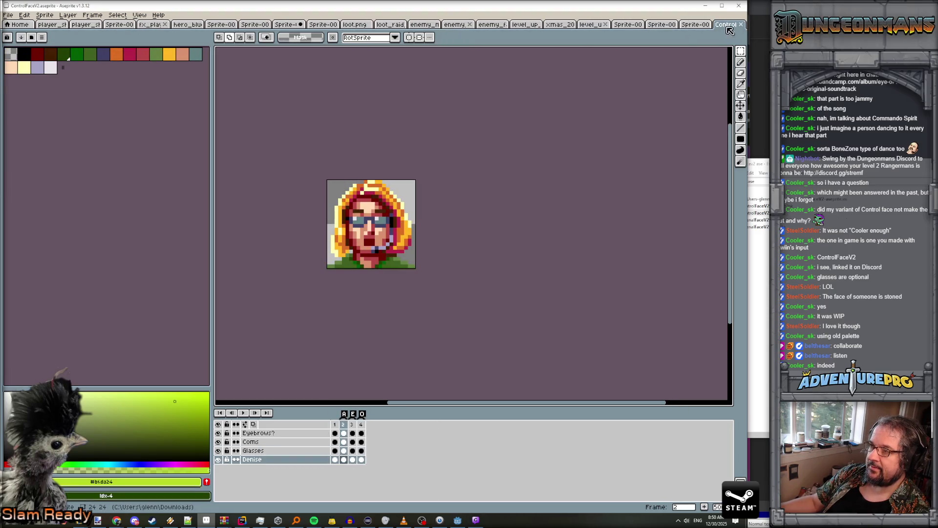
# Inspect the enemy_face_icons sprite up close, then return to Rider
pyautogui.click(631, 25)
pyautogui.click(558, 26)
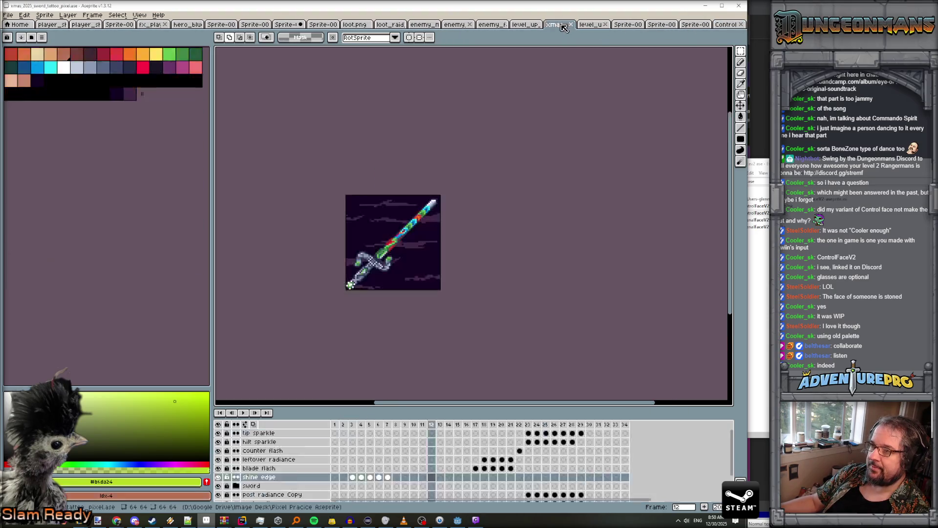
pyautogui.click(524, 25)
pyautogui.click(489, 25)
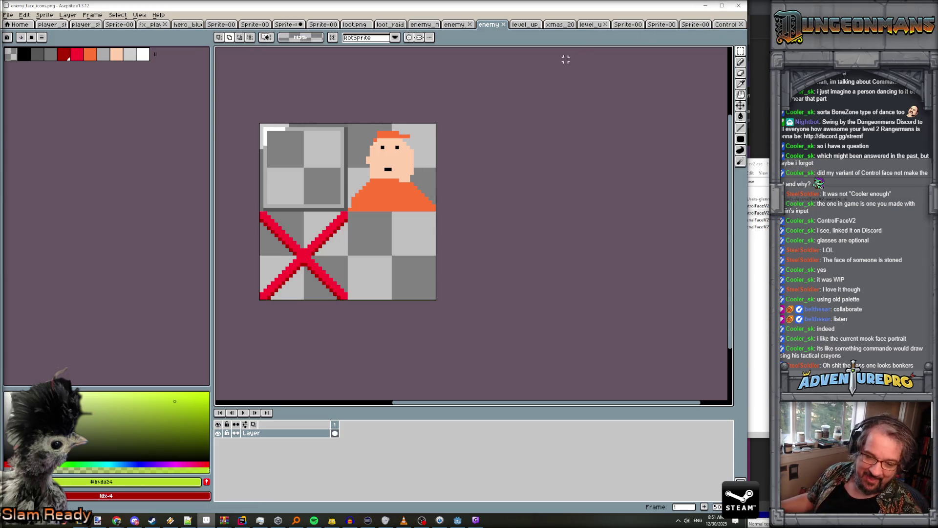
pyautogui.scroll(1, 511, 218)
pyautogui.moveTo(509, 218); pyautogui.dragTo(514, 179)
pyautogui.moveTo(513, 209); pyautogui.dragTo(527, 245)
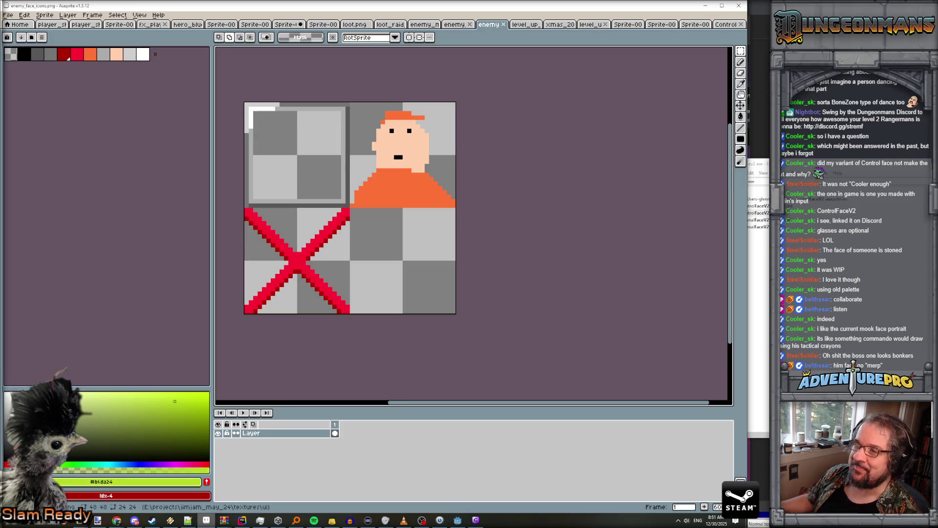
pyautogui.hotkey('alt', 'Tab')
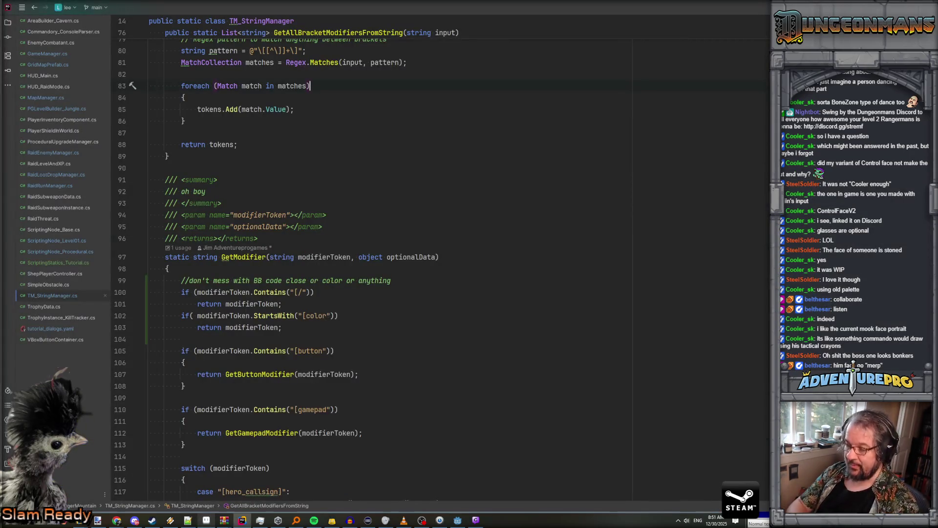
# Search all project files for 'enemy_face', then close the search
pyautogui.hotkey('ctrl', 'shift', 'f')
pyautogui.write('enemy_')
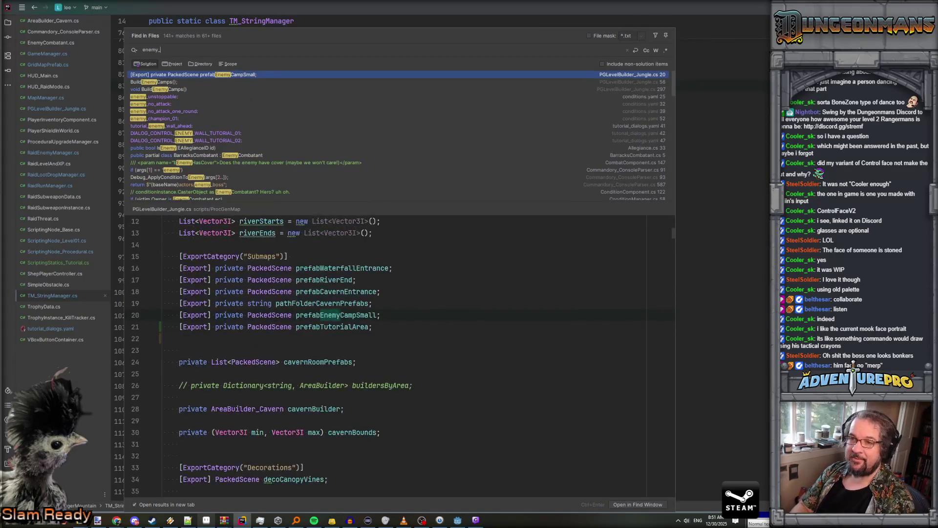
pyautogui.write('face')
pyautogui.hotkey('ctrl', 'BackSpace')
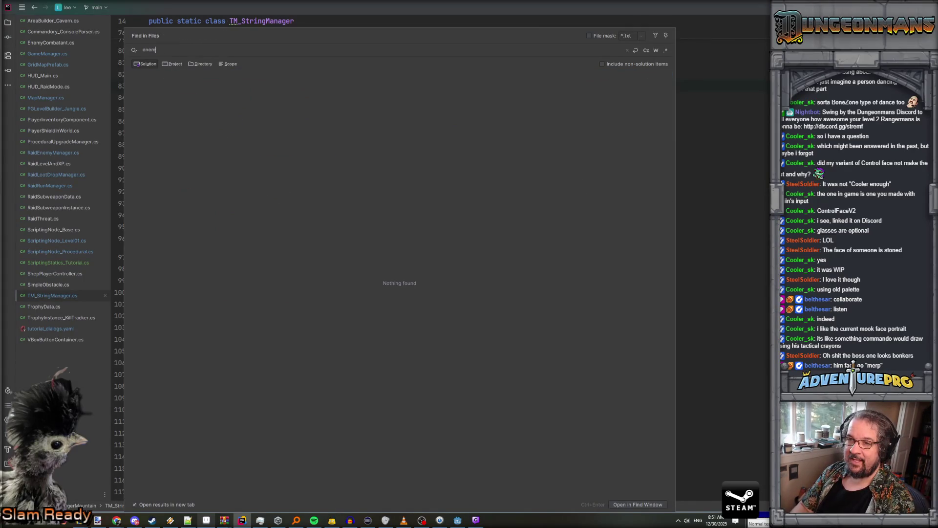
pyautogui.press('Escape')
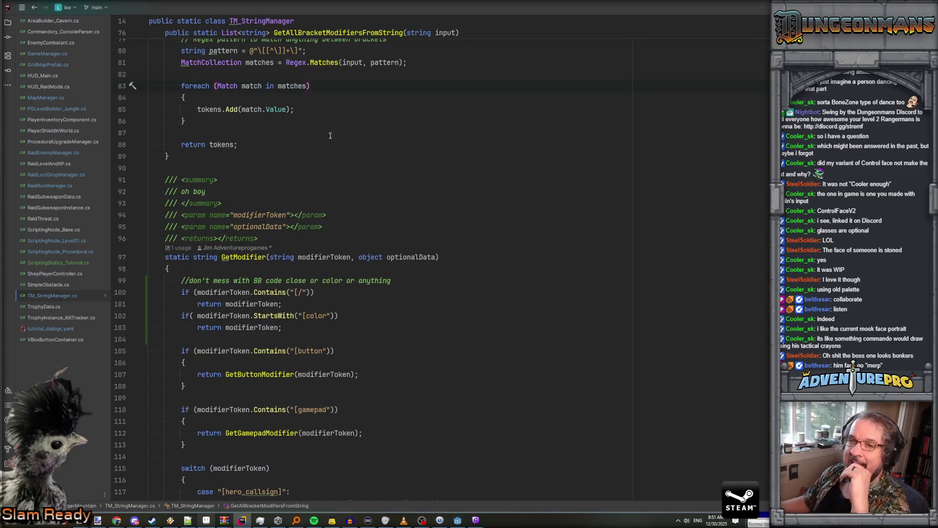
# From HUD_RaidMode.cs, jump to the EnemyStatusBox class and list usages of trackedEC
pyautogui.click(56, 87)
pyautogui.scroll(20, 319, 147)
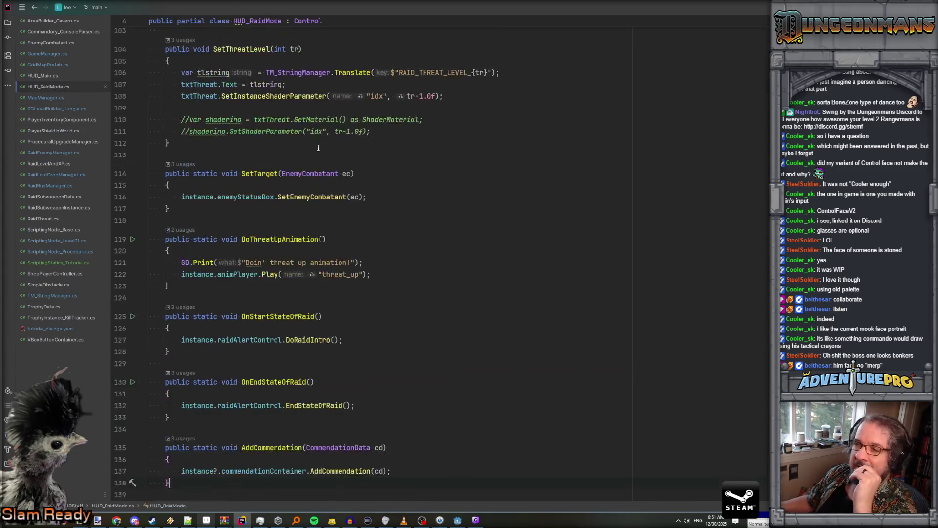
pyautogui.scroll(6, 319, 147)
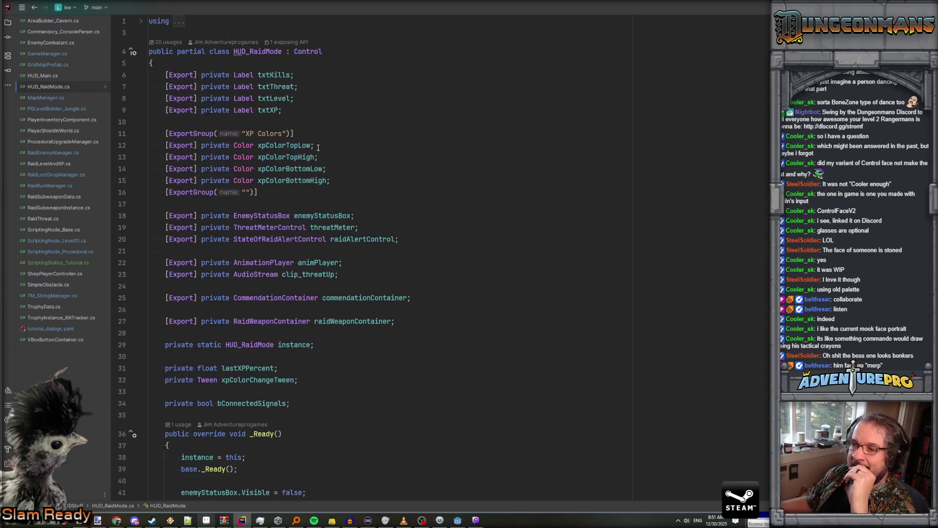
pyautogui.click(270, 215)
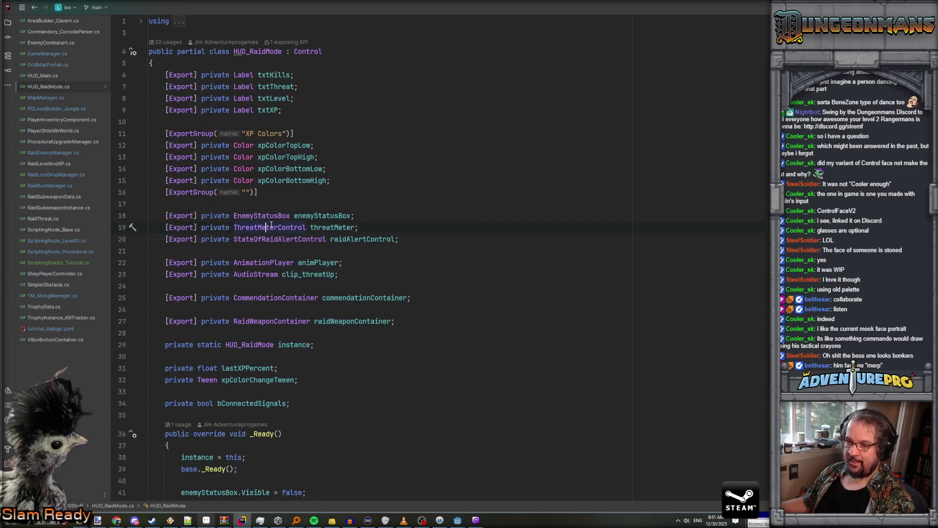
pyautogui.keyDown('ctrl'); pyautogui.click(271, 215); pyautogui.keyUp('ctrl')
pyautogui.click(227, 186)
pyautogui.keyDown('ctrl'); pyautogui.click(286, 186); pyautogui.keyUp('ctrl')
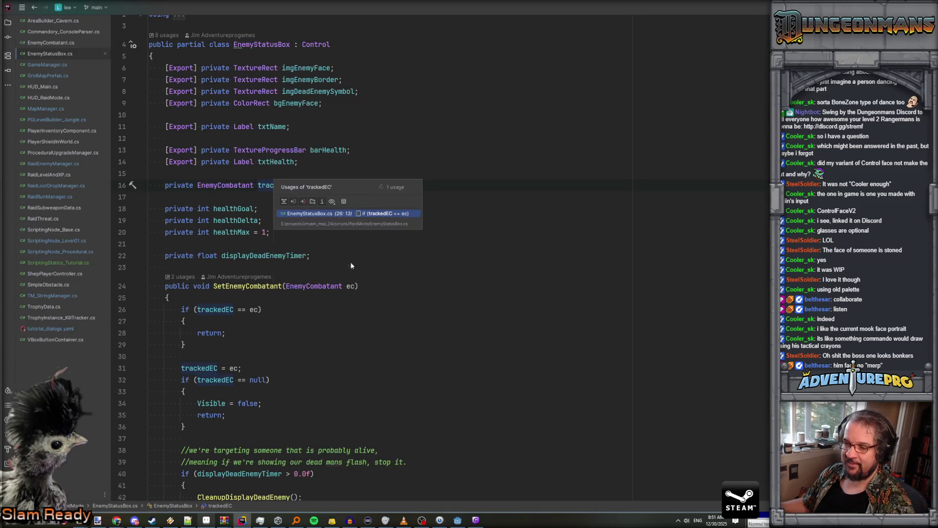
pyautogui.scroll(-3, 314, 337)
pyautogui.scroll(-12, 314, 338)
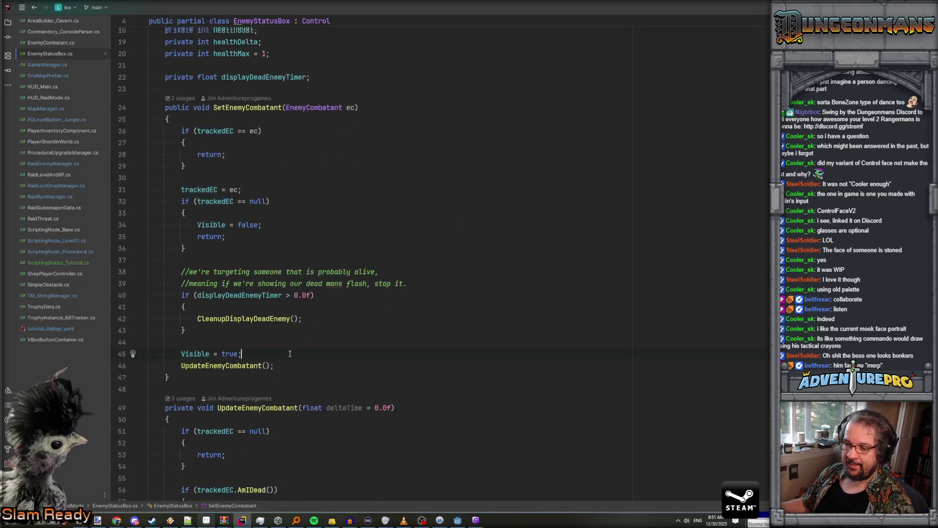
pyautogui.scroll(-4, 309, 335)
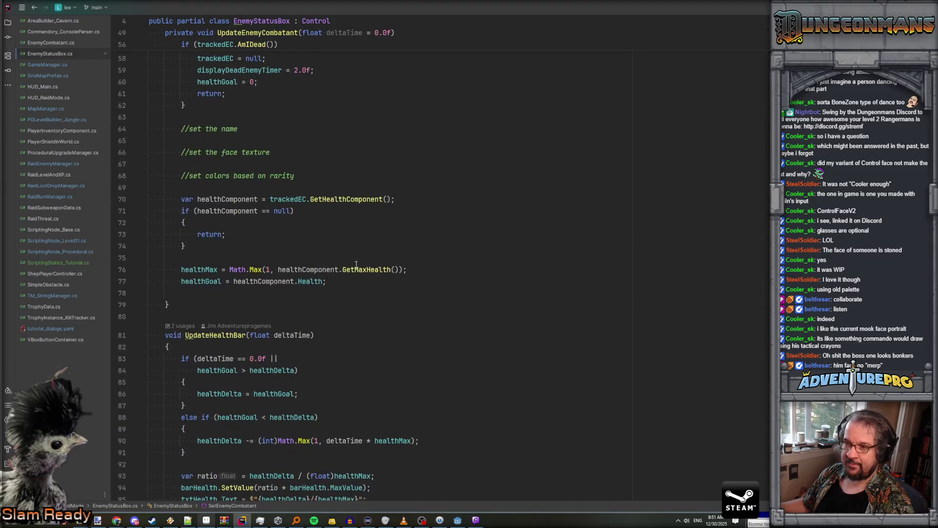
pyautogui.scroll(5, 323, 245)
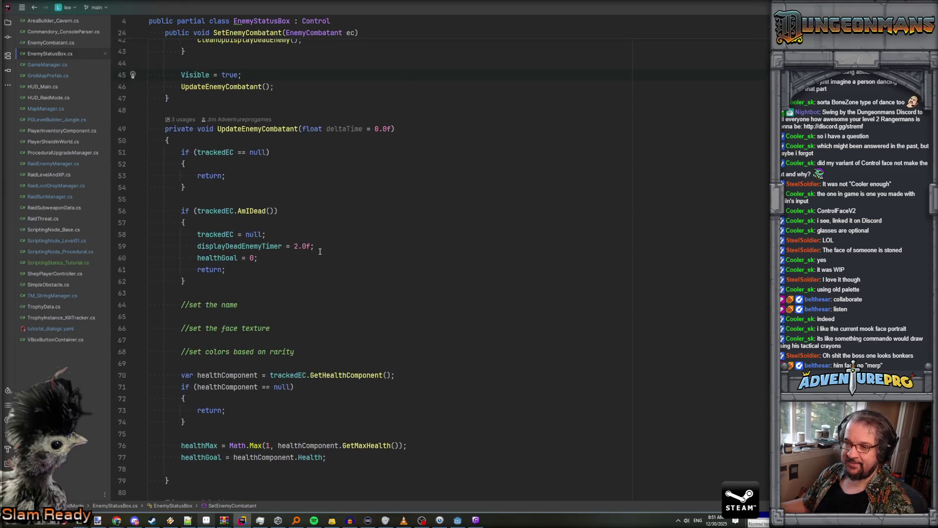
pyautogui.scroll(-8, 281, 190)
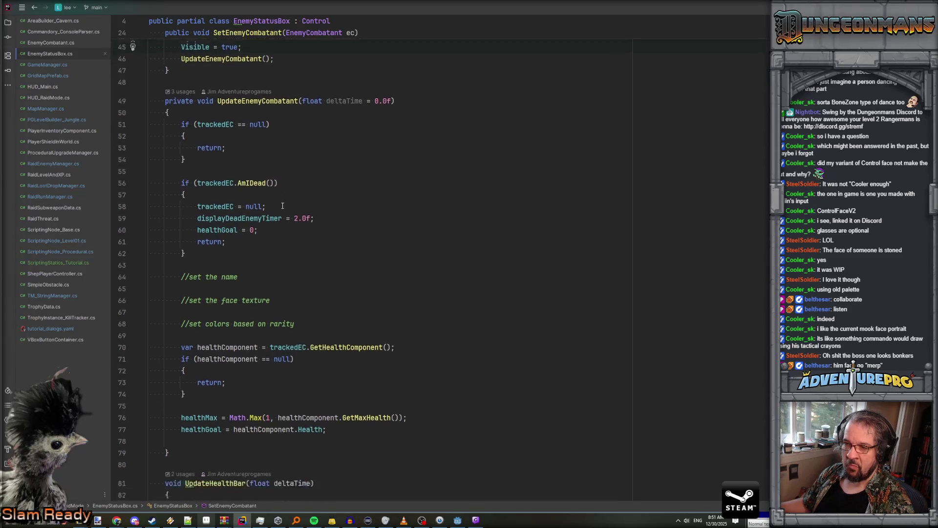
pyautogui.scroll(-8, 283, 205)
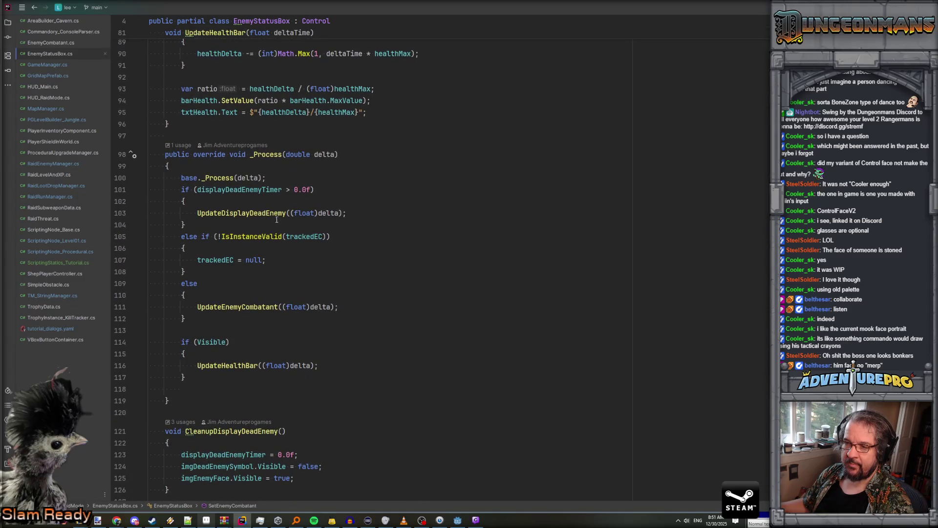
pyautogui.scroll(-3, 253, 300)
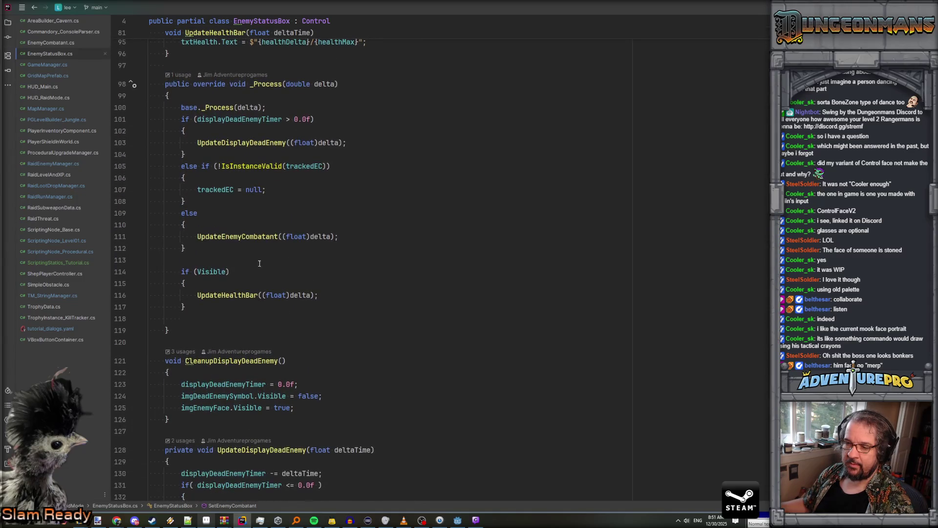
pyautogui.keyDown('ctrl'); pyautogui.click(255, 236); pyautogui.keyUp('ctrl')
pyautogui.scroll(-18, 255, 236)
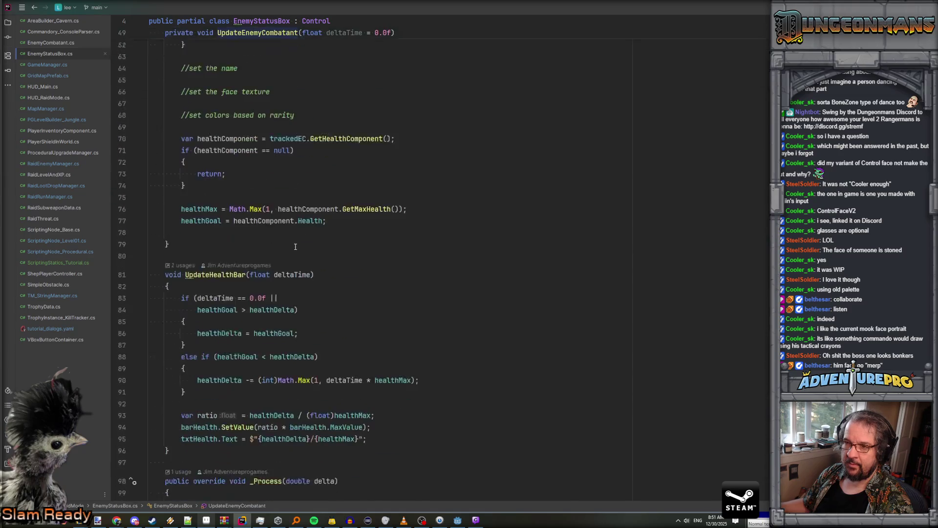
pyautogui.scroll(-6, 295, 247)
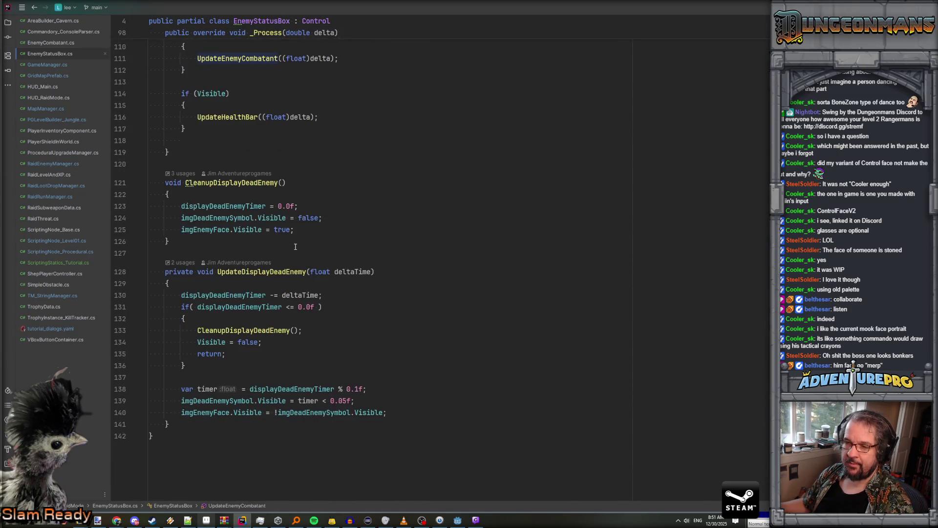
pyautogui.click(227, 400)
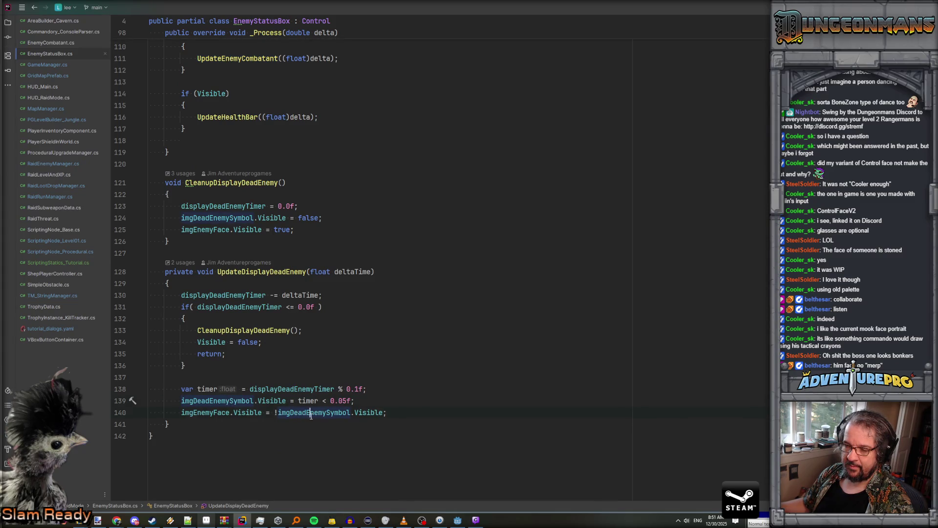
pyautogui.click(211, 413)
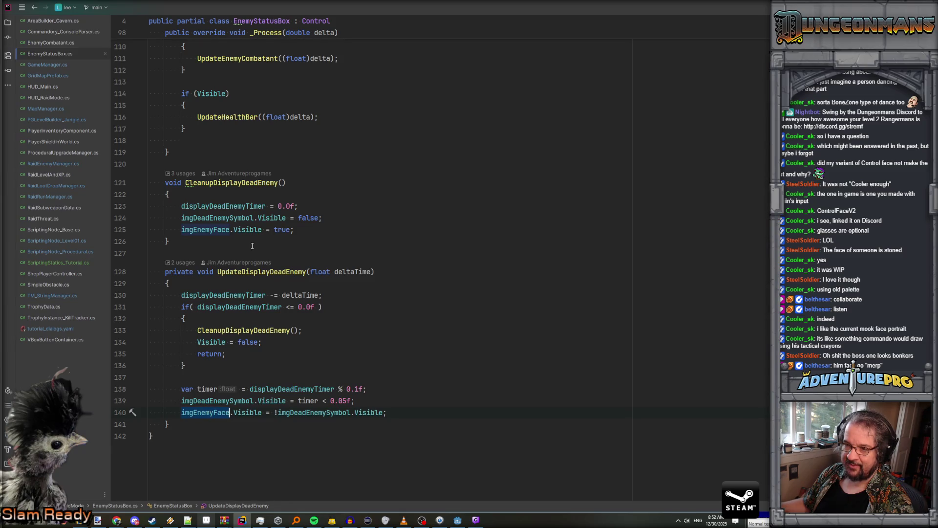
pyautogui.click(216, 229)
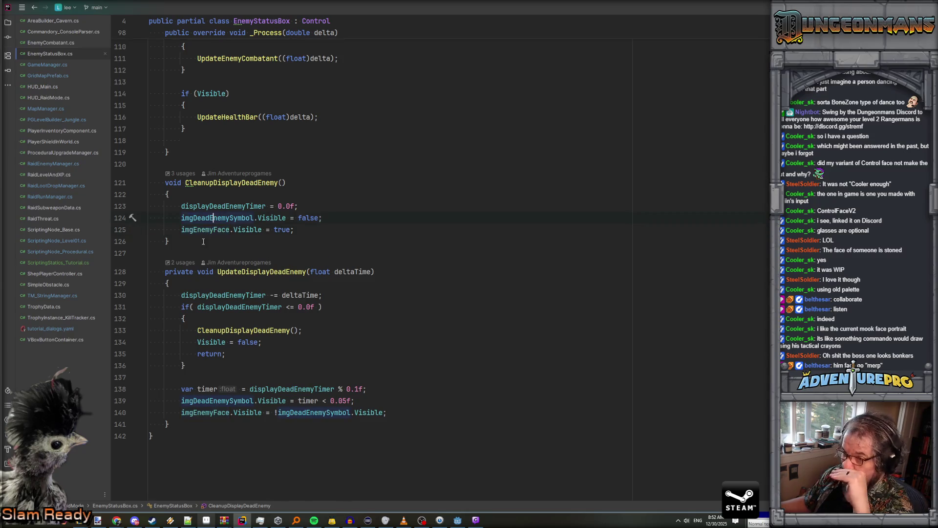
pyautogui.hotkey('ctrl', 'shift', 'f')
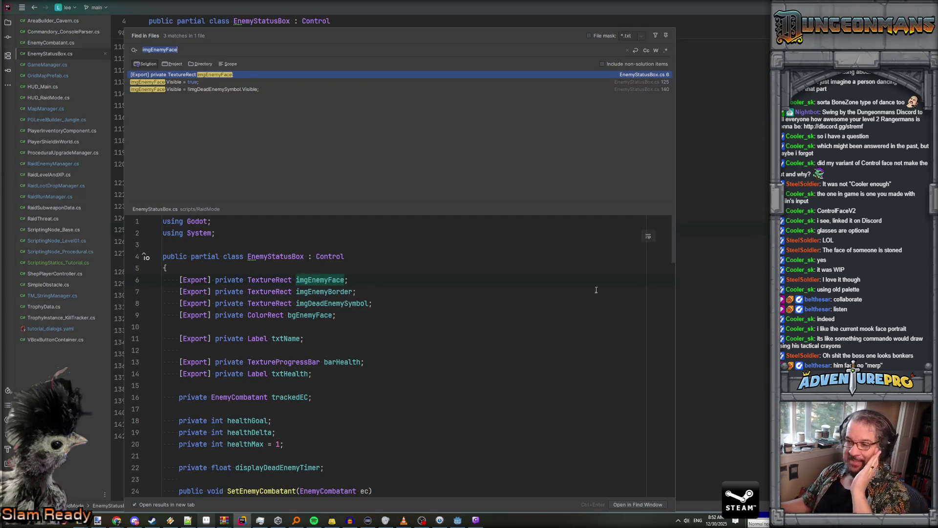
pyautogui.press('Down')
pyautogui.press('Down')
pyautogui.press('Return')
pyautogui.scroll(5, 302, 274)
pyautogui.scroll(1, 303, 274)
pyautogui.scroll(-1, 302, 279)
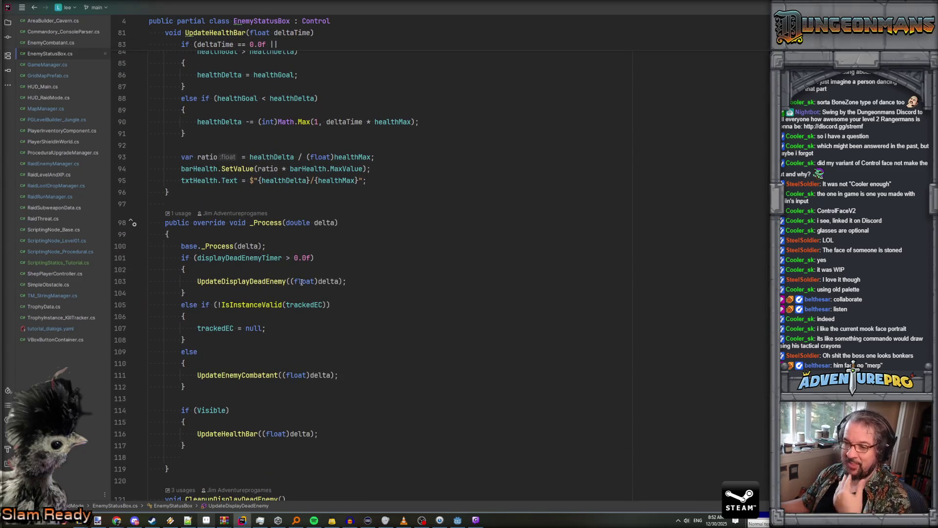
pyautogui.keyDown('ctrl'); pyautogui.click(237, 375); pyautogui.keyUp('ctrl')
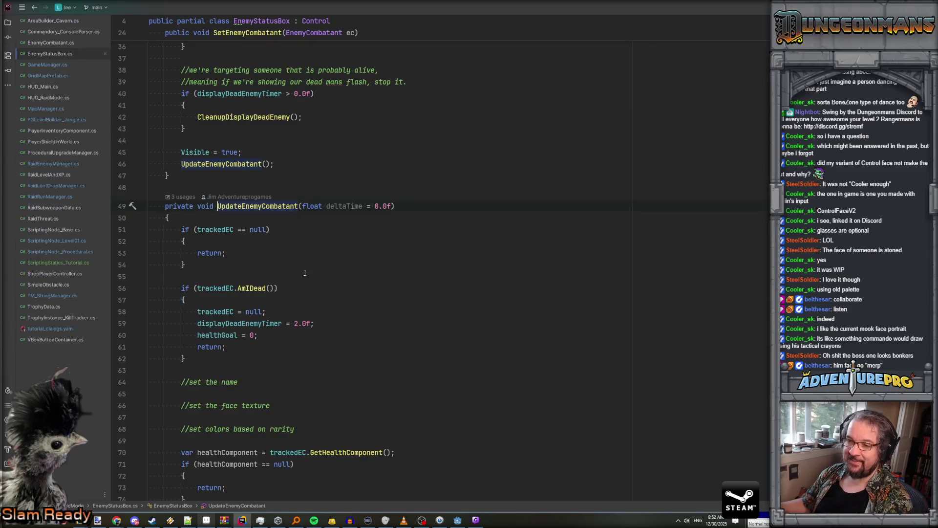
pyautogui.scroll(-5, 305, 273)
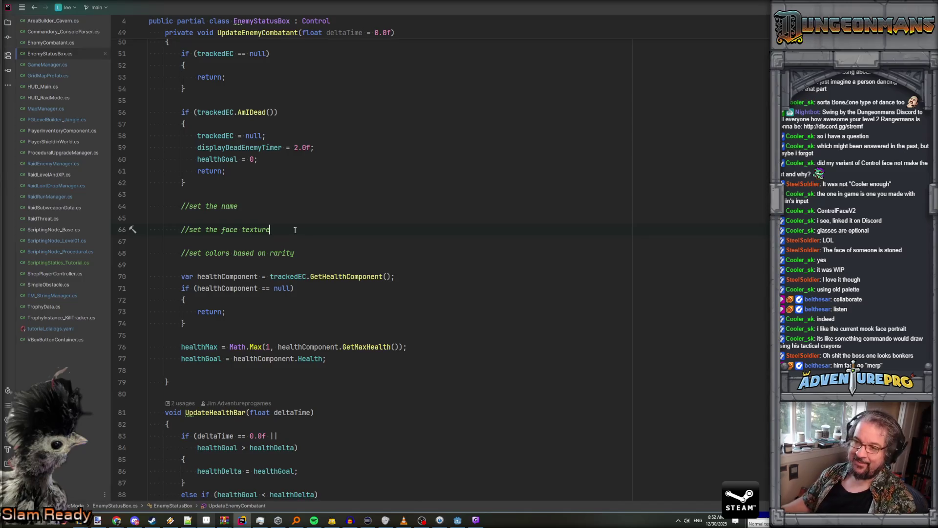
# Add imgEnemyFace = trackedEC.GetStatusBoxTexture(); under the face texture comment
pyautogui.press('Return')
pyautogui.write('img')
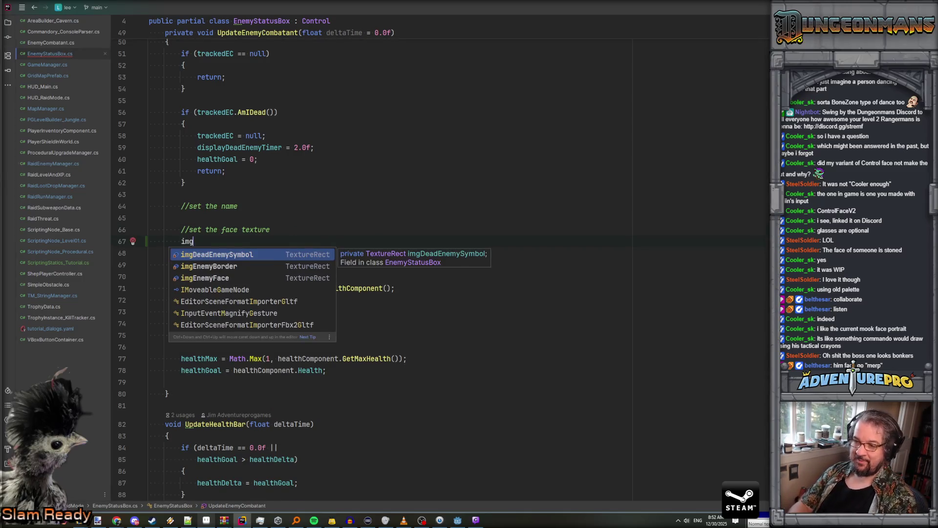
pyautogui.press('Down')
pyautogui.press('Down')
pyautogui.press('Return')
pyautogui.write('=')
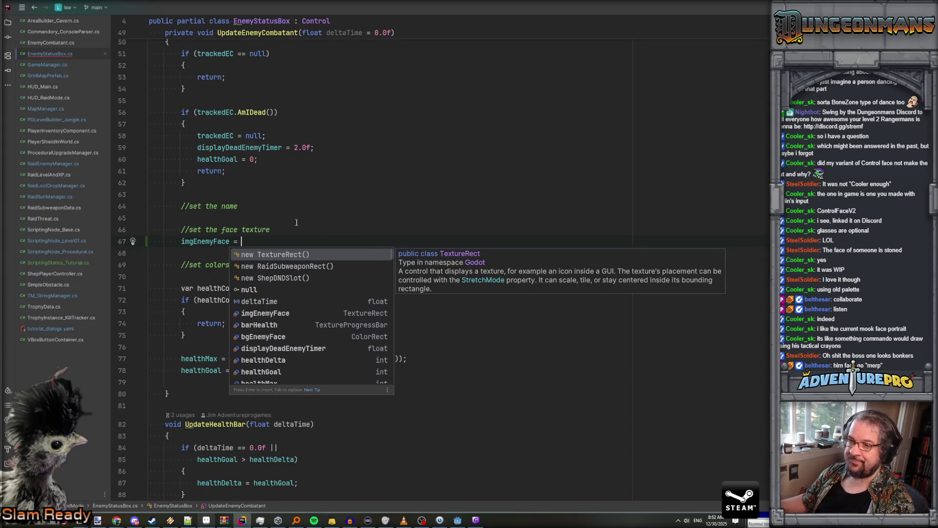
pyautogui.scroll(3, 296, 223)
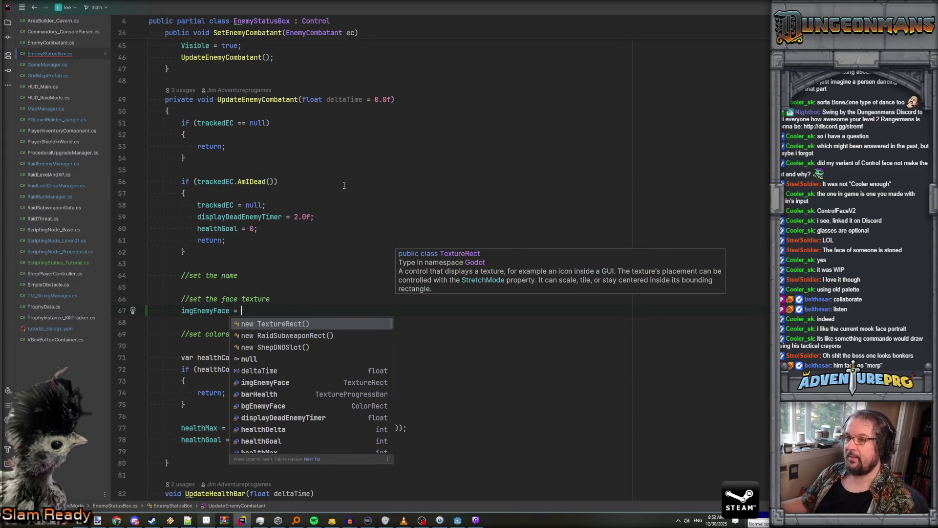
pyautogui.write('trackedEC.Get')
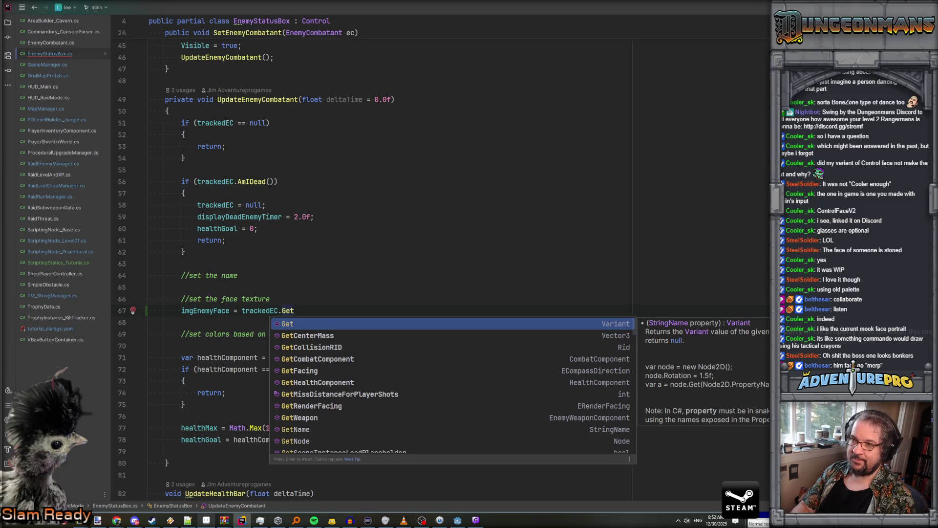
pyautogui.write('fa')
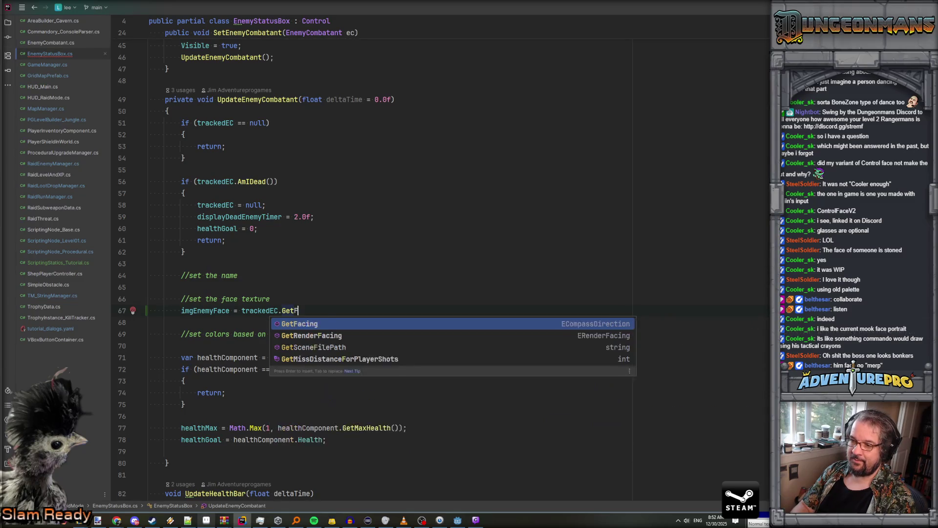
pyautogui.press('Escape')
pyautogui.press('BackSpace')
pyautogui.press('BackSpace')
pyautogui.write('Status')
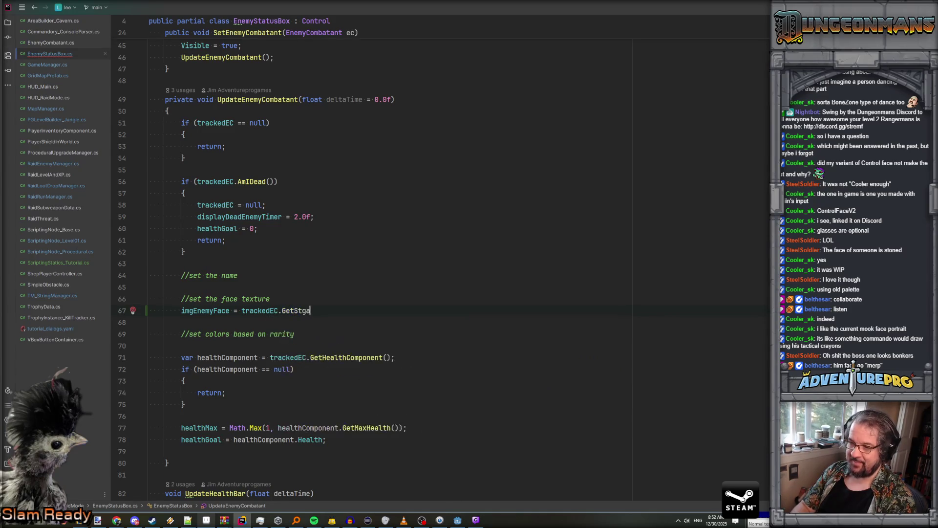
pyautogui.write('BoxTexture()')
pyautogui.write(';')
pyautogui.press('Down')
# Copy that line under the name comment and change it to txtName.Text = trackedEC.GetStatusBoxName();
pyautogui.press('Up')
pyautogui.press('Up')
pyautogui.press('Up')
pyautogui.press('Down')
pyautogui.hotkey('ctrl', 'v')
pyautogui.press('Up')
pyautogui.press('BackSpace')
pyautogui.press('BackSpace')
pyautogui.press('BackSpace')
pyautogui.write('Name')
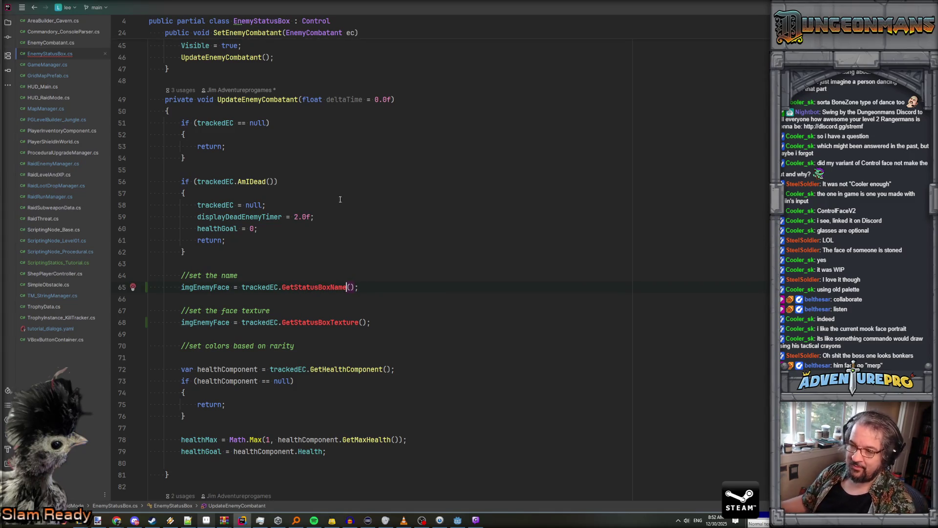
pyautogui.scroll(15, 242, 235)
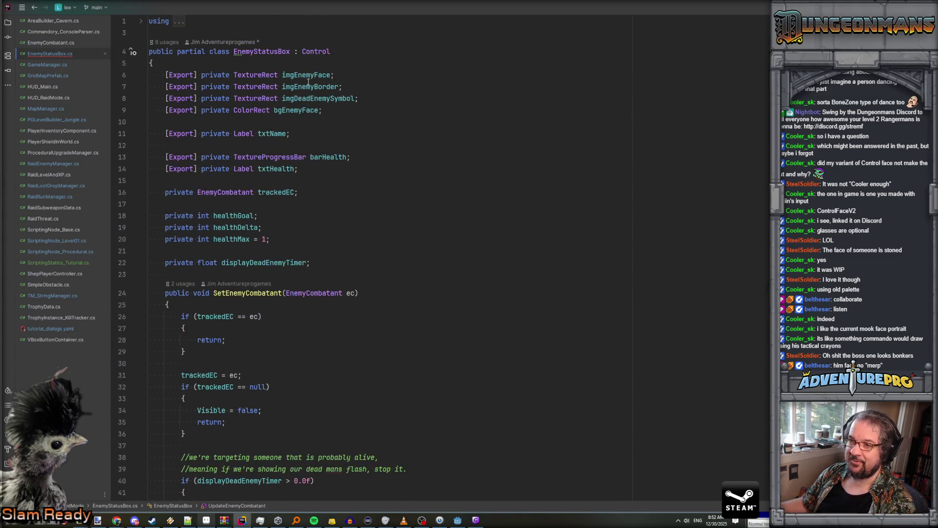
pyautogui.moveTo(268, 133); pyautogui.dragTo(288, 134)
pyautogui.hotkey('ctrl', 'c')
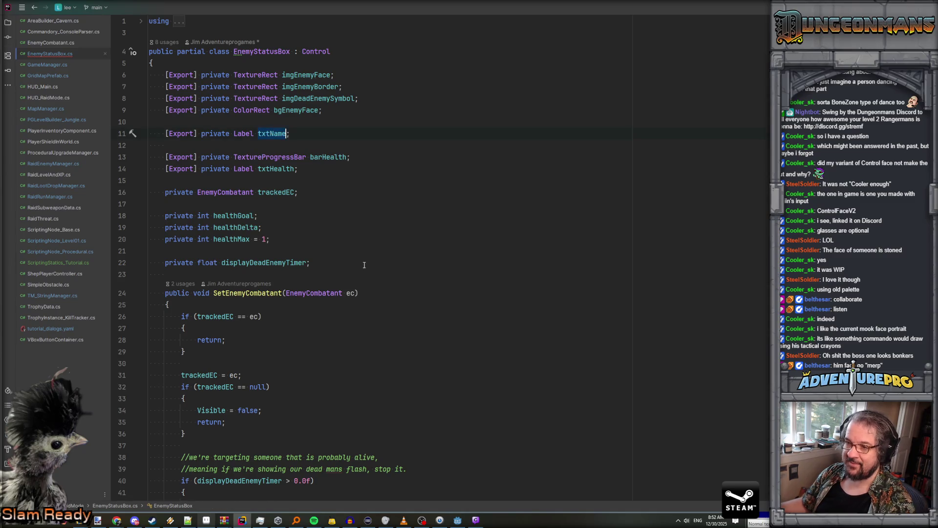
pyautogui.scroll(-10, 293, 244)
pyautogui.scroll(-2, 304, 316)
pyautogui.doubleClick(205, 253)
pyautogui.hotkey('ctrl', 'v')
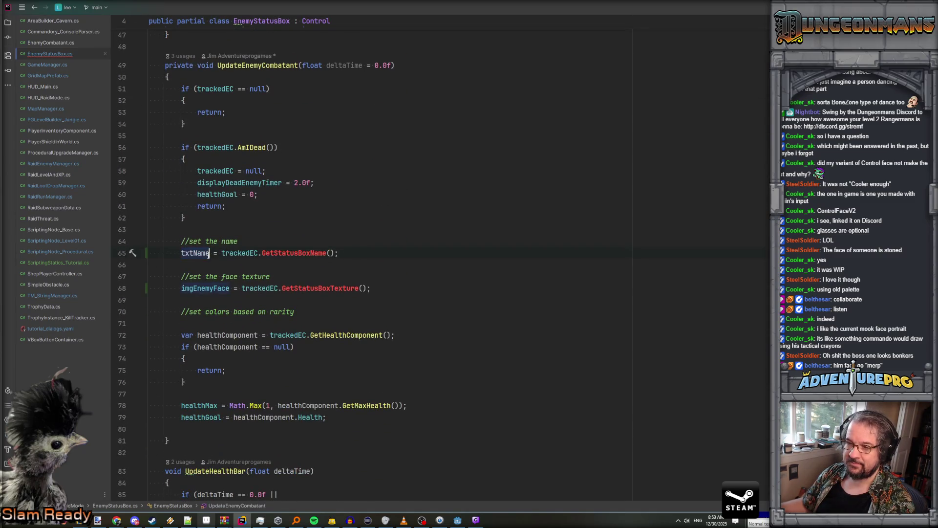
pyautogui.write('.text')
pyautogui.doubleClick(219, 253)
pyautogui.write('Text')
pyautogui.press('Return')
pyautogui.click(353, 241)
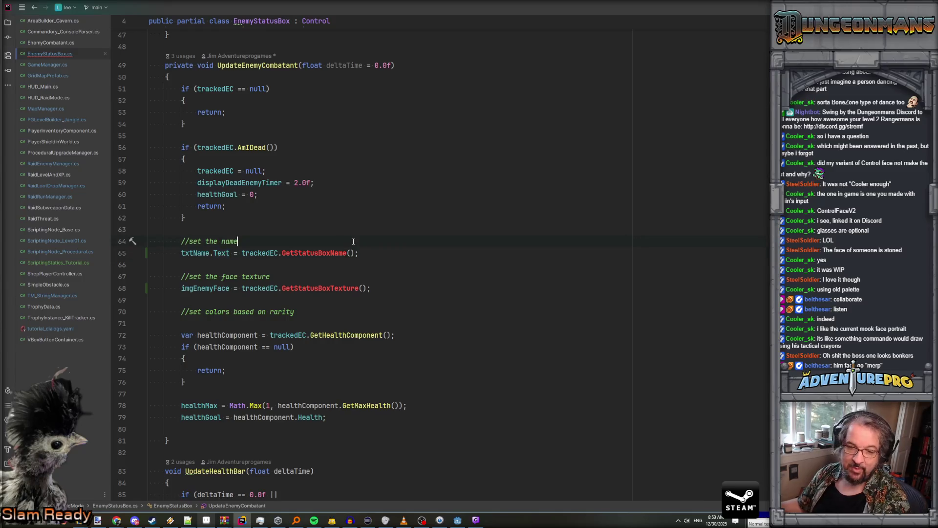
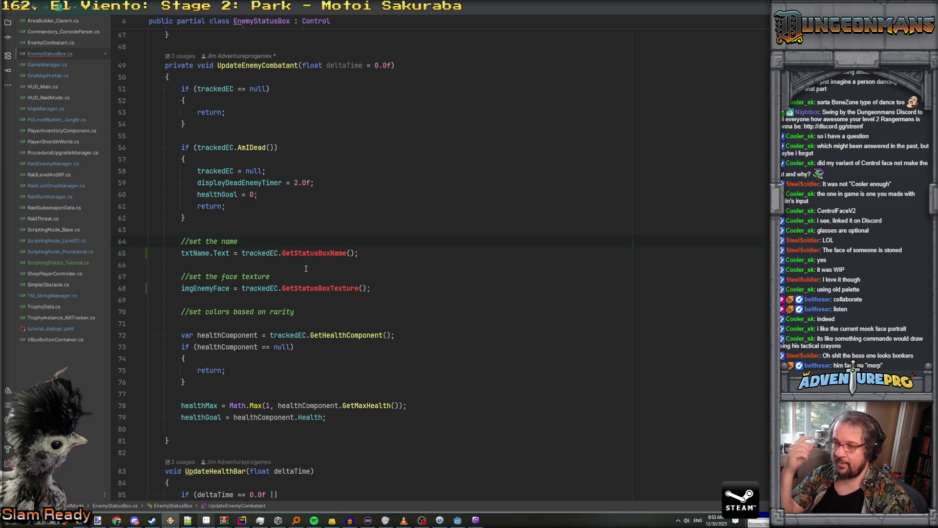
# Generate GetStatusBoxName and GetStatusBoxTexture method stubs in EnemyCombatant from the unresolved calls
pyautogui.click(310, 254)
pyautogui.hotkey('alt', 'Return')
pyautogui.press('Return')
pyautogui.hotkey('ctrl', '-')
pyautogui.click(317, 287)
pyautogui.hotkey('alt', 'Return')
pyautogui.press('Return')
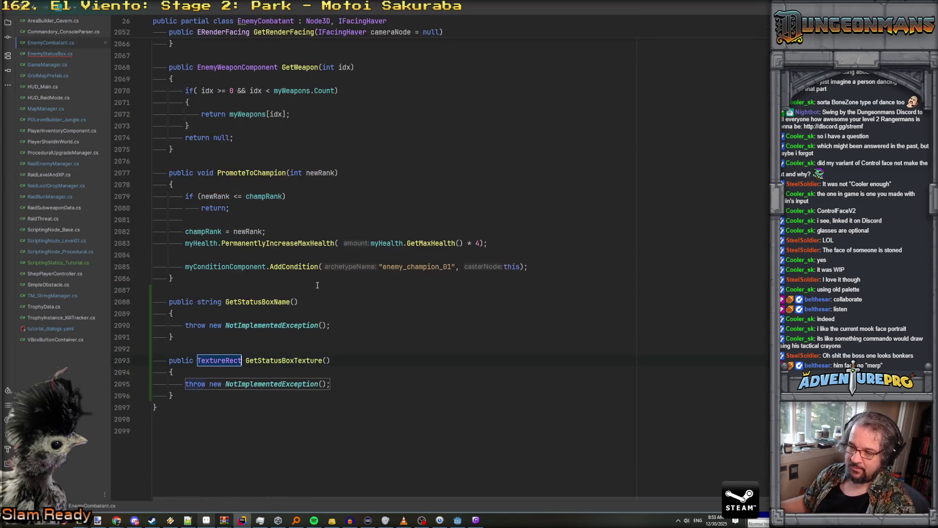
pyautogui.scroll(5, 388, 336)
pyautogui.click(388, 336)
pyautogui.hotkey('ctrl', '-')
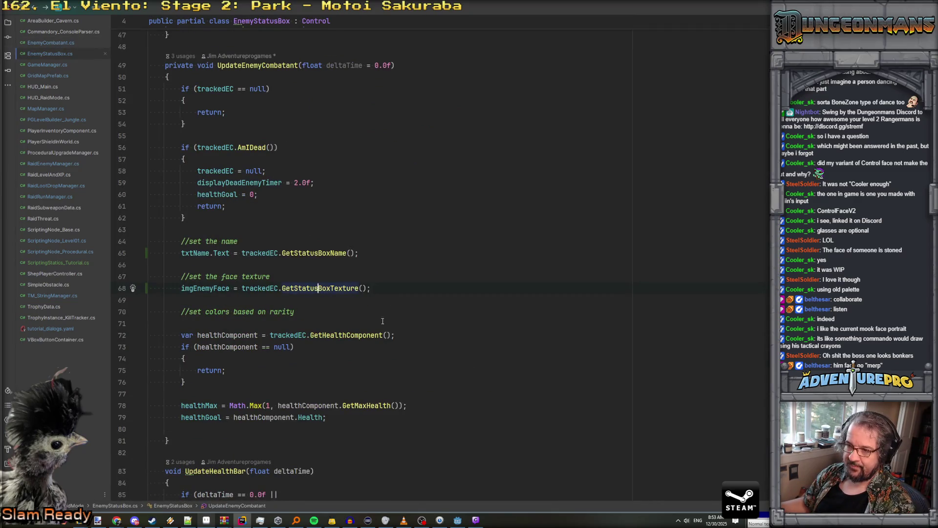
pyautogui.press('F12')
# Review EnemyCombatant.cs's exported fields and place the caret after bRemainInWorldAsWreckage
pyautogui.click(295, 275)
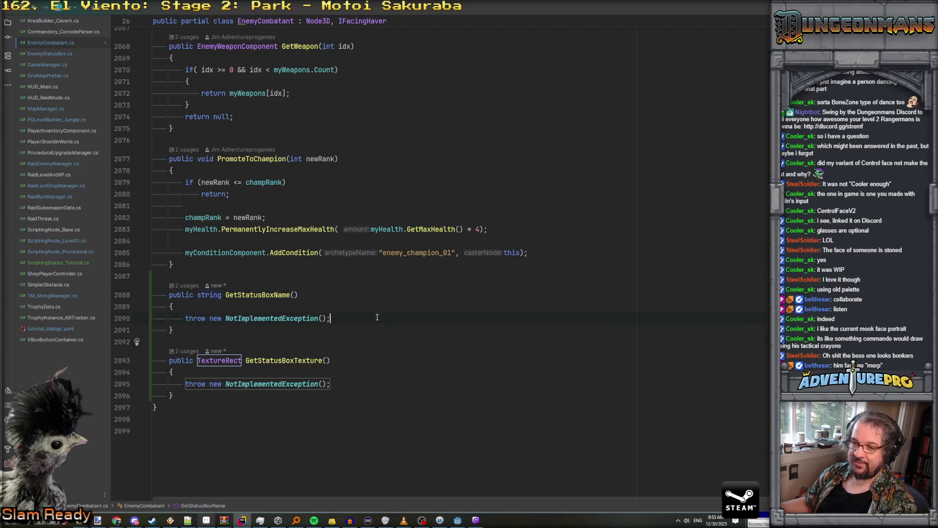
pyautogui.hotkey('ctrl', 'Home')
pyautogui.scroll(-12, 372, 299)
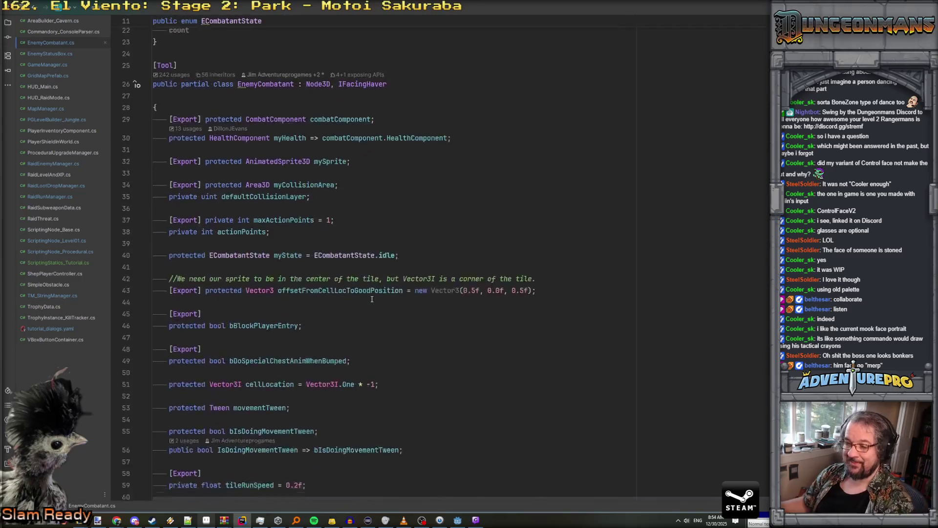
pyautogui.scroll(-18, 372, 299)
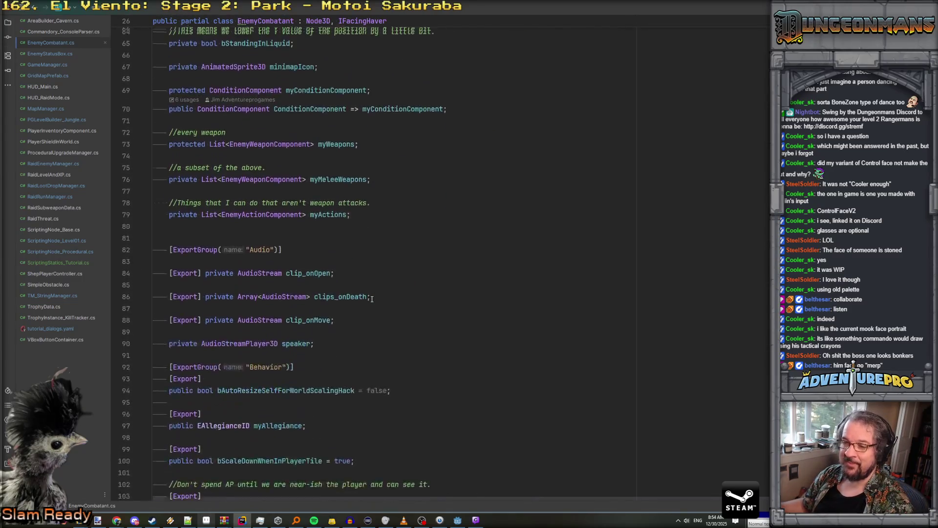
pyautogui.scroll(7, 372, 299)
pyautogui.scroll(-19, 372, 299)
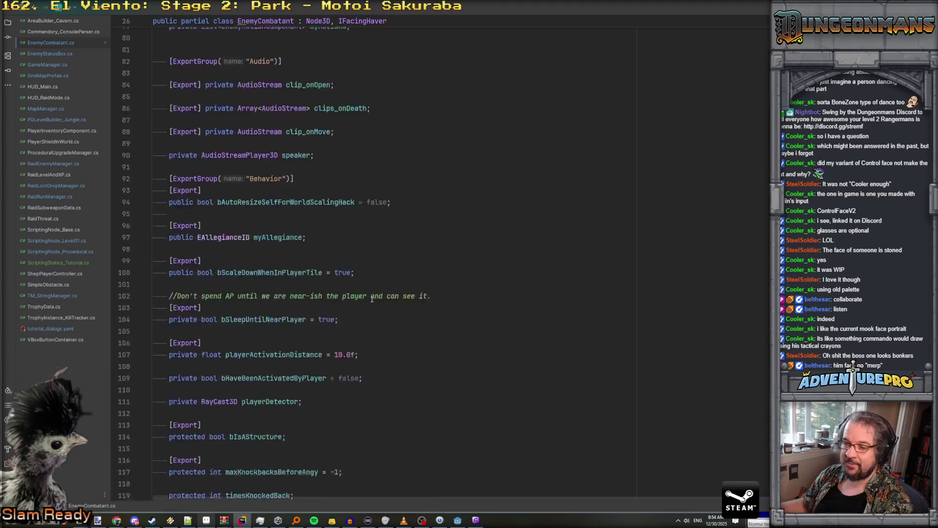
pyautogui.scroll(-20, 372, 299)
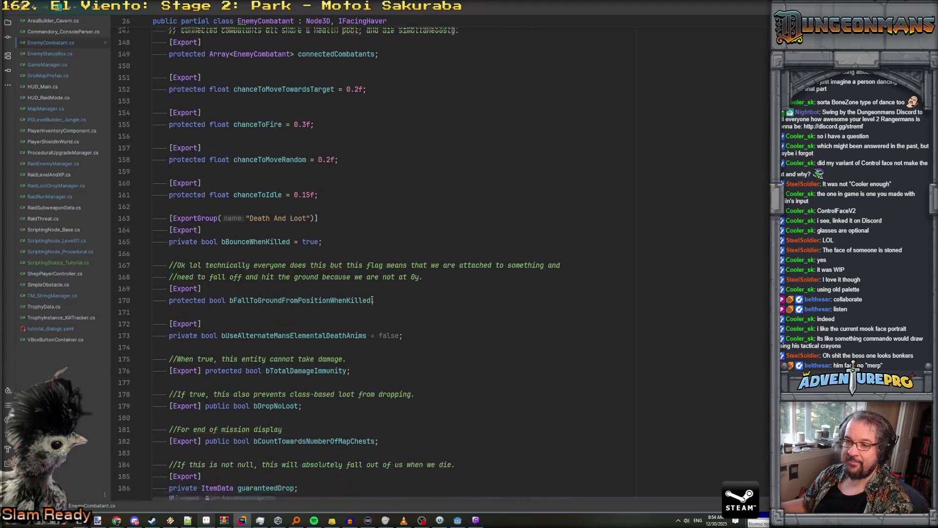
pyautogui.scroll(-12, 372, 299)
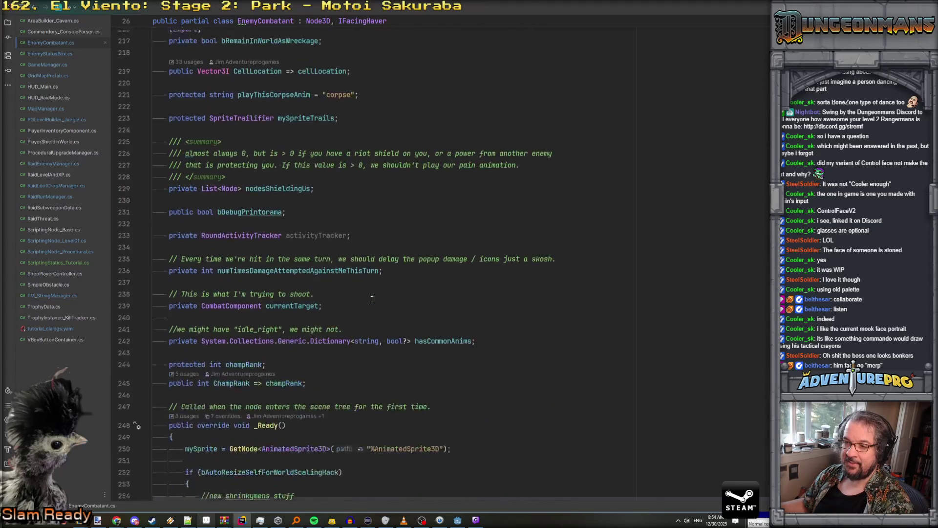
pyautogui.scroll(20, 372, 299)
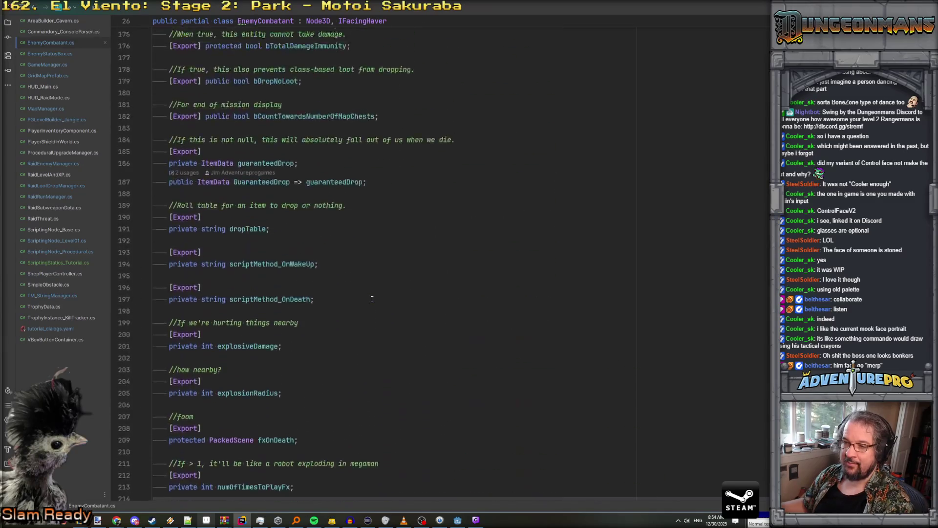
pyautogui.scroll(2, 372, 299)
pyautogui.moveTo(335, 331); pyautogui.dragTo(168, 329)
pyautogui.hotkey('ctrl', 'c')
pyautogui.scroll(-18, 269, 341)
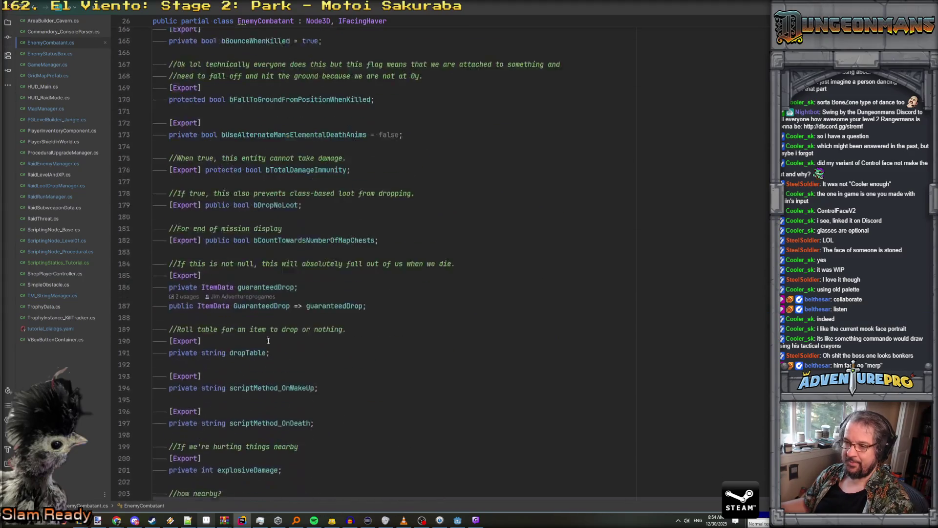
pyautogui.scroll(-4, 299, 263)
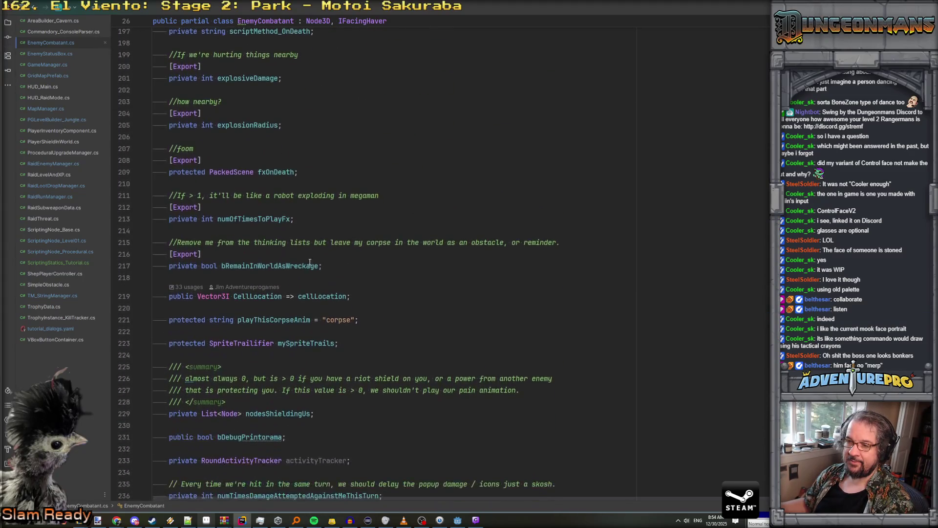
pyautogui.click(344, 196)
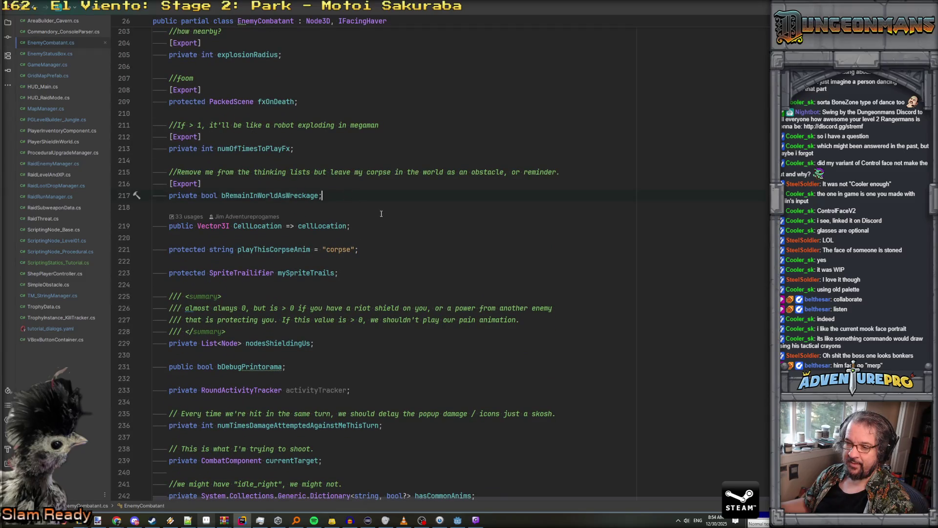
# Add a 'Raid Mode' export group with an [Export] private string statusBoxDisplayName field
pyautogui.press('Return')
pyautogui.press('Return')
pyautogui.hotkey('ctrl', 'v')
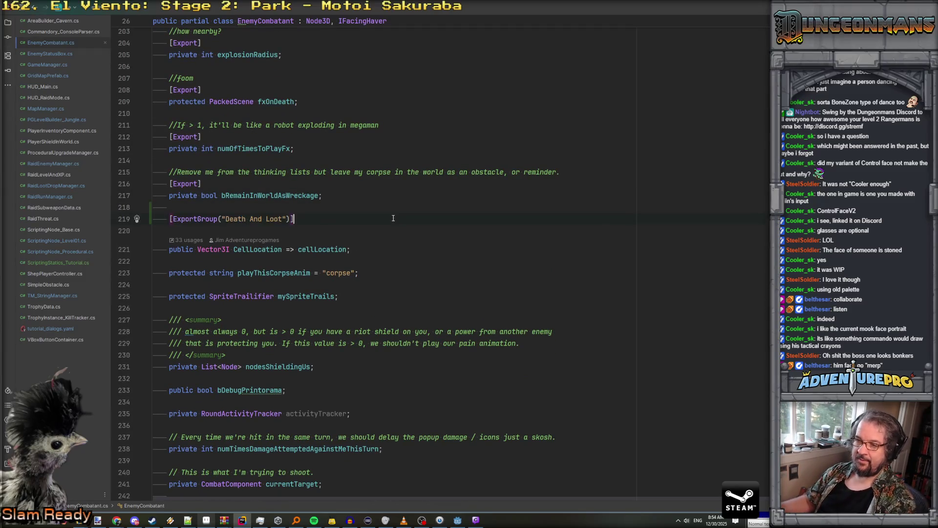
pyautogui.hotkey('ctrl', 'shift', 'Right')
pyautogui.hotkey('ctrl', 'shift', 'Right')
pyautogui.hotkey('ctrl', 'shift', 'Right')
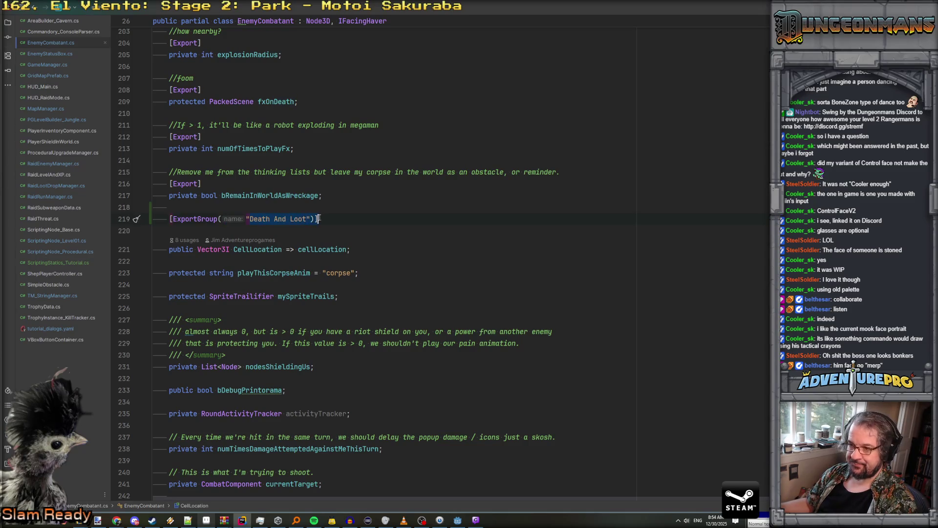
pyautogui.write('Raid Mode')
pyautogui.press('End')
pyautogui.press('Return')
pyautogui.write('[export]')
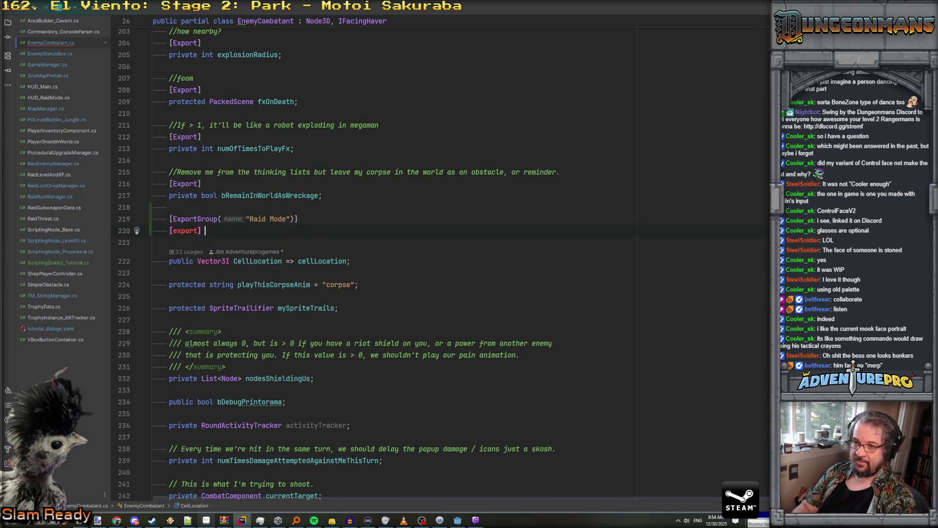
pyautogui.press('BackSpace')
pyautogui.doubleClick(189, 230)
pyautogui.write('Export] ')
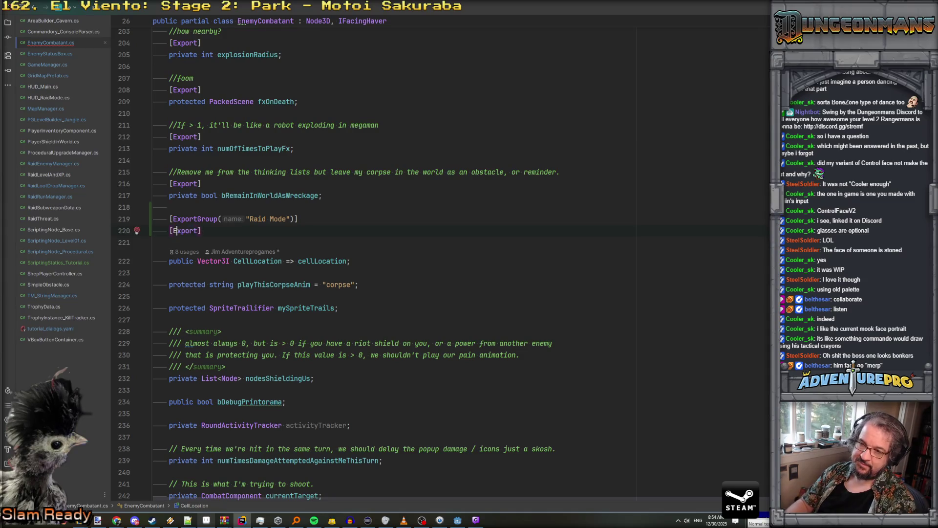
pyautogui.write('private string')
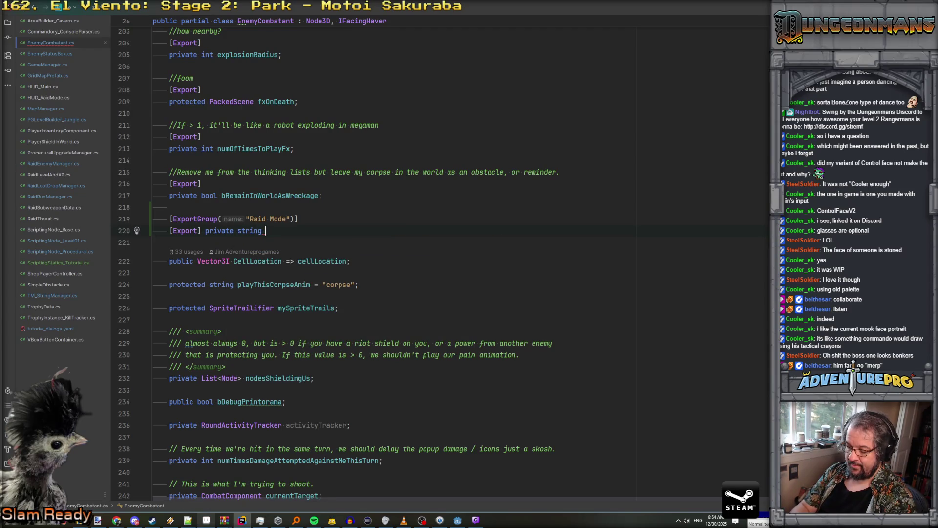
pyautogui.write('statusBoxDisplayName;')
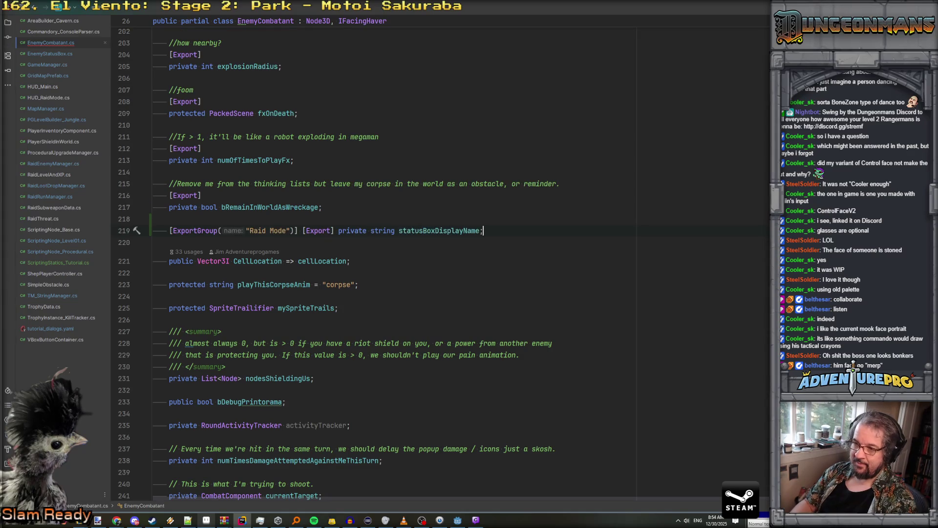
# Duplicate the field line as an [Export] private Texture2D statusBoxTexture field
pyautogui.click(303, 231)
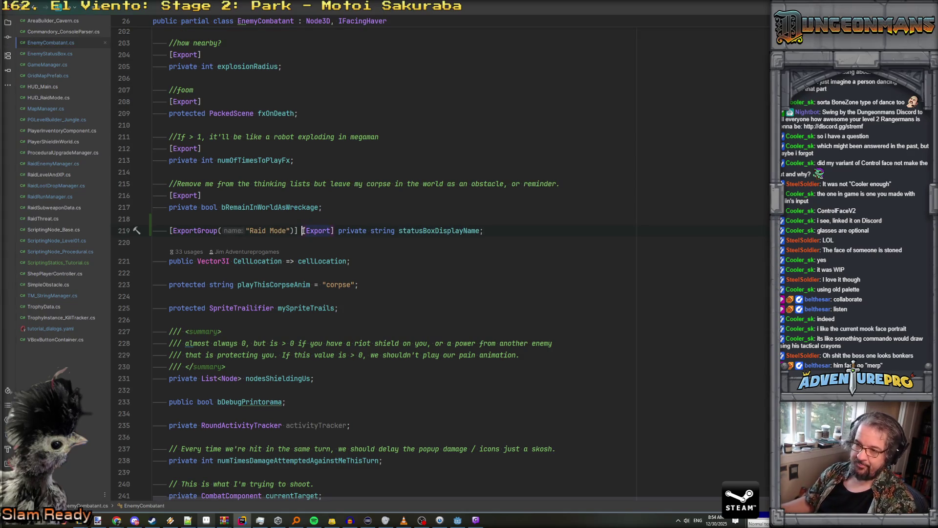
pyautogui.press('Return')
pyautogui.hotkey('shift', 'Down')
pyautogui.hotkey('ctrl', 'd')
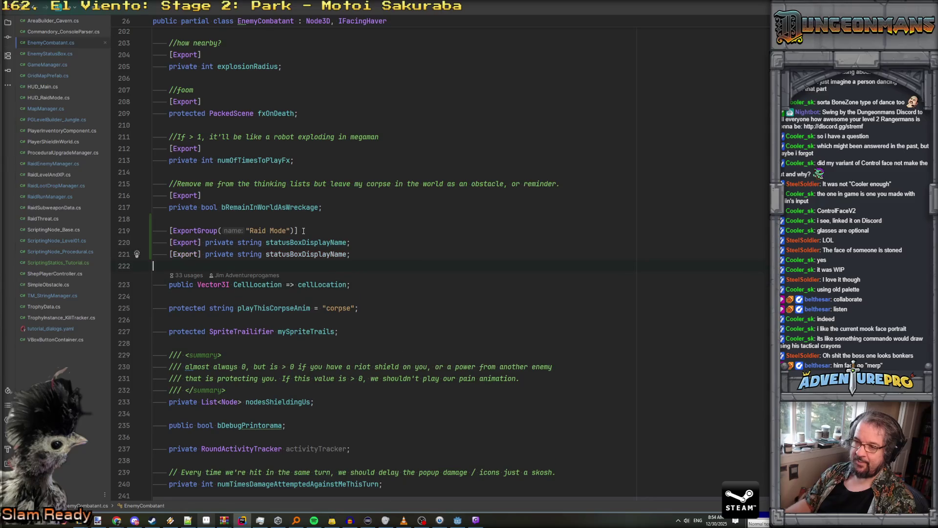
pyautogui.doubleClick(244, 256)
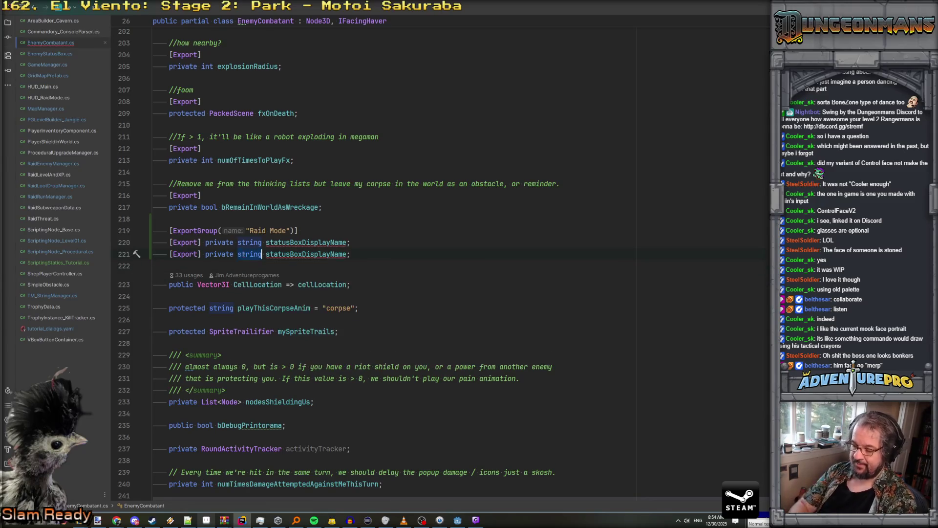
pyautogui.write('Texture2D')
pyautogui.press('Return')
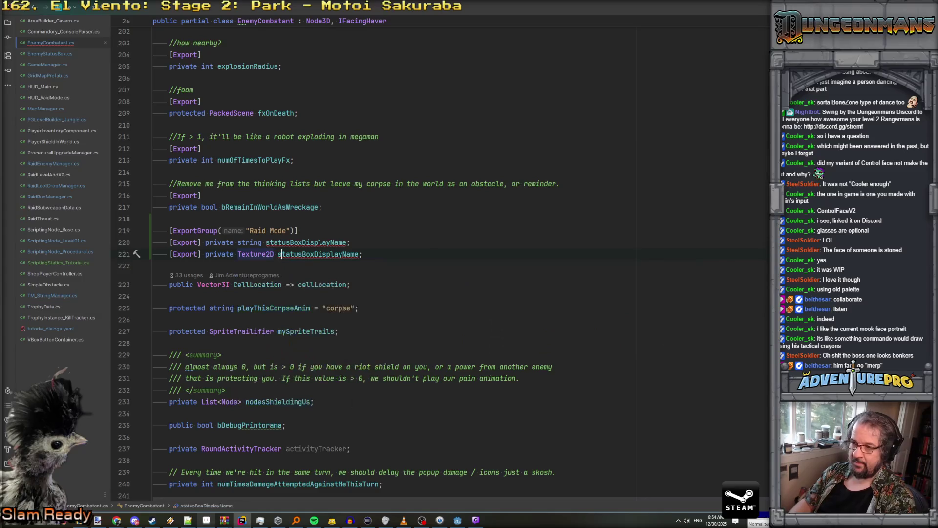
pyautogui.hotkey('ctrl', 'Right')
pyautogui.hotkey('ctrl', 'Right')
pyautogui.hotkey('ctrl', 'Right')
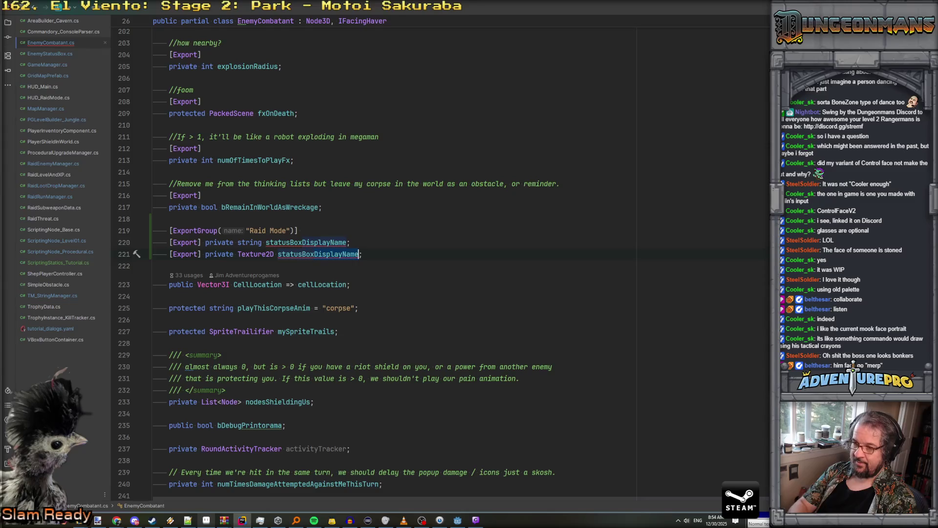
pyautogui.hotkey('ctrl', 'BackSpace')
pyautogui.hotkey('ctrl', 'BackSpace')
pyautogui.write('Texture')
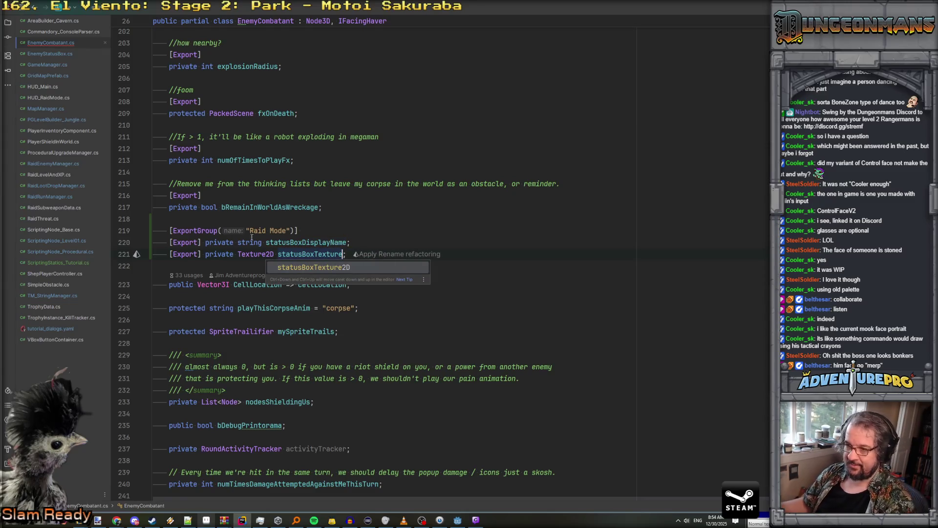
pyautogui.press('Escape')
pyautogui.click(326, 243)
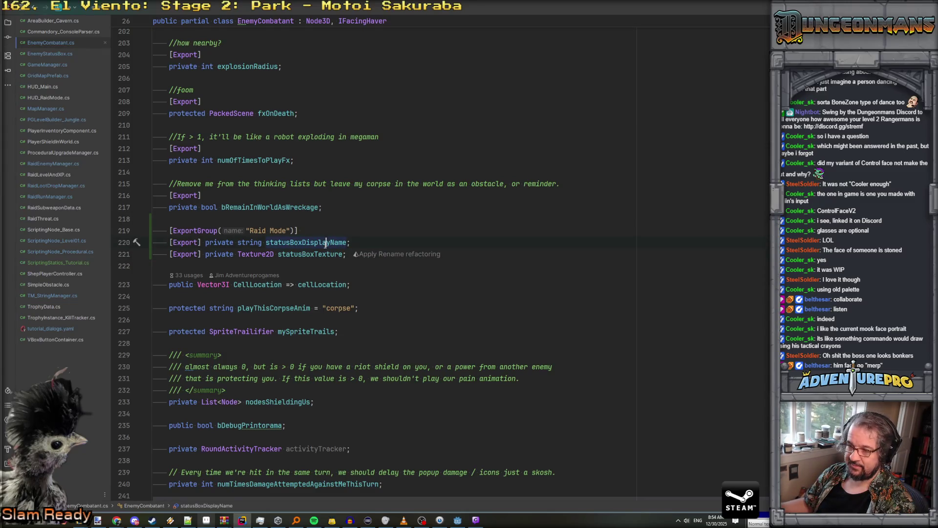
pyautogui.hotkey('ctrl', 'End')
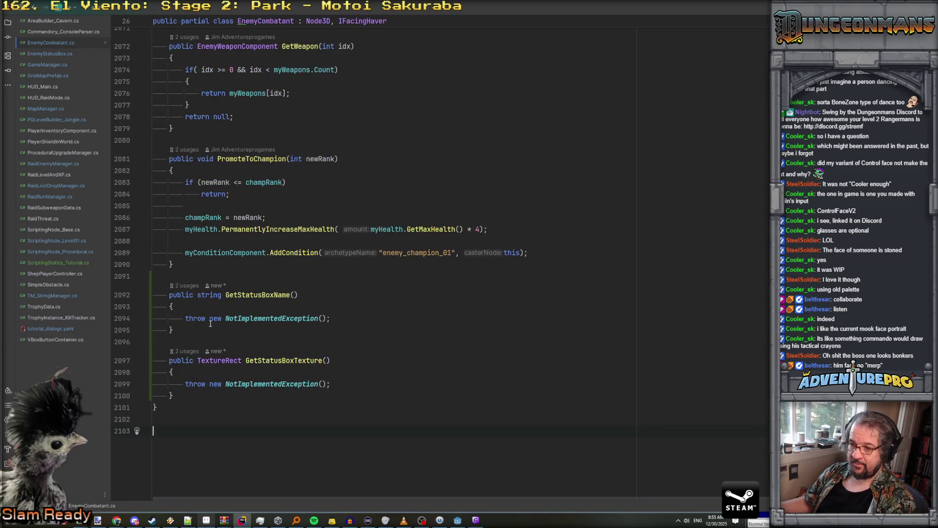
# Replace GetStatusBoxName's throw with return statusBoxDisplayName ?? "TERRORIST";
pyautogui.moveTo(186, 318); pyautogui.dragTo(348, 317)
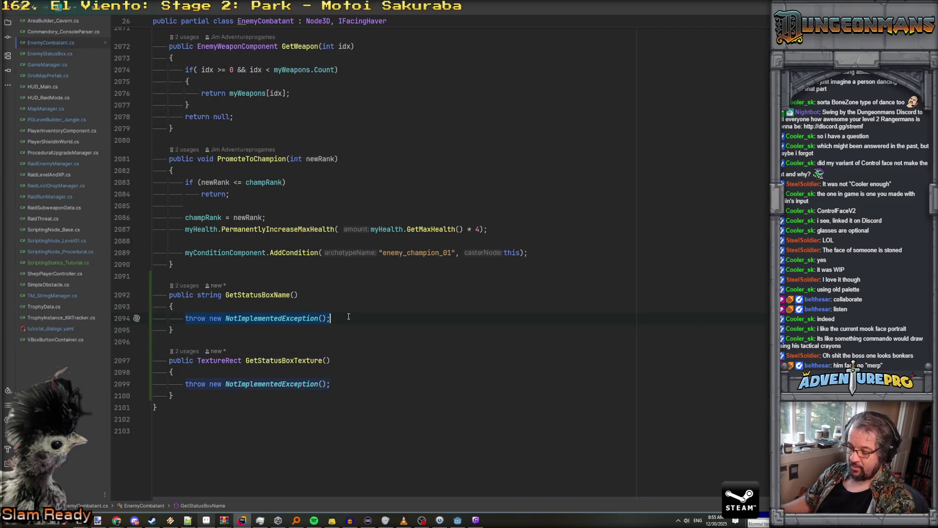
pyautogui.write('return sta')
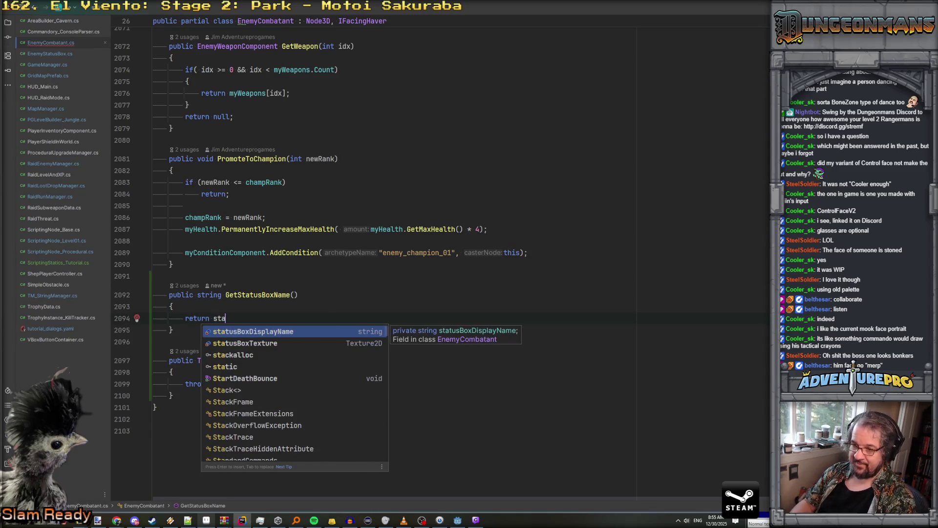
pyautogui.press('Down')
pyautogui.press('Up')
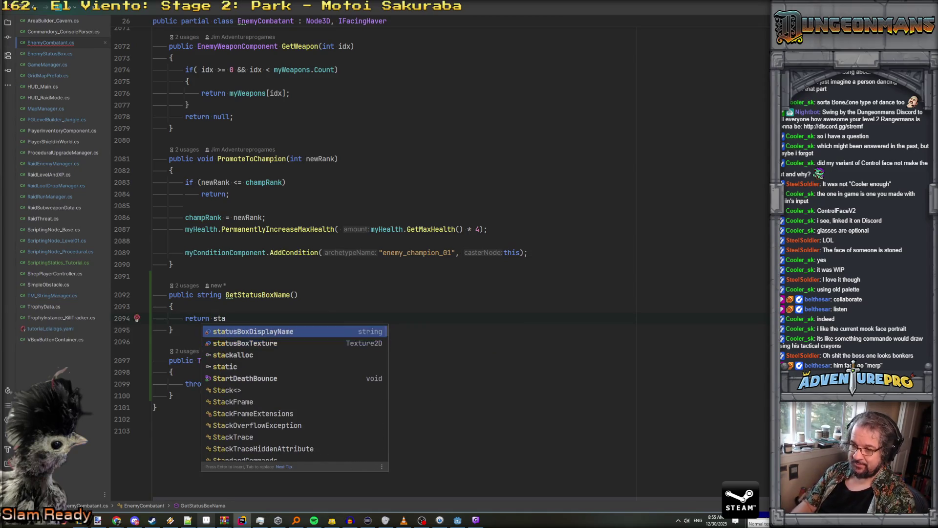
pyautogui.press('Return')
pyautogui.write('?? "')
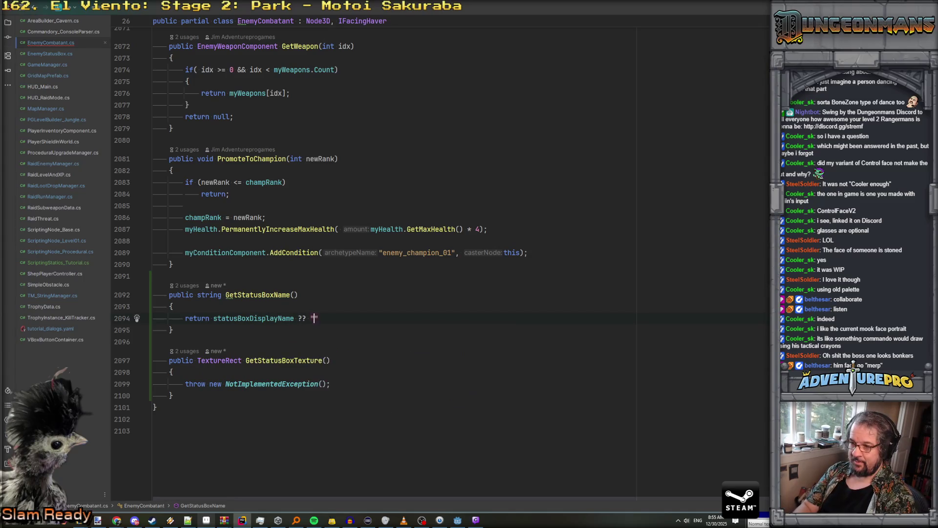
pyautogui.write('TERRORIST";')
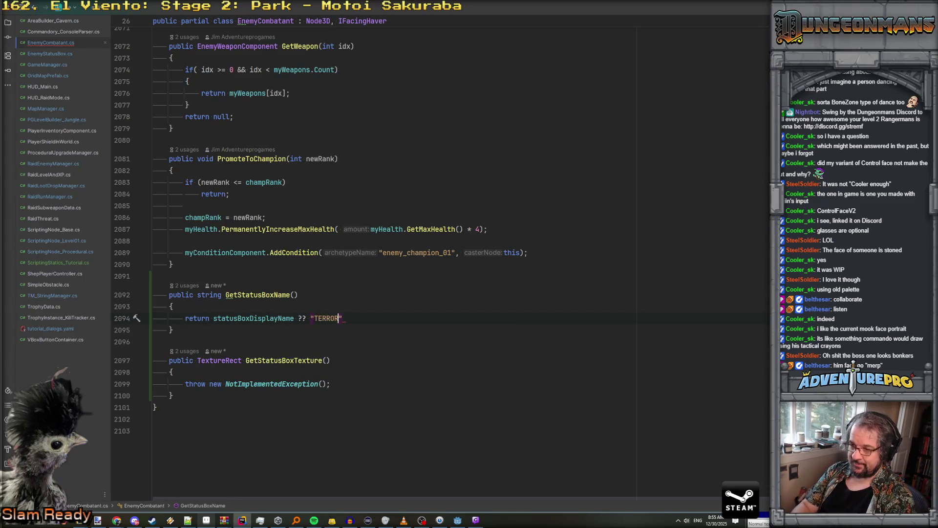
pyautogui.press('BackSpace')
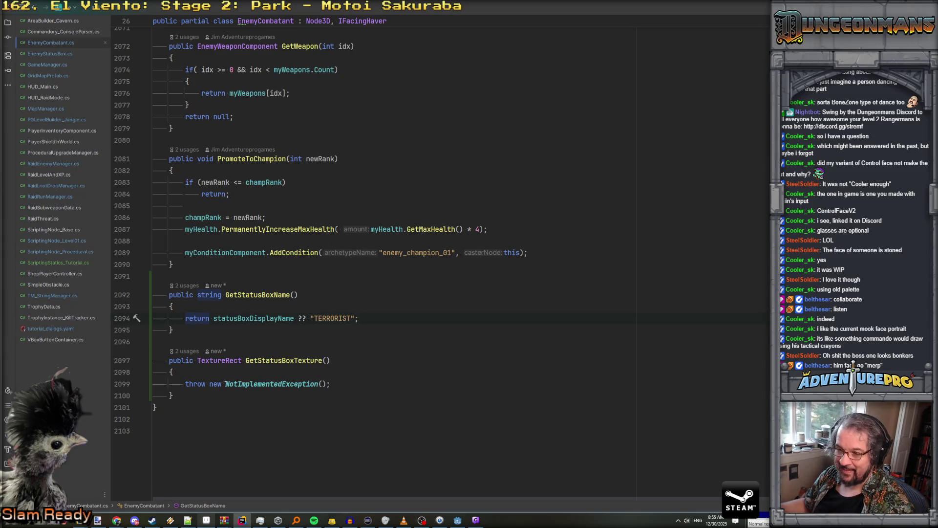
# Make GetStatusBoxTexture return statusBoxTexture as Texture2D, and drop the TERRORIST fallback
pyautogui.moveTo(188, 384); pyautogui.dragTo(379, 387)
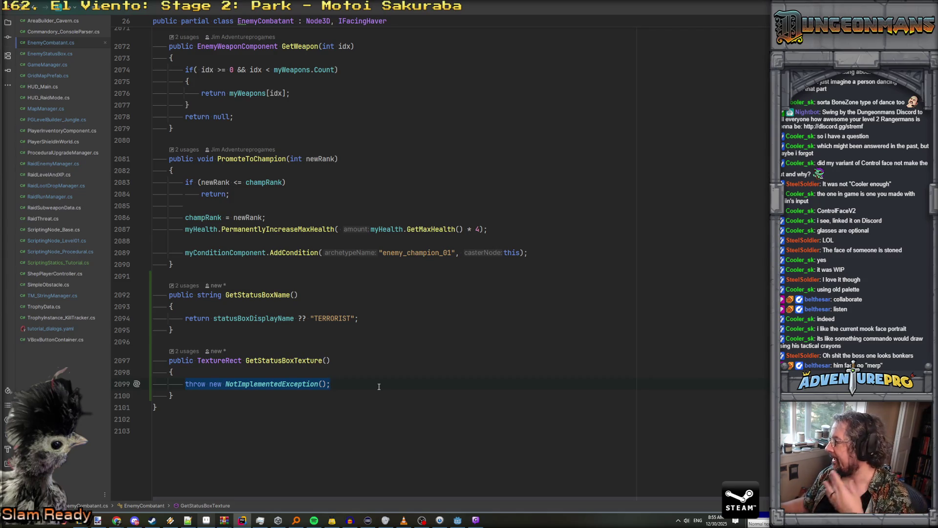
pyautogui.write('return ')
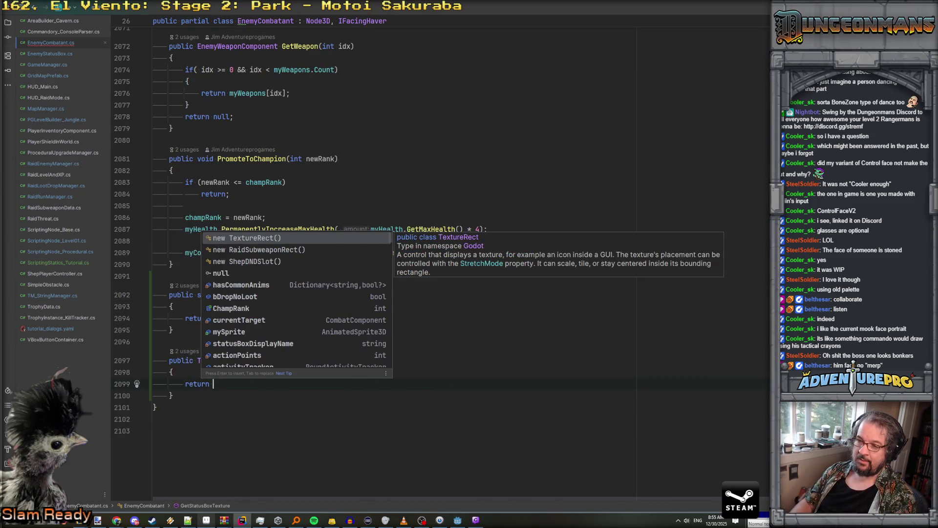
pyautogui.write('stat')
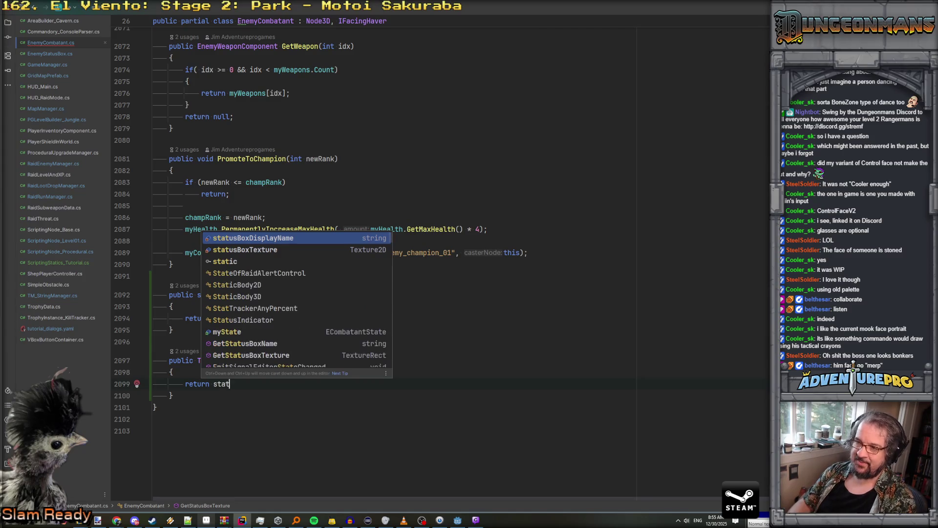
pyautogui.press('Down')
pyautogui.press('Return')
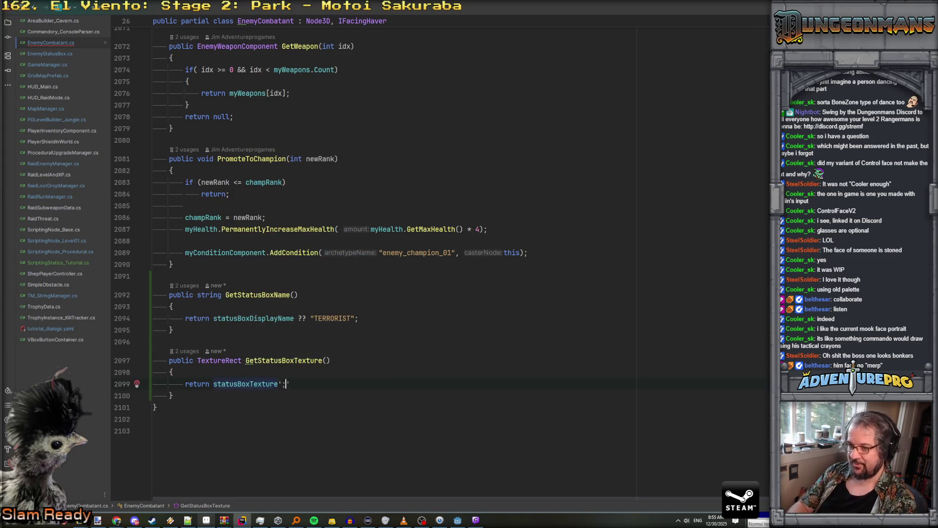
pyautogui.write(';')
pyautogui.press('BackSpace')
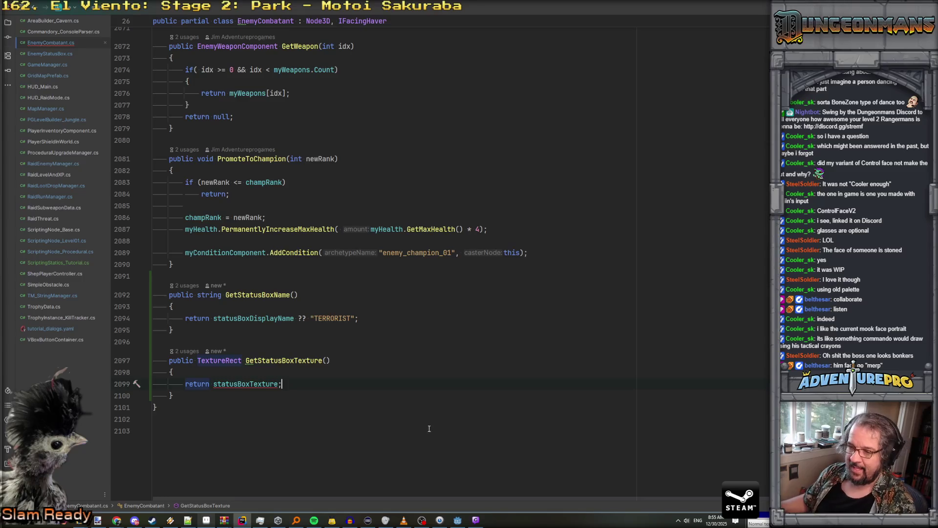
pyautogui.click(234, 361)
pyautogui.press('Right')
pyautogui.press('Right')
pyautogui.press('BackSpace')
pyautogui.press('BackSpace')
pyautogui.press('BackSpace')
pyautogui.write('2D')
pyautogui.moveTo(295, 318); pyautogui.dragTo(357, 318)
pyautogui.press('BackSpace')
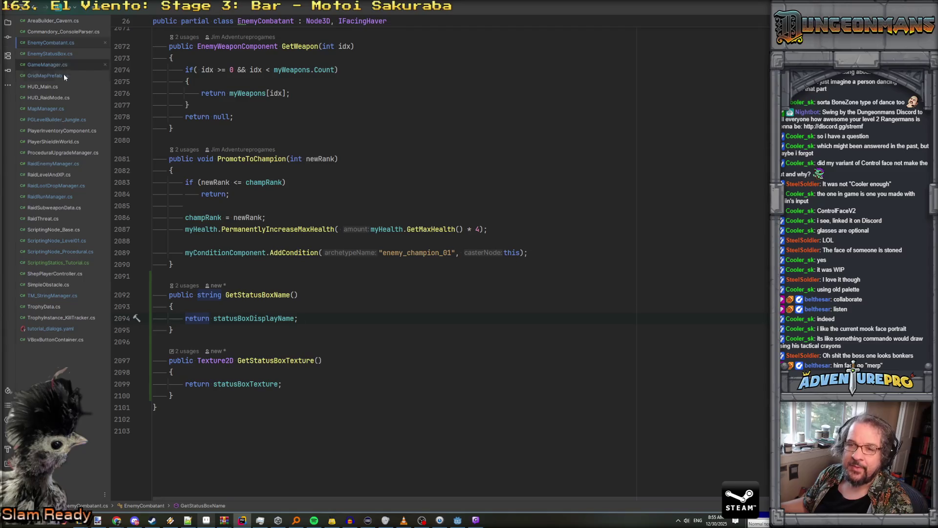
# In EnemyStatusBox.cs, set imgEnemyFace.Texture with a ?? defaultEnemyFace fallback
pyautogui.click(60, 164)
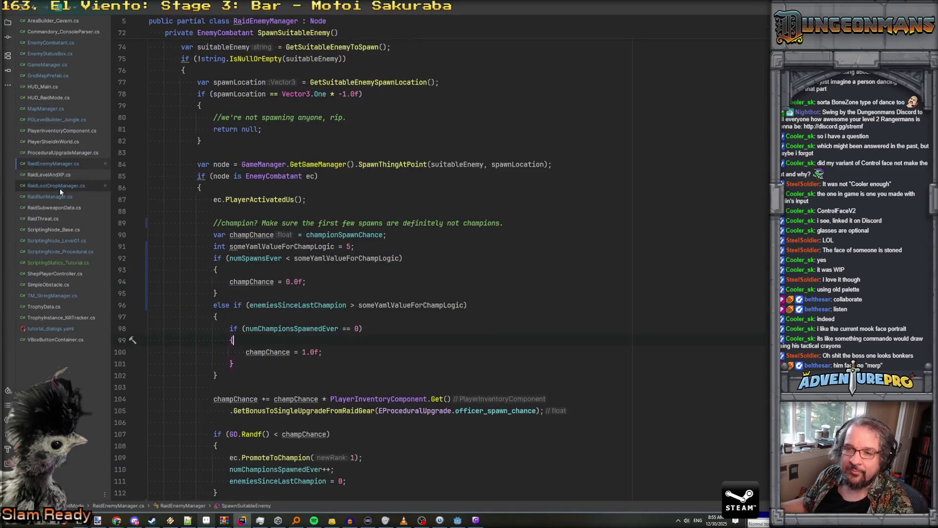
pyautogui.click(57, 55)
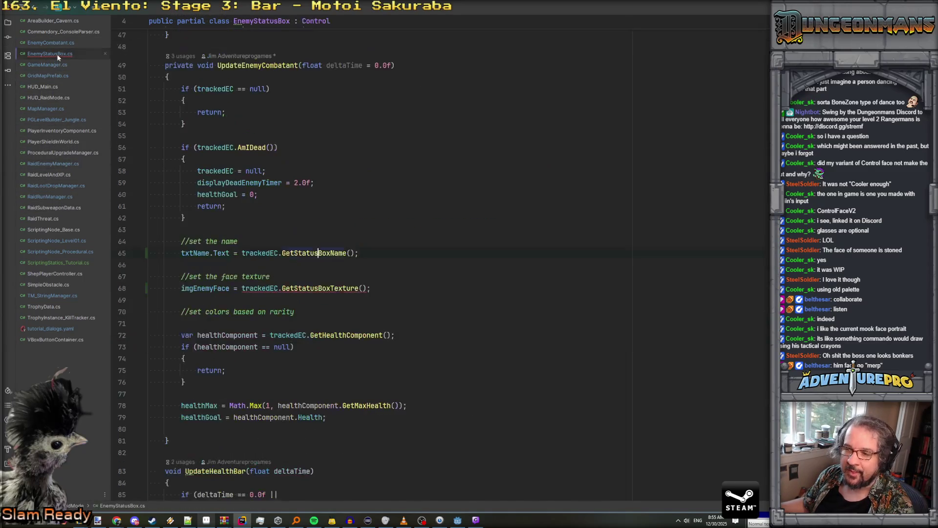
pyautogui.click(230, 288)
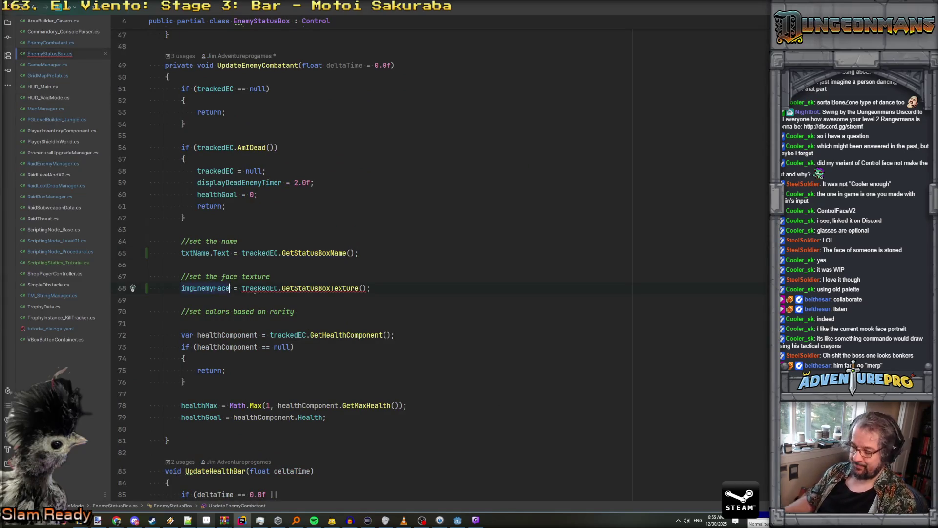
pyautogui.write('.Tex')
pyautogui.press('Return')
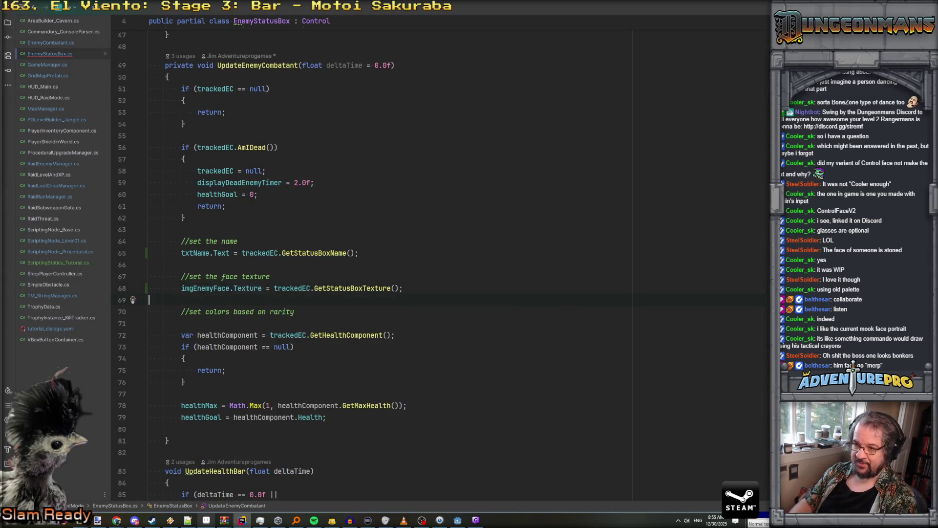
pyautogui.press('End')
pyautogui.write('?')
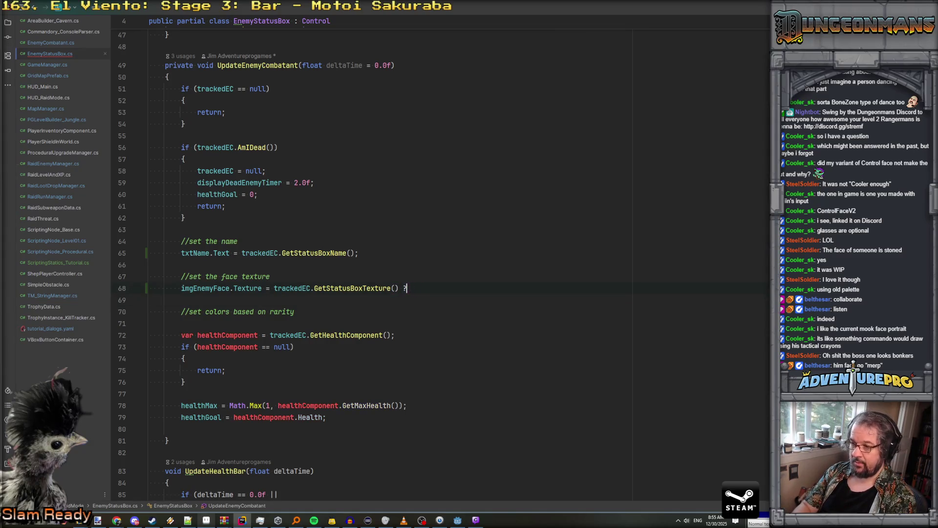
pyautogui.write('? de')
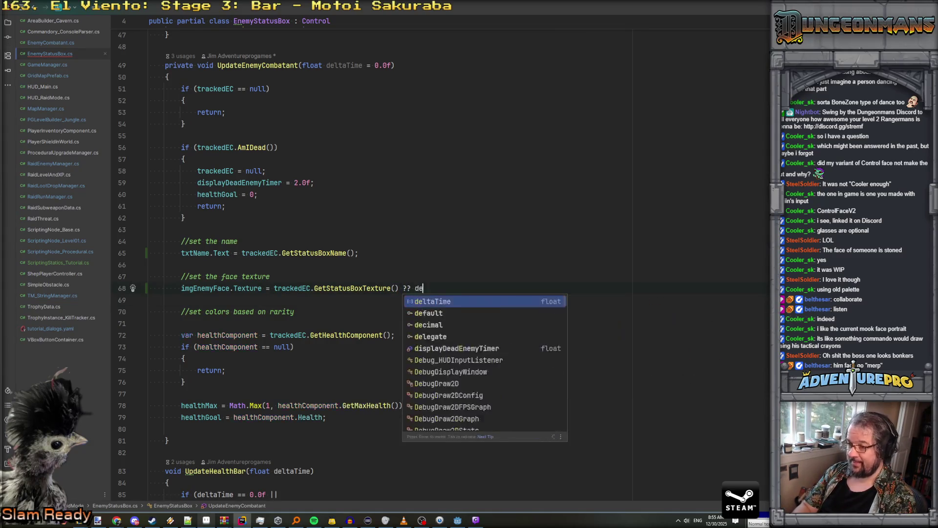
pyautogui.write('faultEnemyFace;')
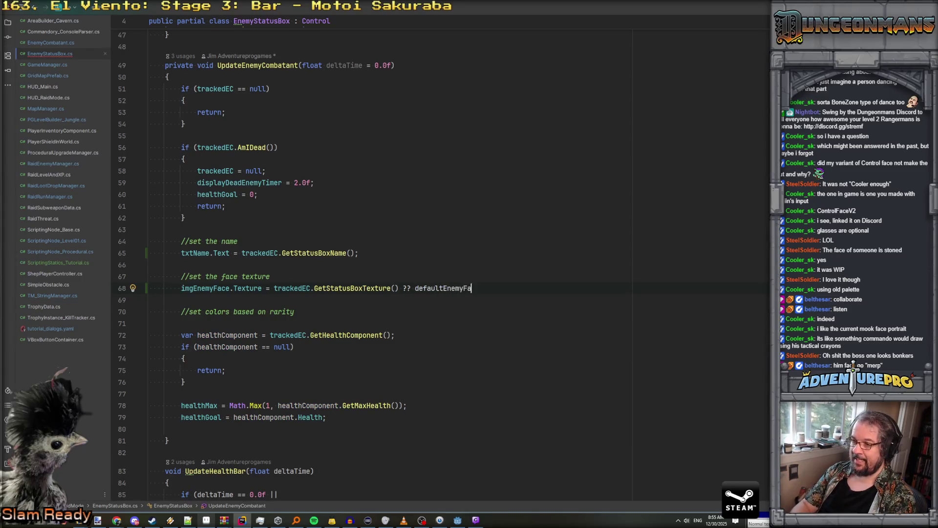
# Give the enemy name assignment a ?? "NAME_TERRORIST" fallback
pyautogui.click(270, 277)
pyautogui.press('Up')
pyautogui.press('Up')
pyautogui.press('End')
pyautogui.write('?? "')
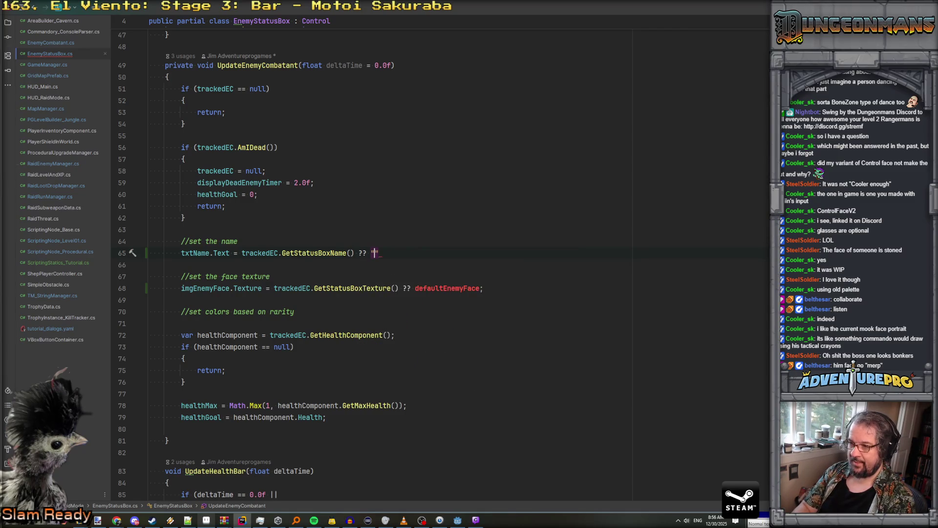
pyautogui.write('NAME_TERRORS')
pyautogui.press('BackSpace')
pyautogui.write('IST";')
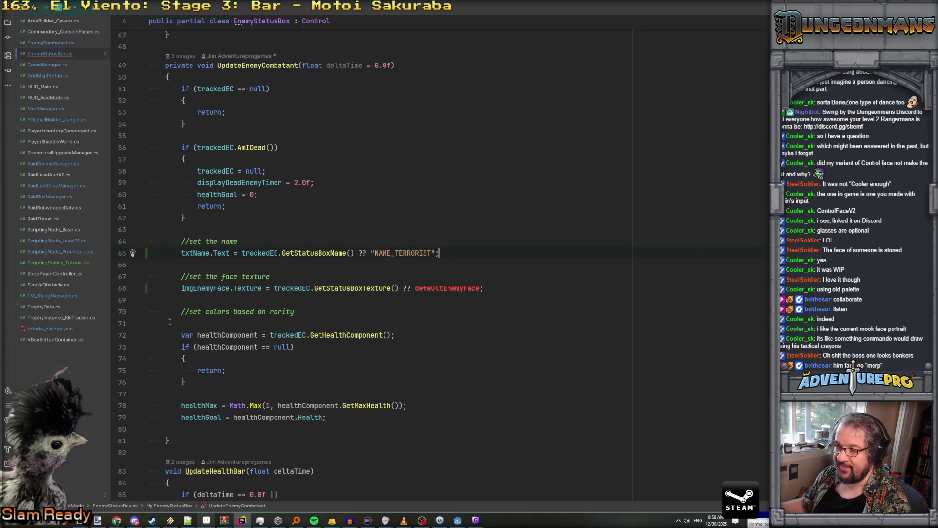
# Wrap the name expression in TM_StringManager.Translate(...)
pyautogui.click(242, 253)
pyautogui.press('Left')
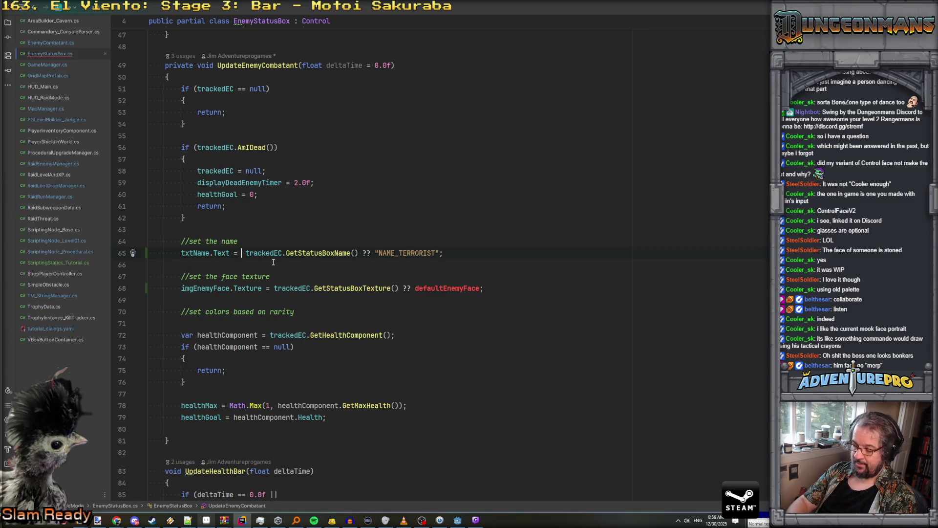
pyautogui.write('TM_St')
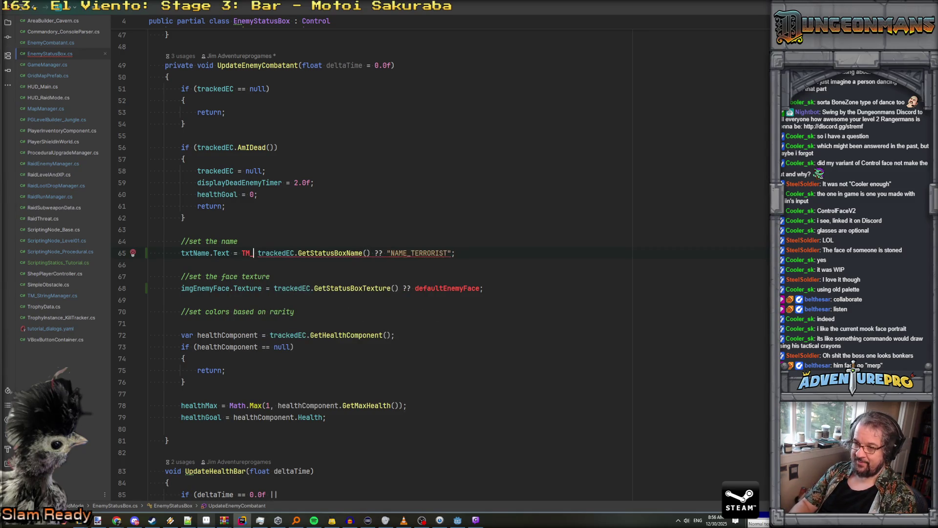
pyautogui.press('Return')
pyautogui.write('.Tr')
pyautogui.press('Return')
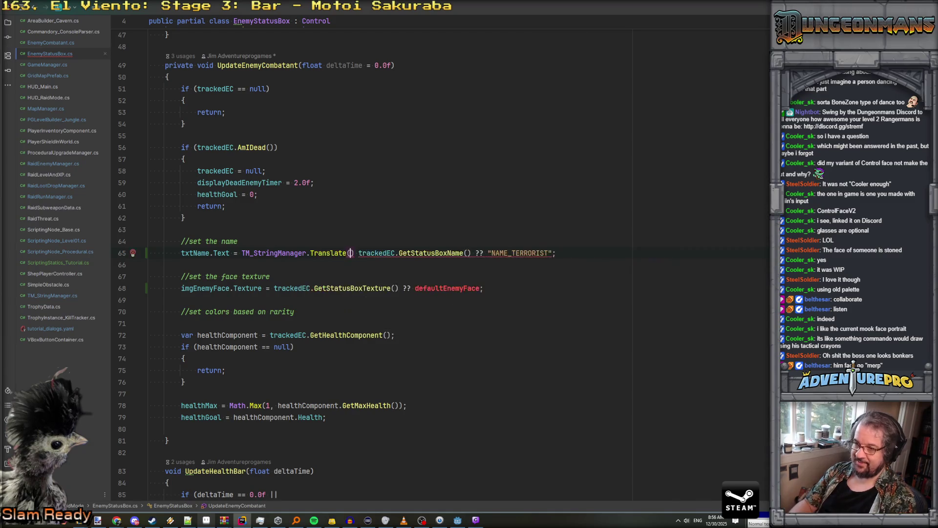
pyautogui.press('End')
pyautogui.press('Left')
pyautogui.write(')')
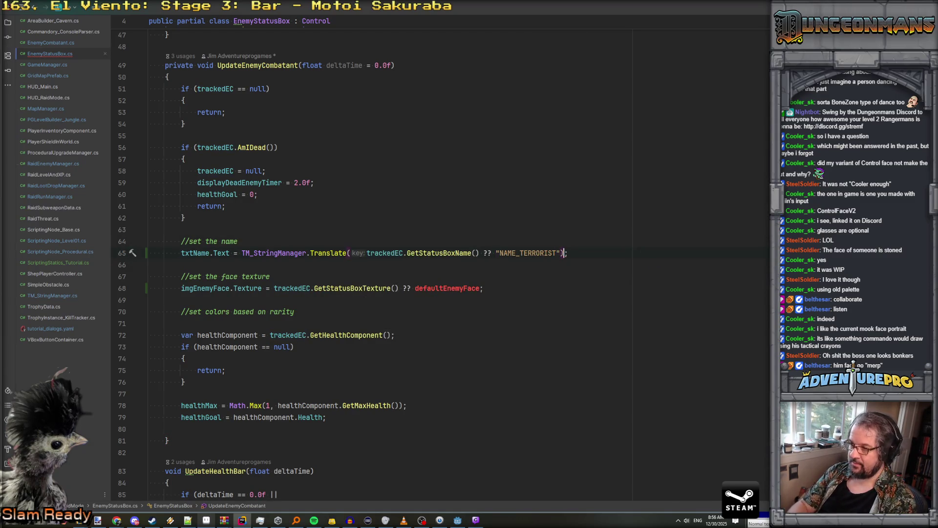
# Rename the face fallback from defaultEnemyFace to textureDefaultEnemyFace
pyautogui.click(484, 289)
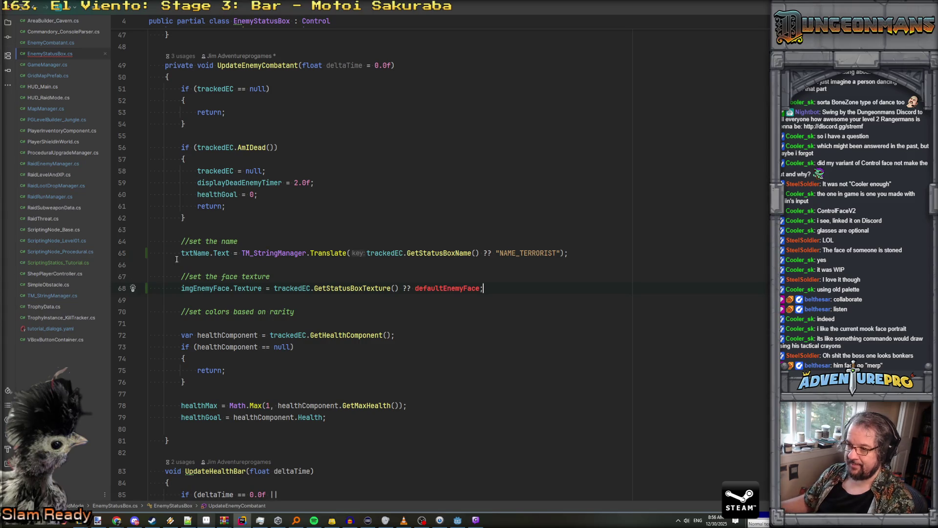
pyautogui.write('texture')
pyautogui.press('Escape')
pyautogui.press('Delete')
pyautogui.write('D')
pyautogui.doubleClick(432, 288)
# Add blank lines below the txtHealth field at the top of EnemyStatusBox.cs
pyautogui.hotkey('ctrl', 'Home')
pyautogui.click(341, 168)
pyautogui.click(342, 184)
pyautogui.press('Return')
pyautogui.press('Return')
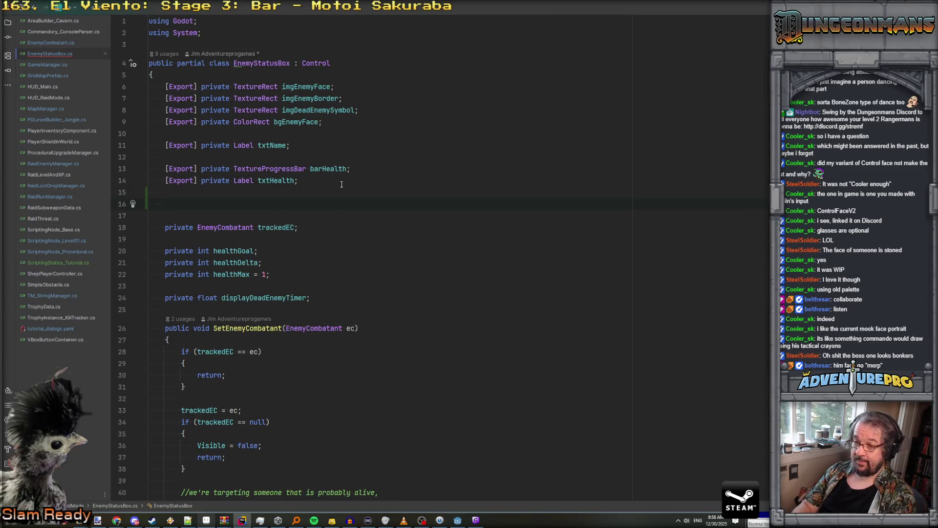
# Insert an [ExportGroup("Defaults")] attribute below the txtHealth field
pyautogui.write('[ExportG')
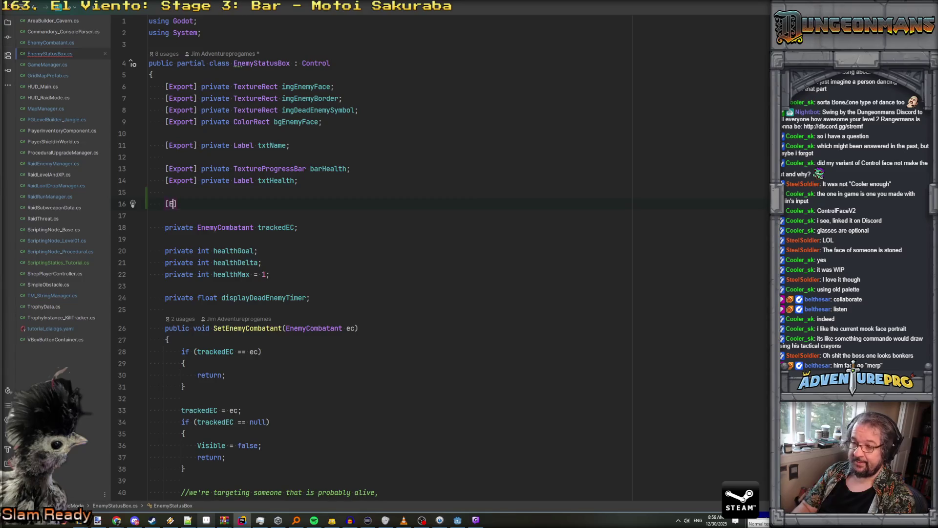
pyautogui.press('Return')
pyautogui.write('("De')
pyautogui.write('faults')
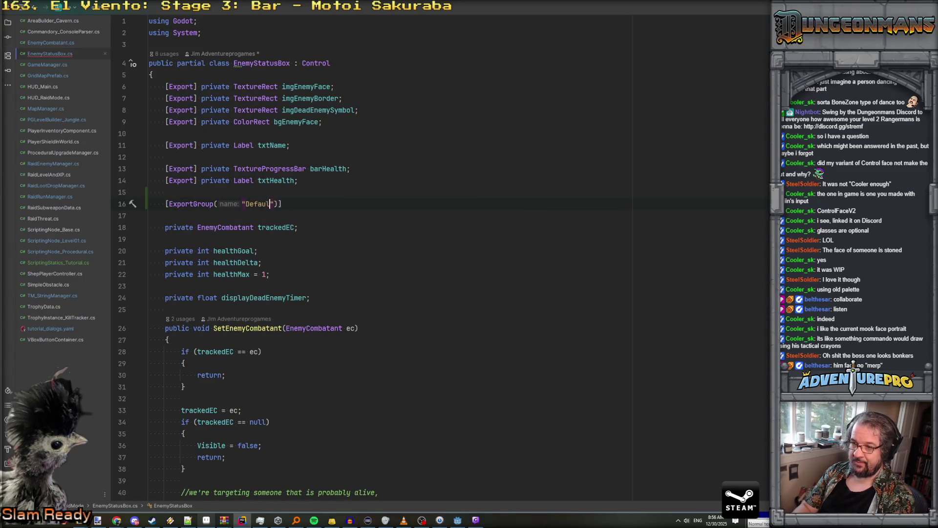
pyautogui.press('End')
pyautogui.press('Return')
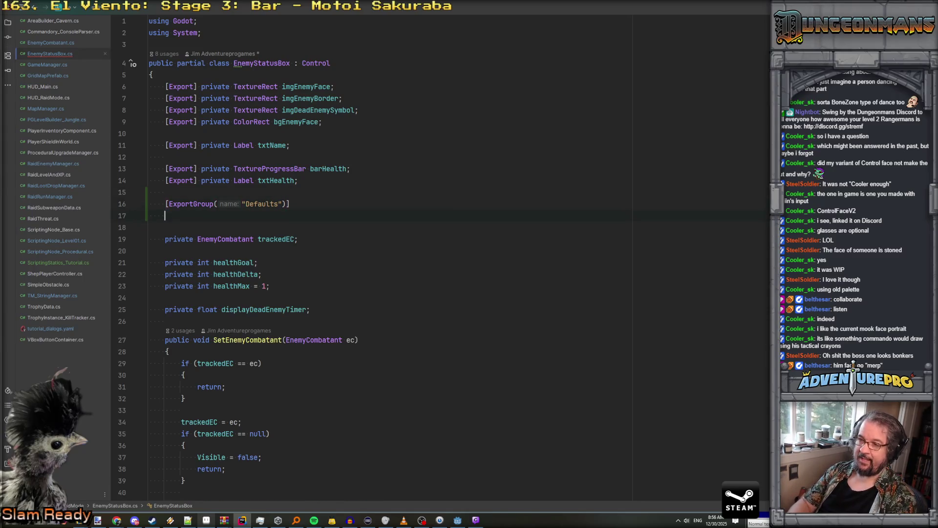
# Declare [Export] private Texture2D textureDefaultEnemyFace; under the Defaults group, fixing the 'privated' typo
pyautogui.write('[Export]')
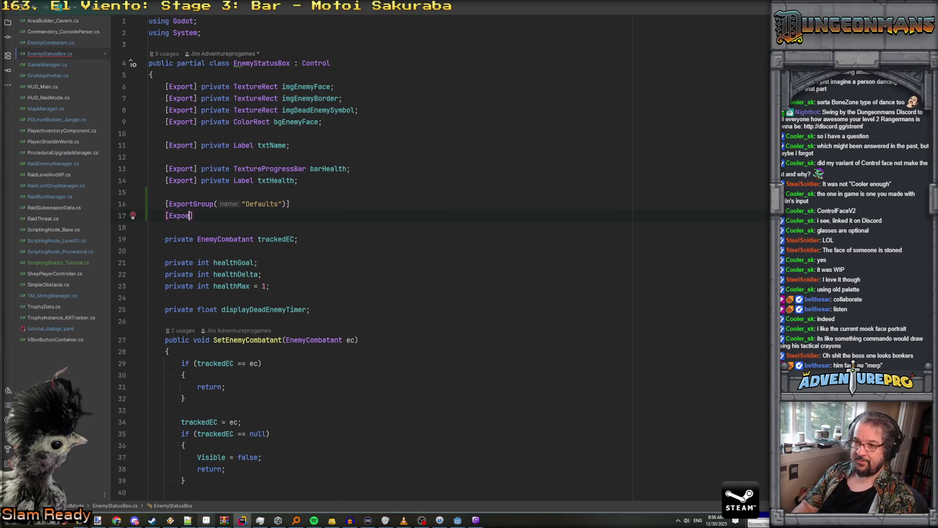
pyautogui.write(' textureDefaultEnemyFace')
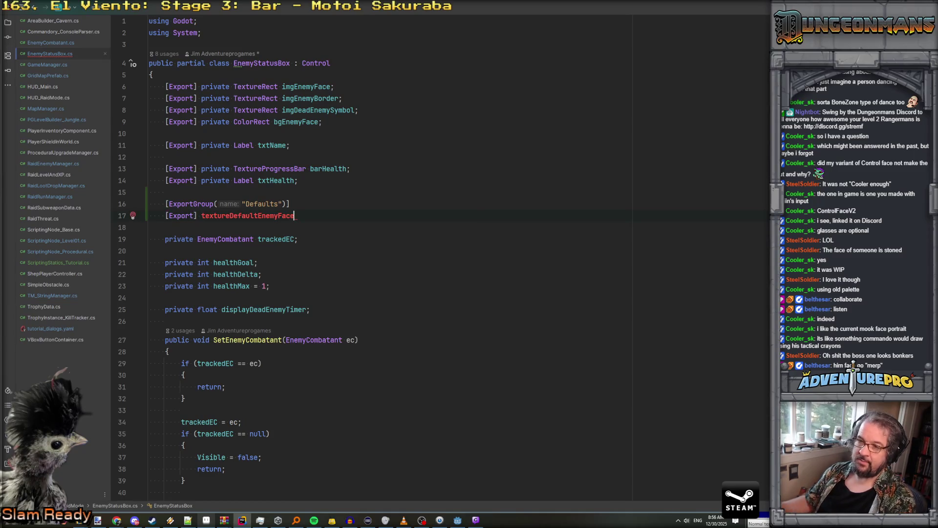
pyautogui.click(202, 216)
pyautogui.write('privat')
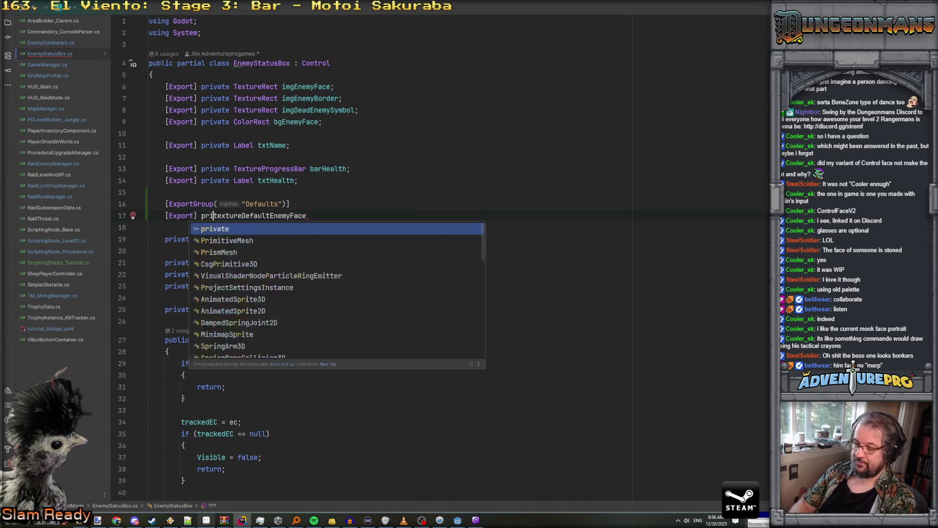
pyautogui.write('ed Texture2D')
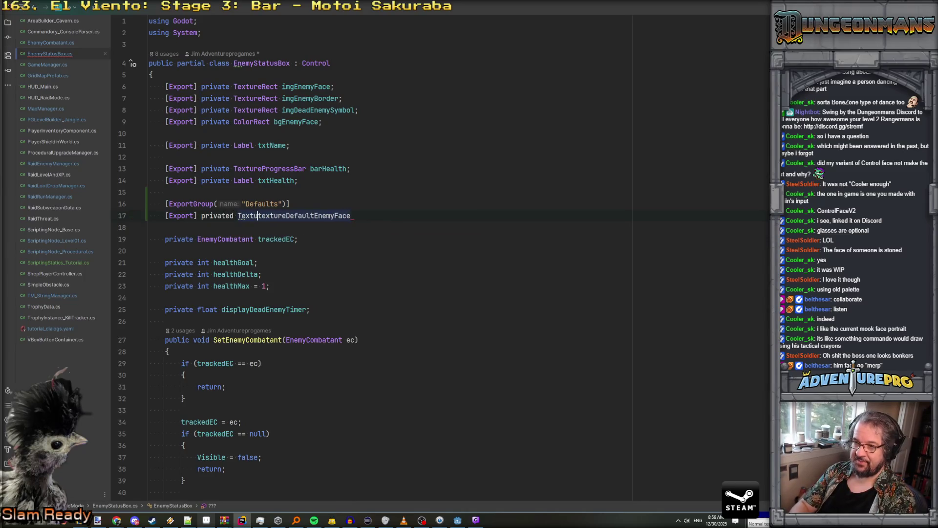
pyautogui.click(371, 216)
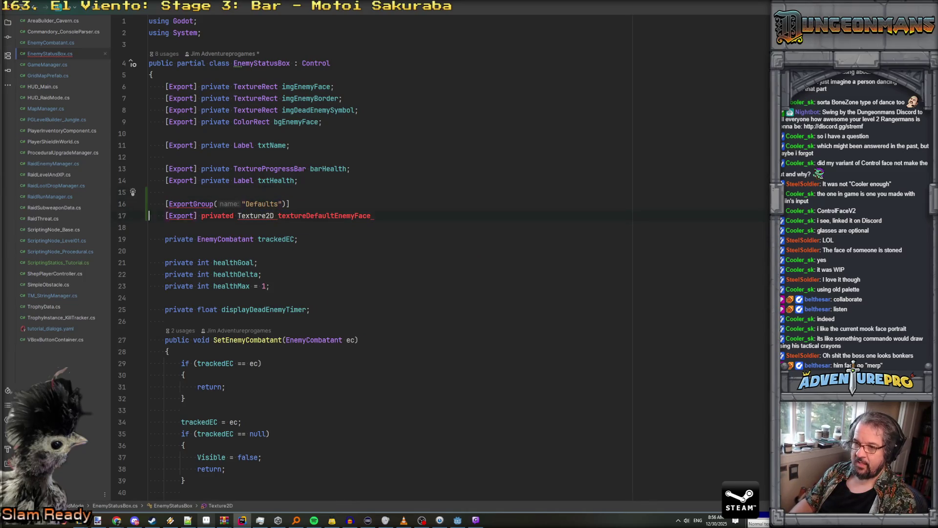
pyautogui.write(';')
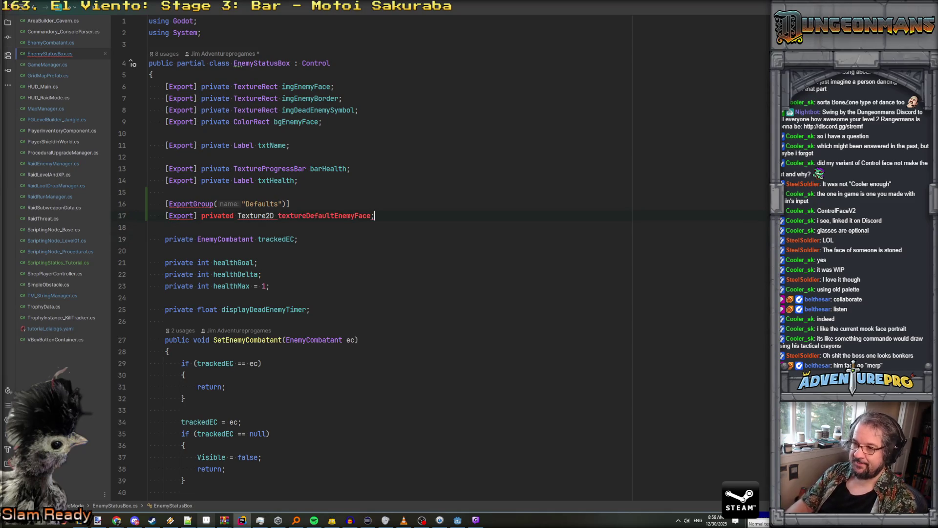
pyautogui.click(234, 215)
pyautogui.press('BackSpace')
pyautogui.press('Down')
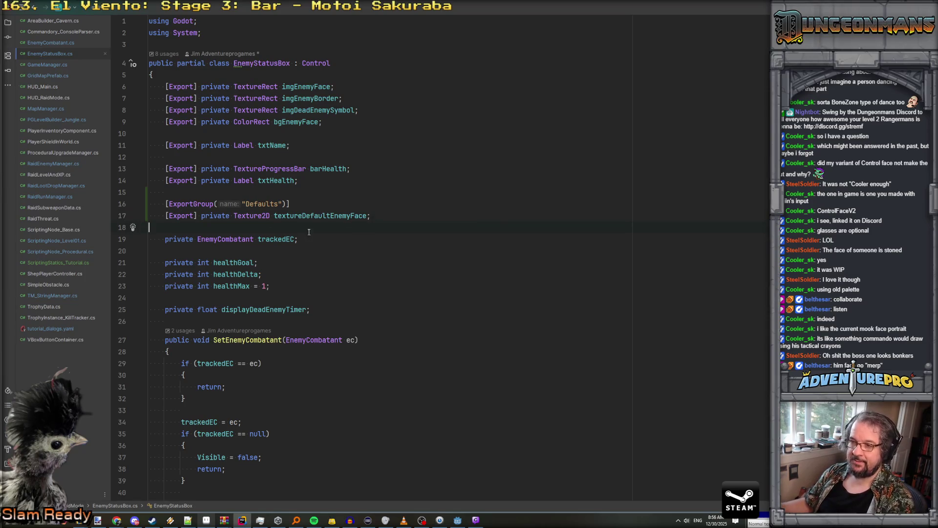
pyautogui.click(318, 216)
pyautogui.click(368, 202)
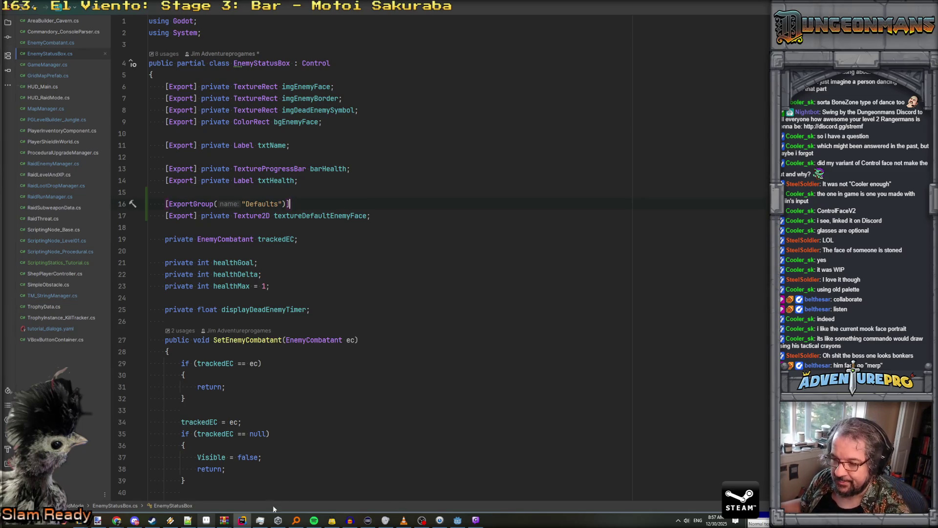
pyautogui.click(457, 520)
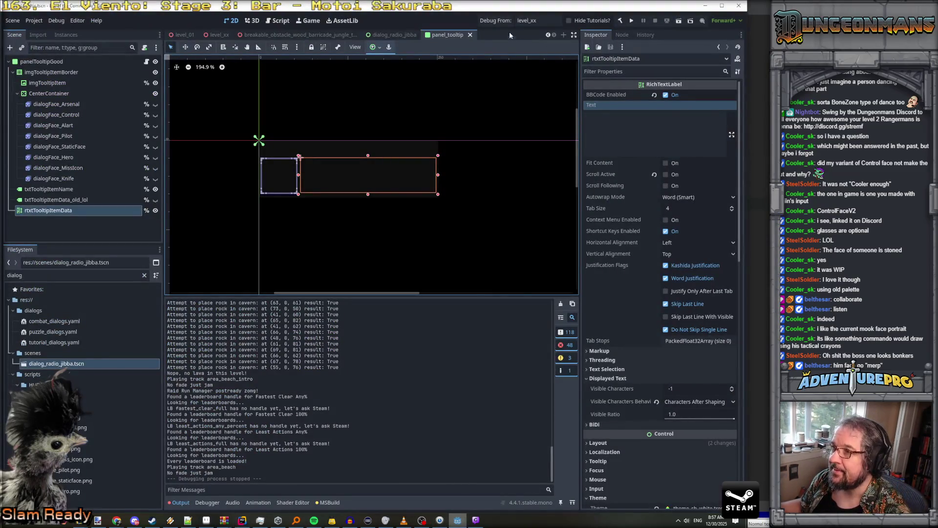
# Build the C# project, then filter FileSystem for 'enemy_st' and open enemy_status_box.tscn
pyautogui.click(621, 21)
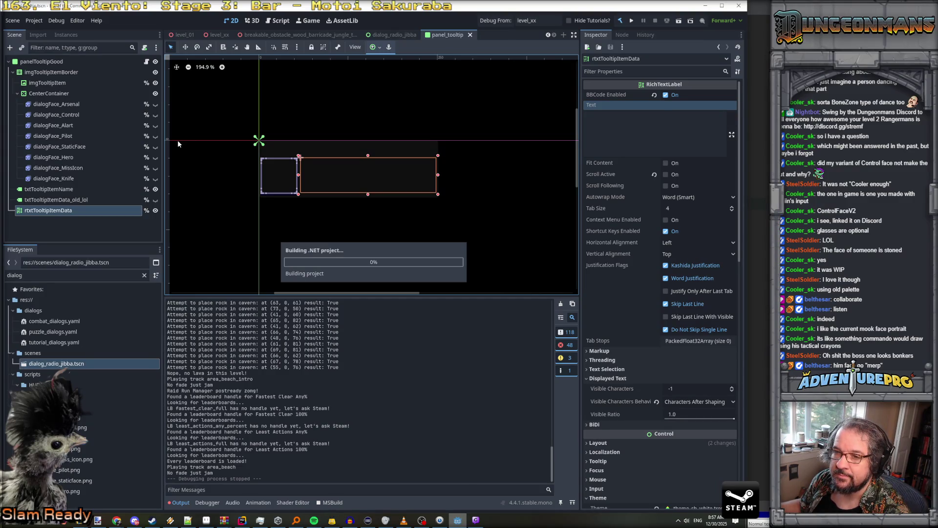
pyautogui.doubleClick(39, 273)
pyautogui.write('en')
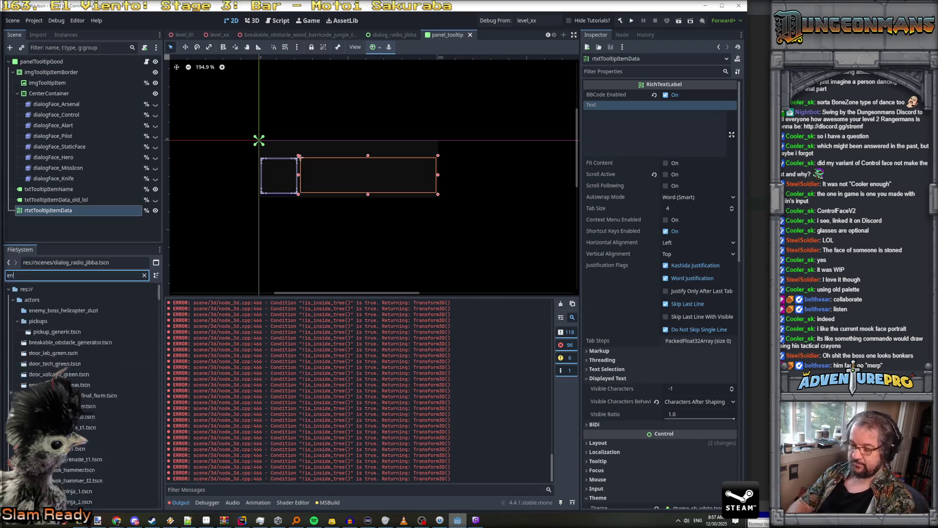
pyautogui.write('emy_sta')
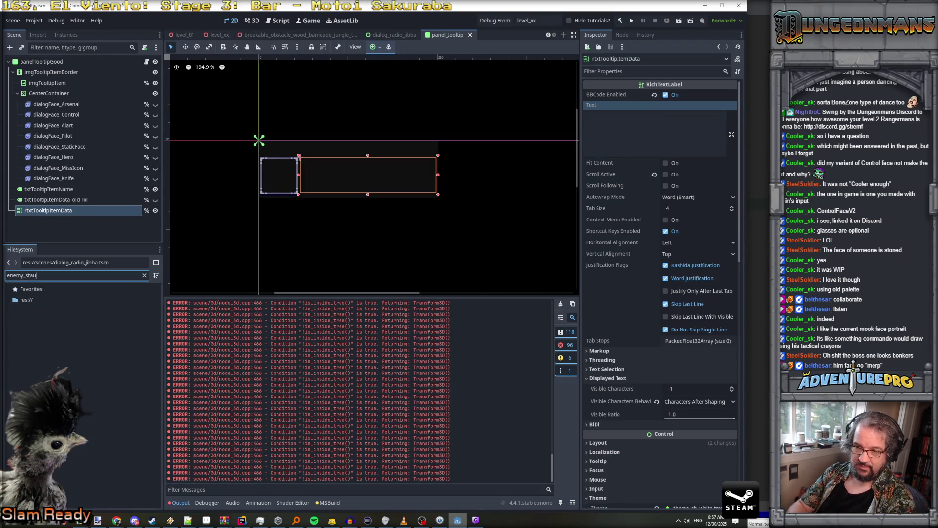
pyautogui.press('BackSpace')
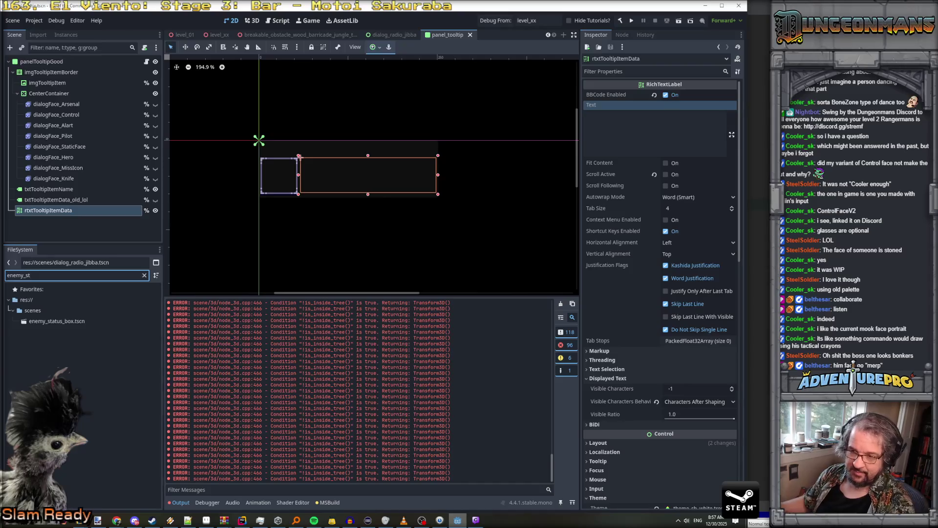
pyautogui.doubleClick(57, 321)
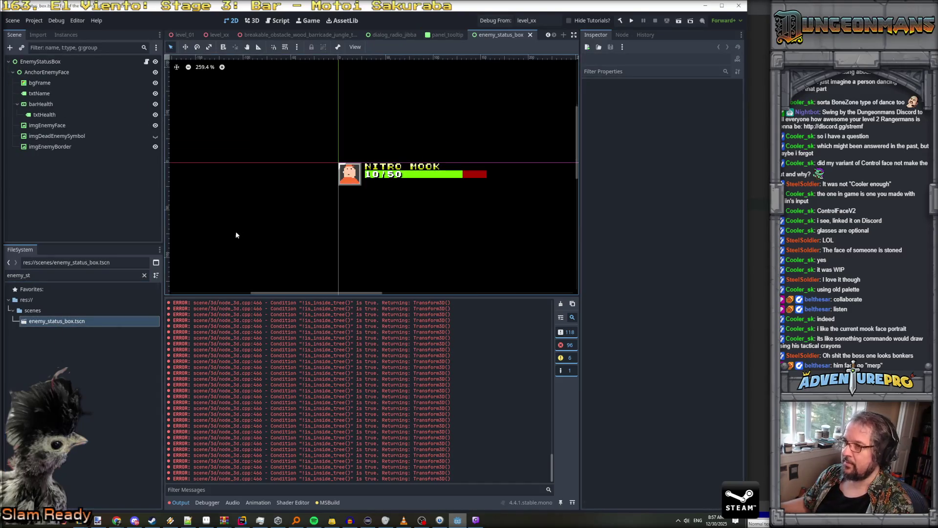
# Give EnemyStatusBox a new AtlasTexture default enemy face that uses the enemy_face_icons image
pyautogui.click(40, 61)
pyautogui.click(611, 174)
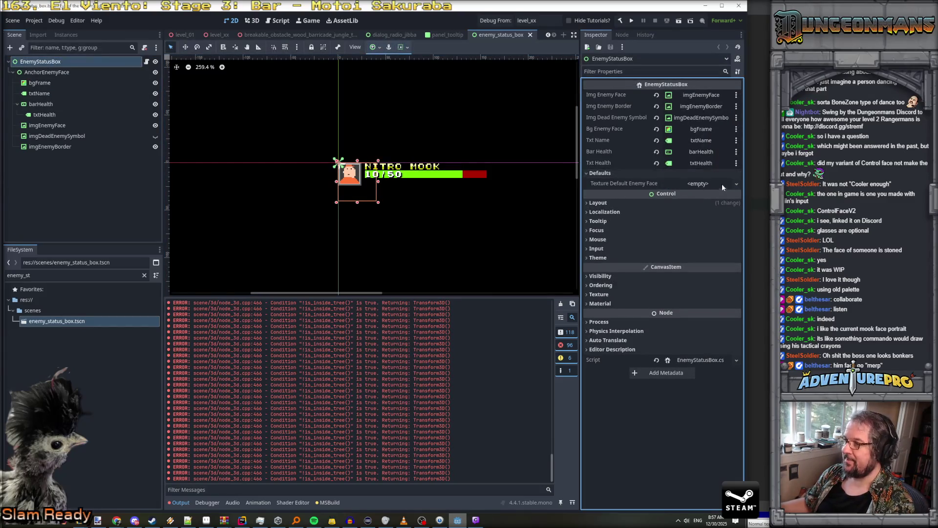
pyautogui.click(699, 186)
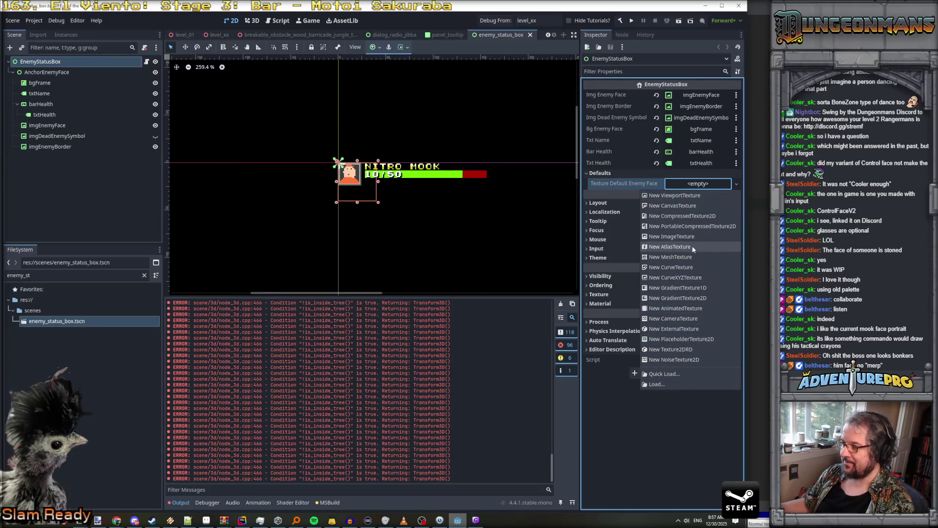
pyautogui.click(692, 246)
pyautogui.click(709, 188)
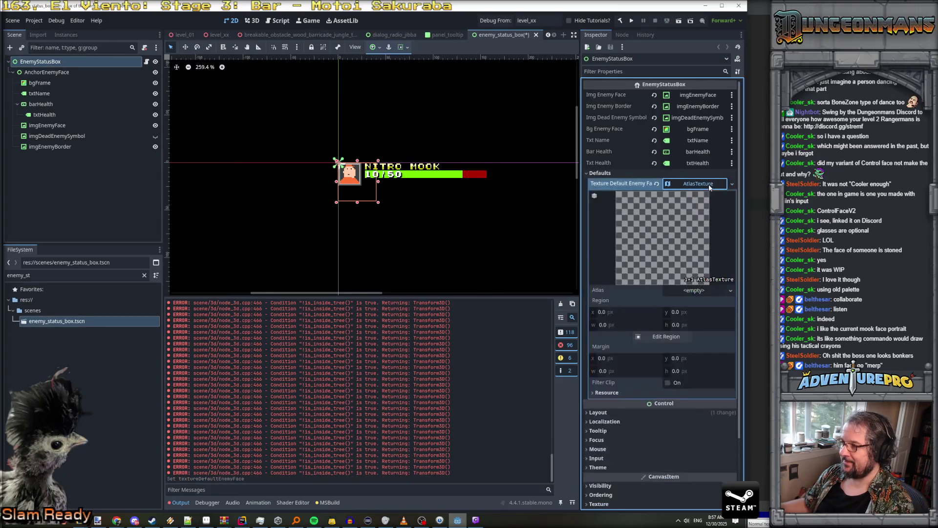
pyautogui.click(690, 291)
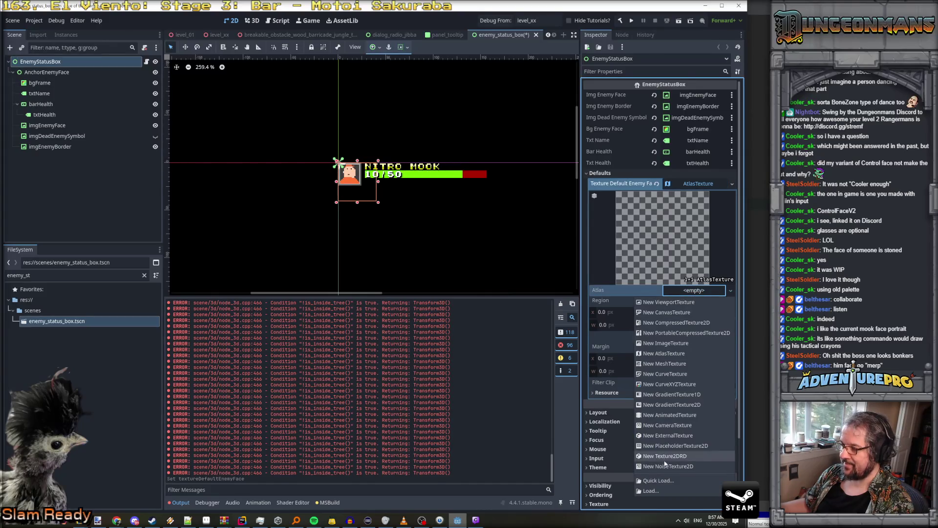
pyautogui.click(663, 481)
pyautogui.write('enemy')
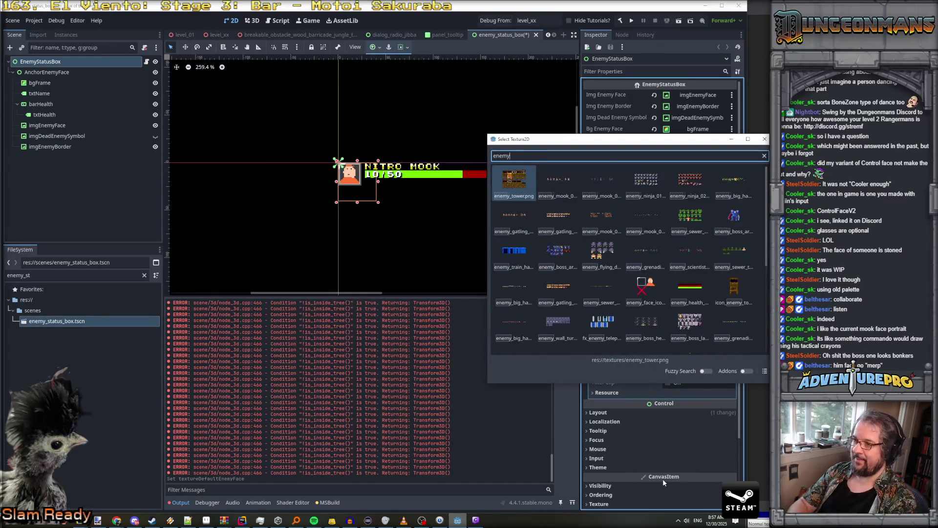
pyautogui.write('_fa')
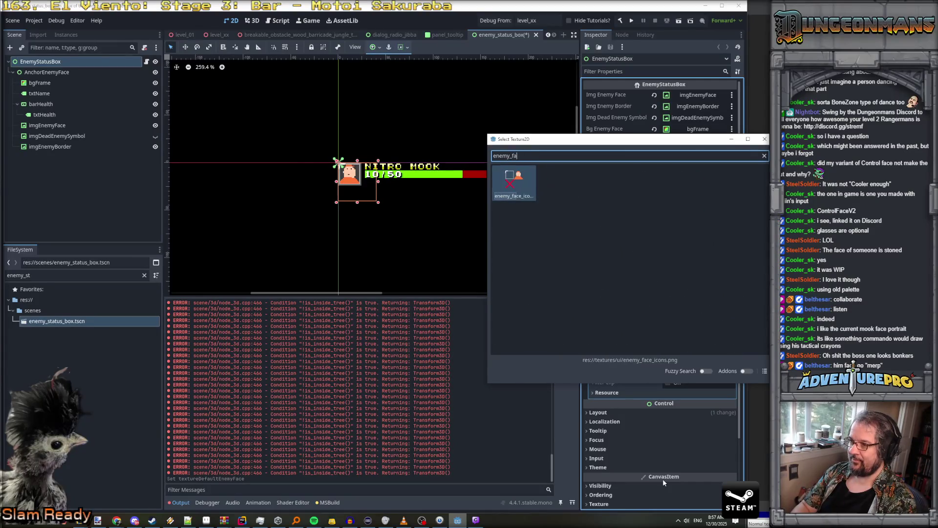
pyautogui.click(515, 185)
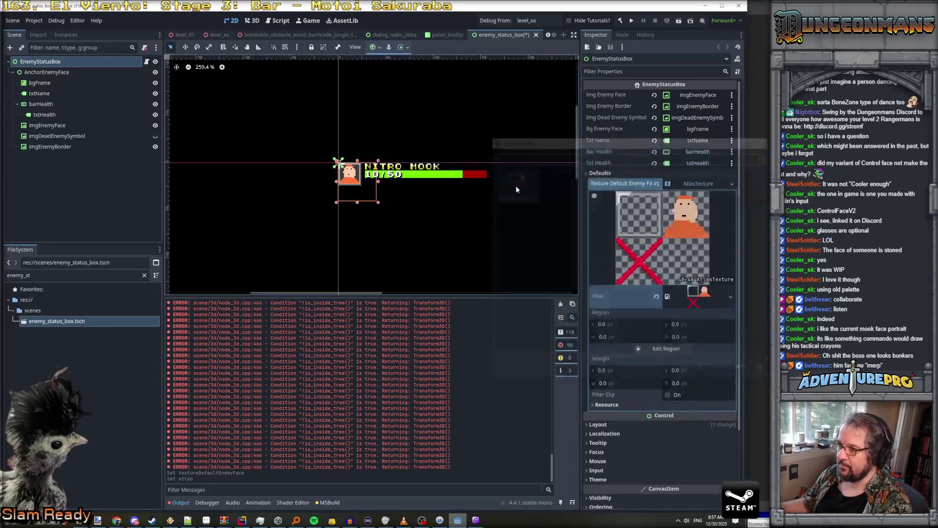
# Set the atlas region's offset and height fields to 24, then save the status box scene
pyautogui.click(650, 323)
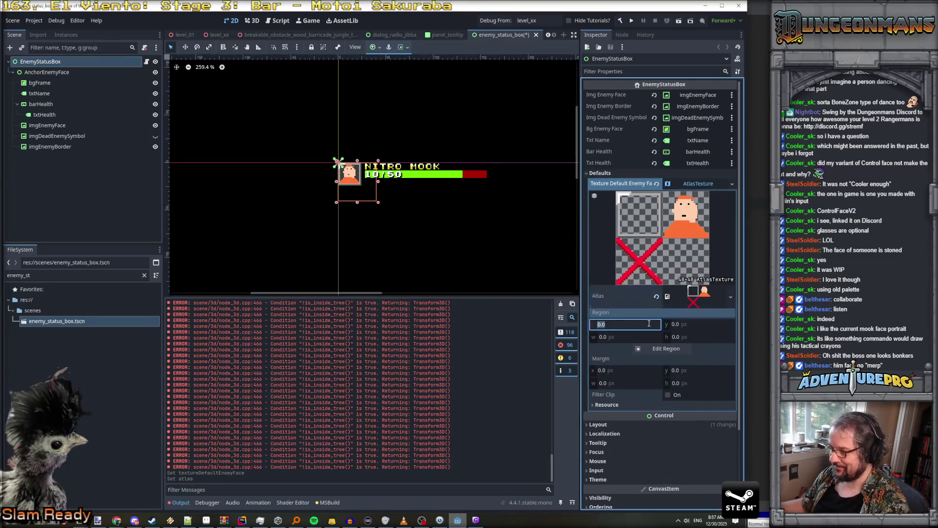
pyautogui.write('24')
pyautogui.press('Tab')
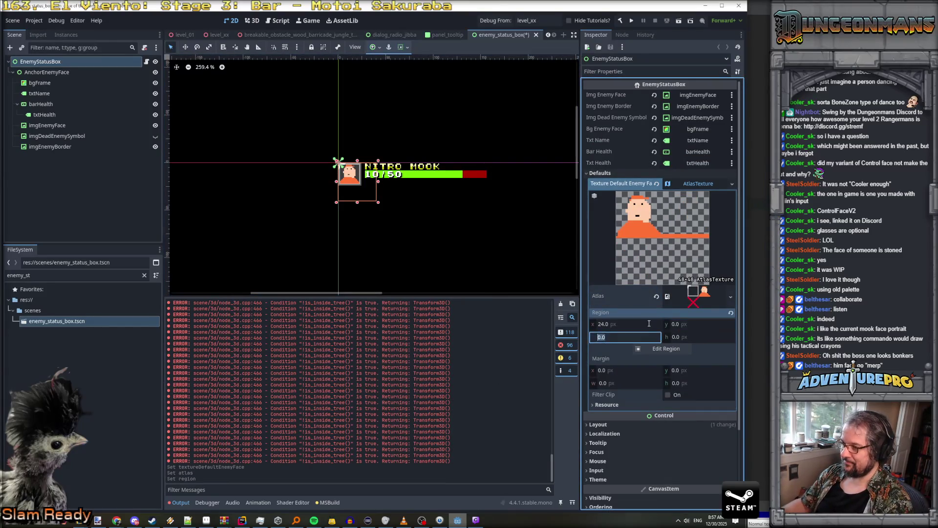
pyautogui.write('24')
pyautogui.press('Return')
pyautogui.click(694, 337)
pyautogui.write('24')
pyautogui.press('Return')
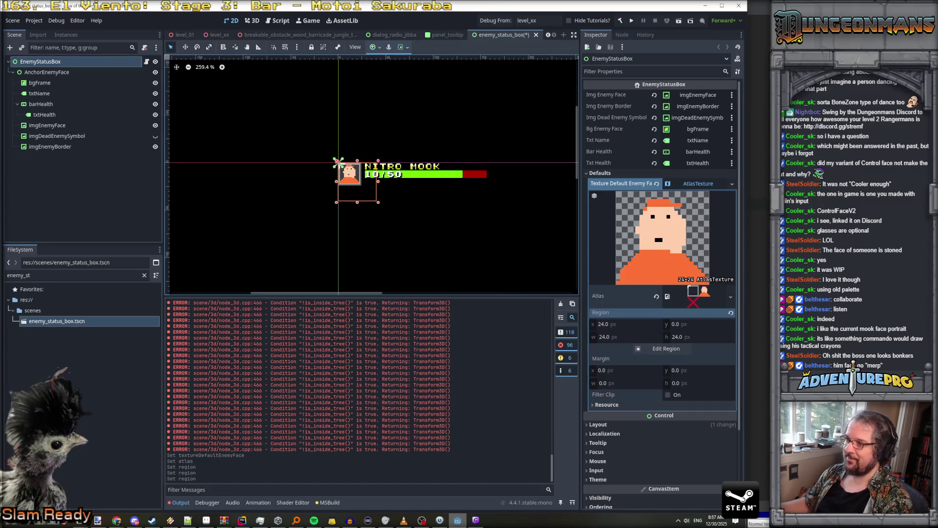
pyautogui.hotkey('alt', 'Tab')
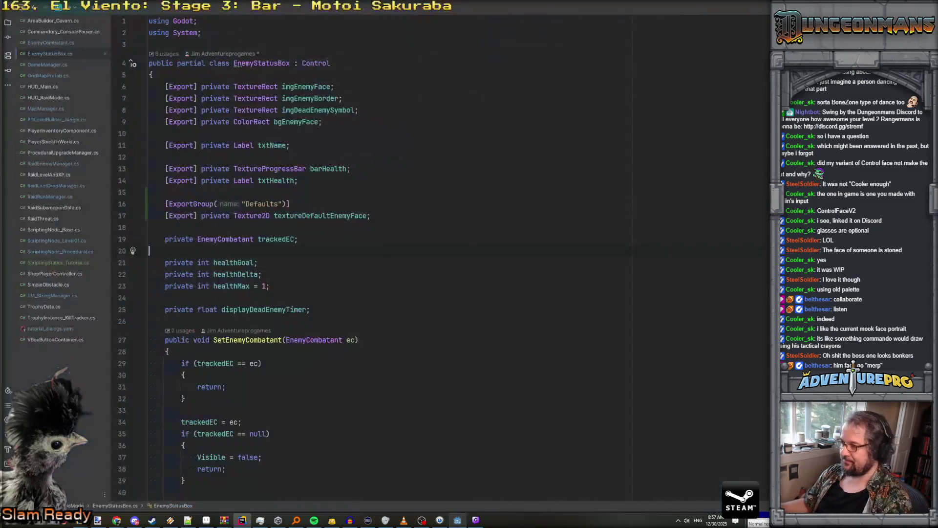
pyautogui.hotkey('alt', 'Tab')
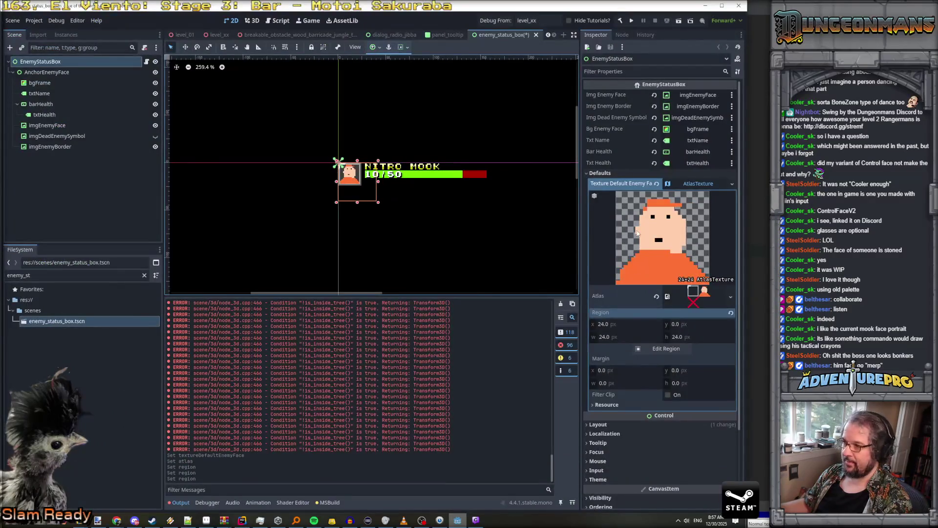
pyautogui.hotkey('ctrl', 's')
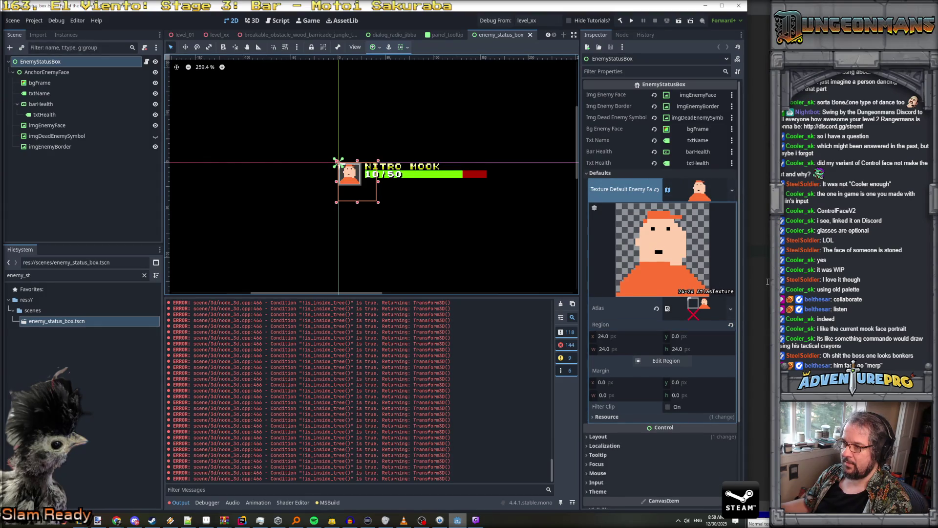
pyautogui.click(703, 192)
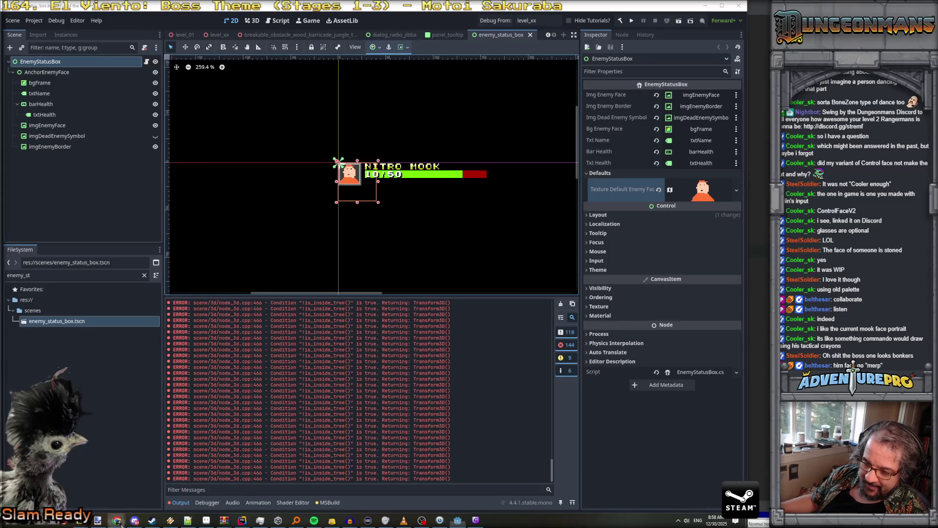
pyautogui.moveTo(117, 521)
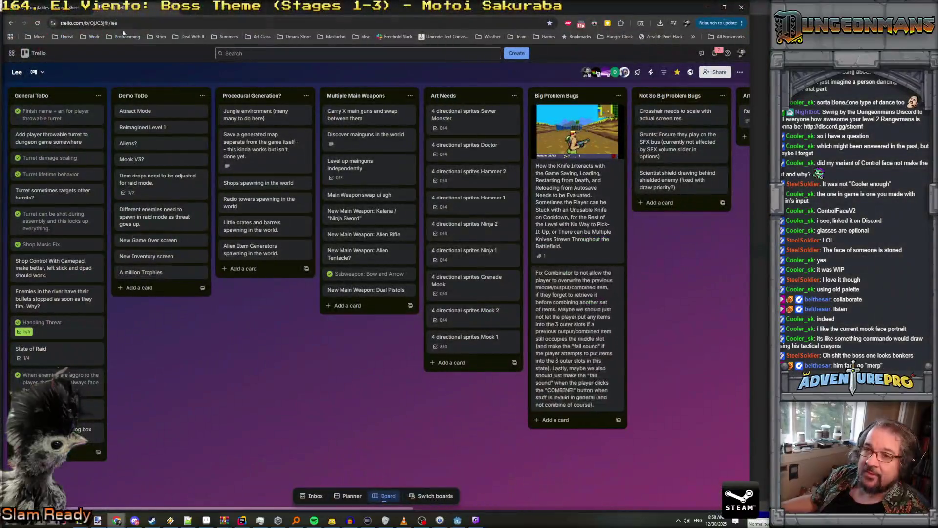
# Add the key NAME_ENEMY_MOOK_T1 with English text NITRO MOOK in row 154
pyautogui.click(88, 495)
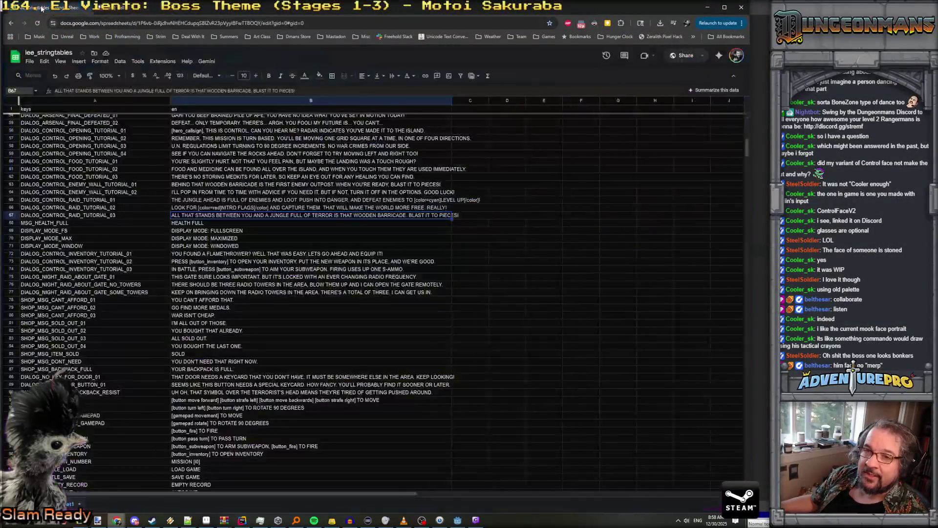
pyautogui.scroll(-10, 114, 344)
pyautogui.click(35, 223)
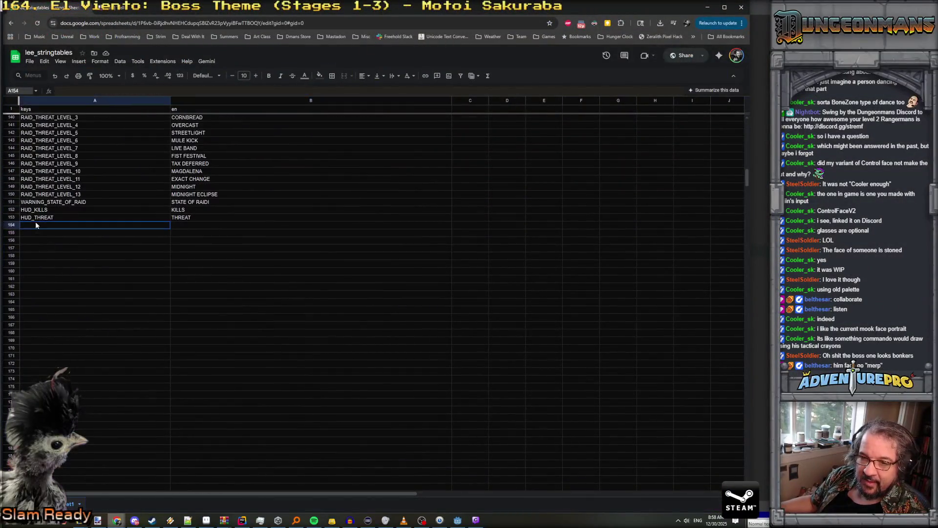
pyautogui.write('NAME_')
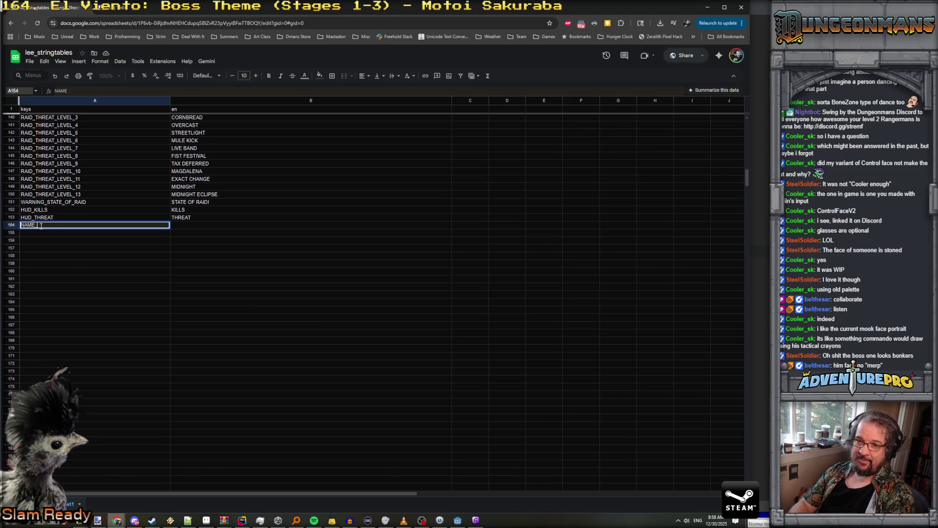
pyautogui.write('ENEMY_MOOK')
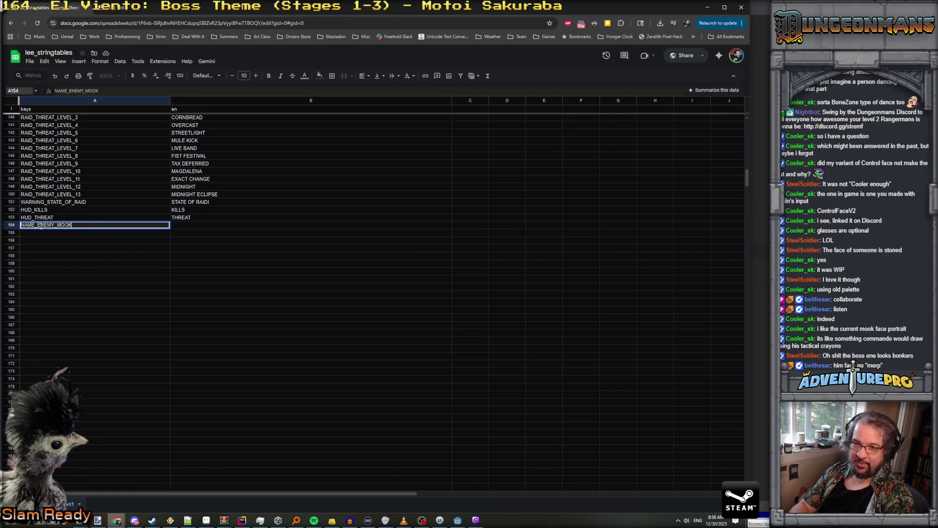
pyautogui.write('_T1')
pyautogui.press('Tab')
pyautogui.write('NIT')
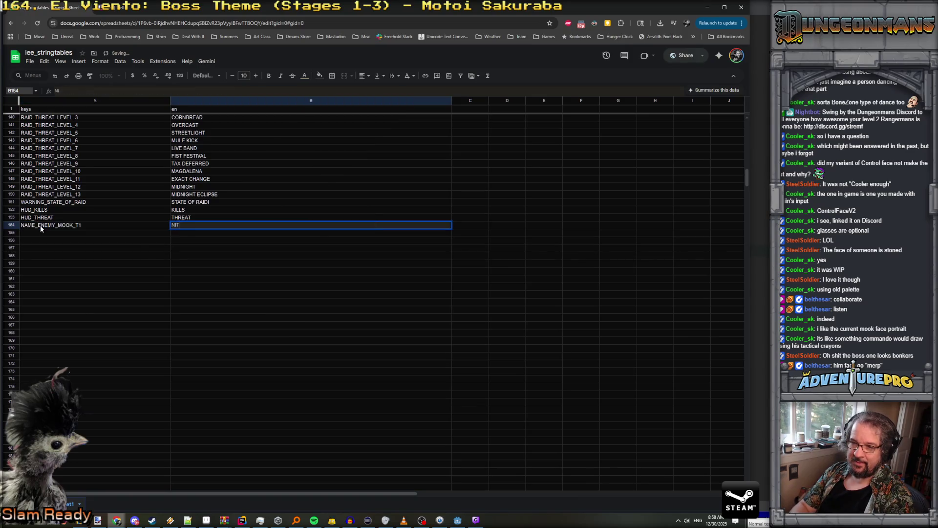
pyautogui.write('RO MOOK')
pyautogui.press('Return')
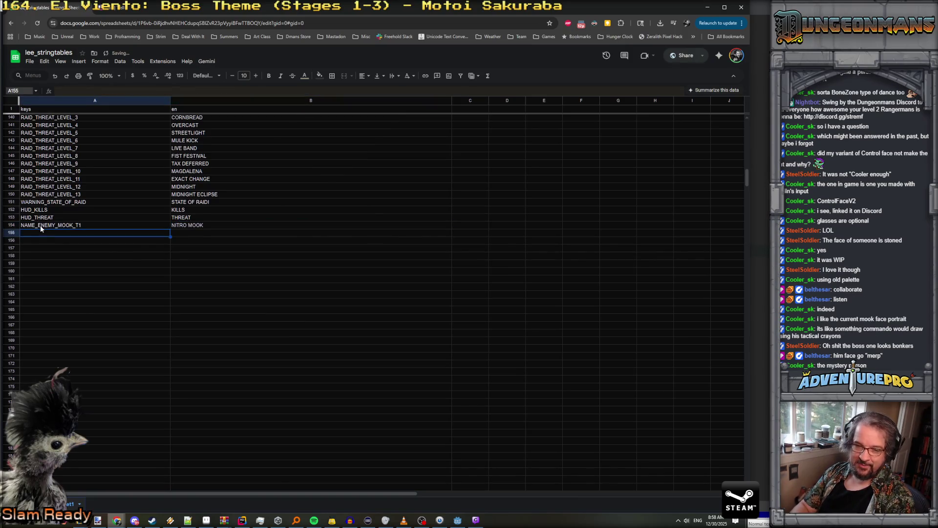
# Start row 155 with key NAME_ENEMY_MOOK_T2 and begin its text with NITRO
pyautogui.write('NAME')
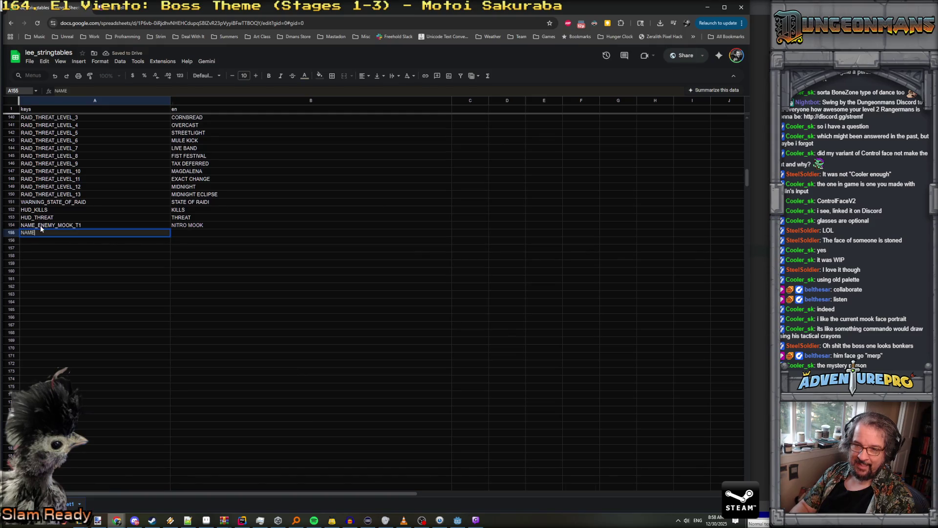
pyautogui.write('_ENEMY_MOOK_')
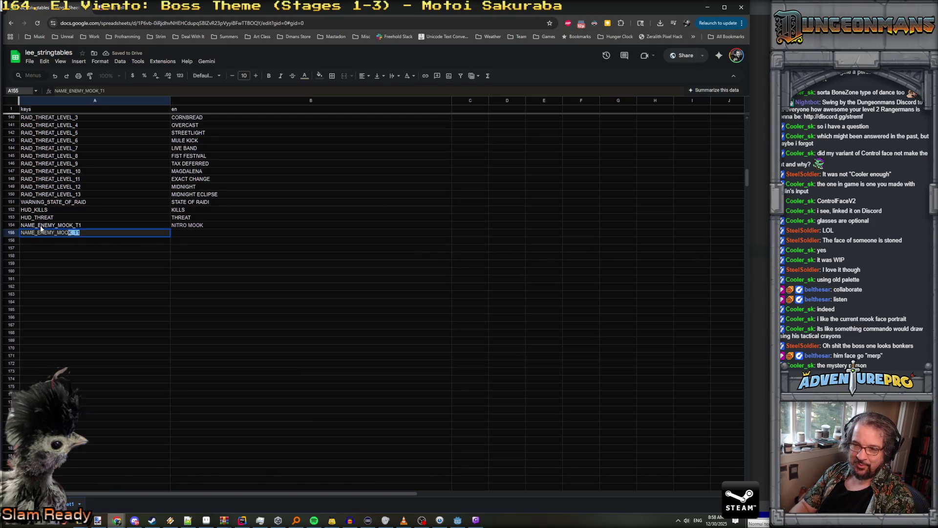
pyautogui.write('T2')
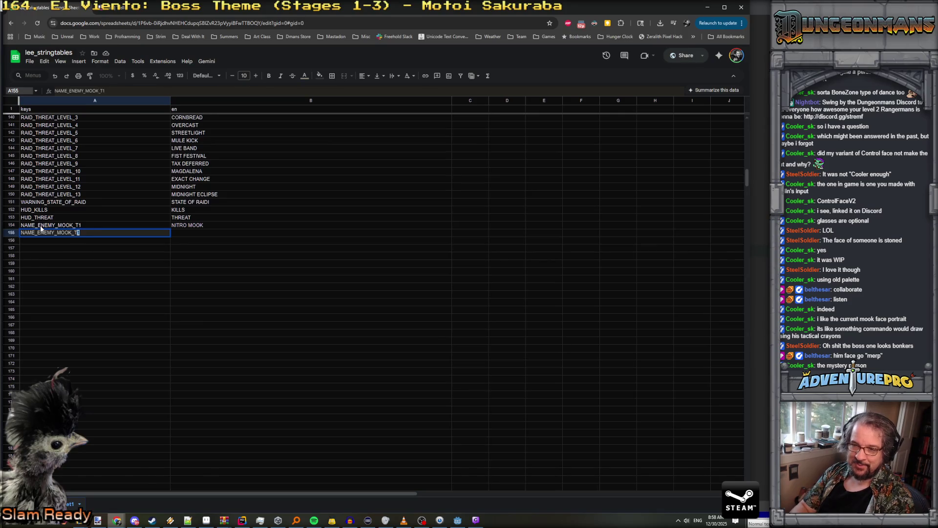
pyautogui.press('Tab')
pyautogui.write('NITRO')
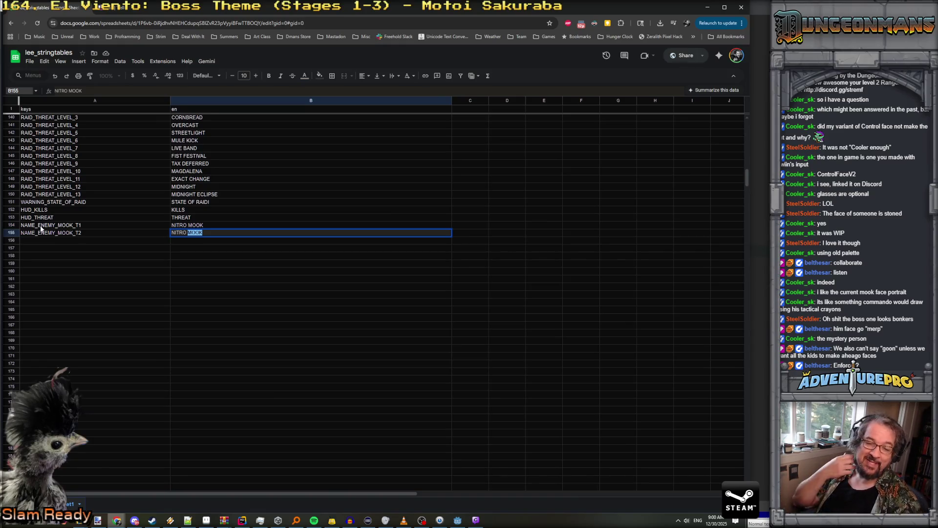
# Finish B155 as NITRO ENFORCER for the NAME_ENEMY_MOOK_T2 key
pyautogui.write('ENFORCER')
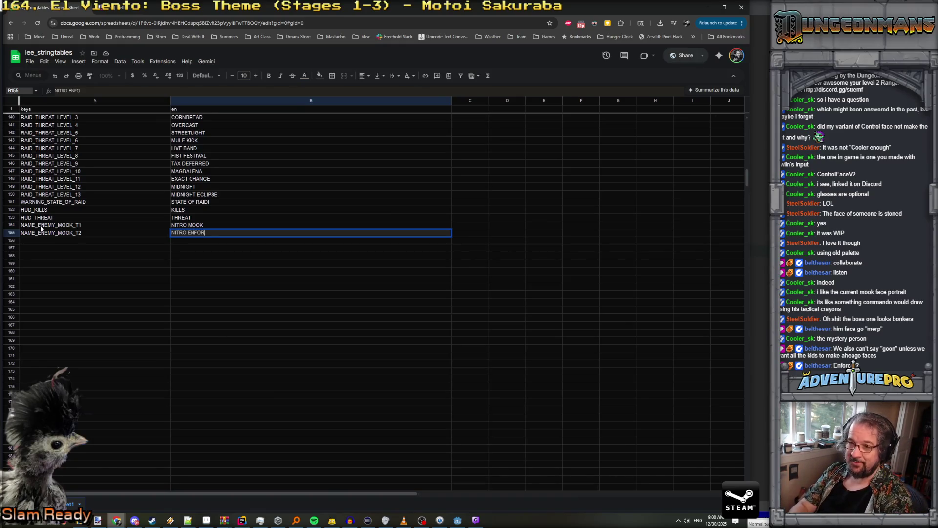
pyautogui.press('Return')
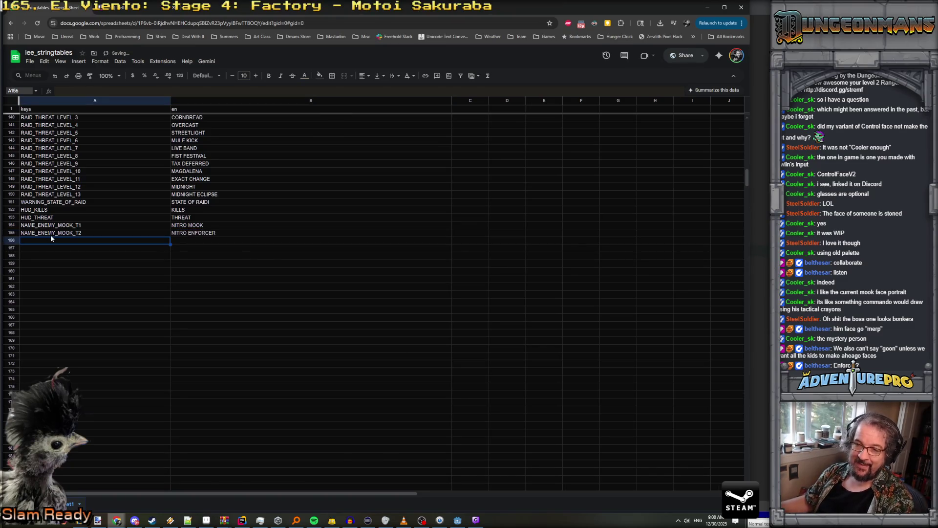
pyautogui.click(51, 234)
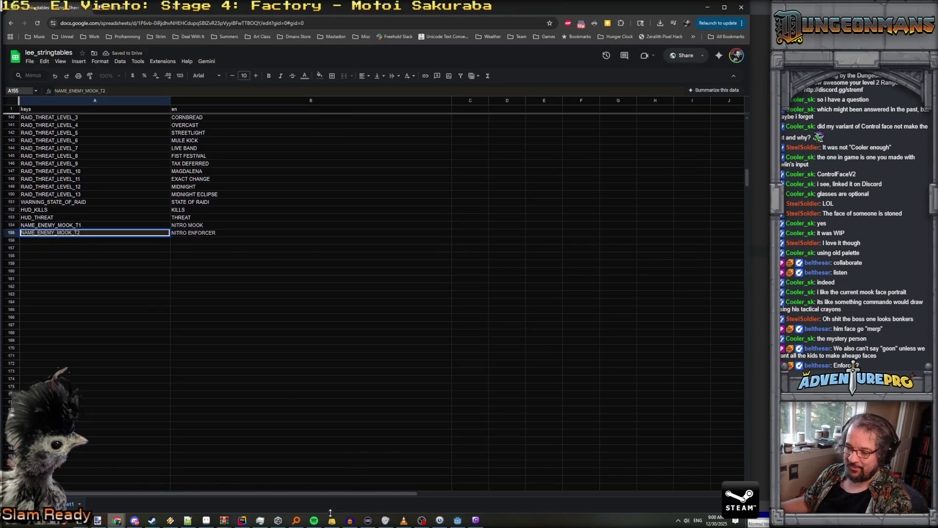
pyautogui.click(460, 521)
# Filter Godot's FileSystem dock by enemy_ to list all enemy scenes
pyautogui.click(29, 276)
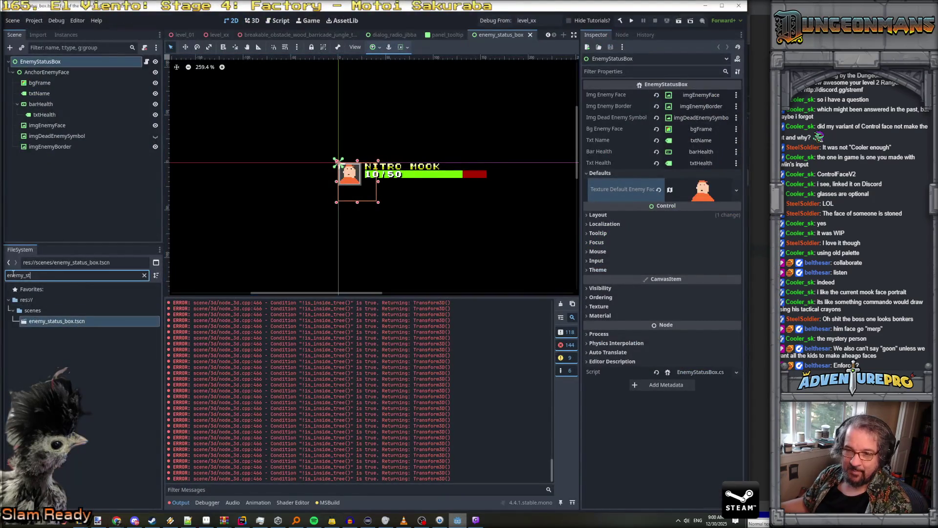
pyautogui.write('enemy_')
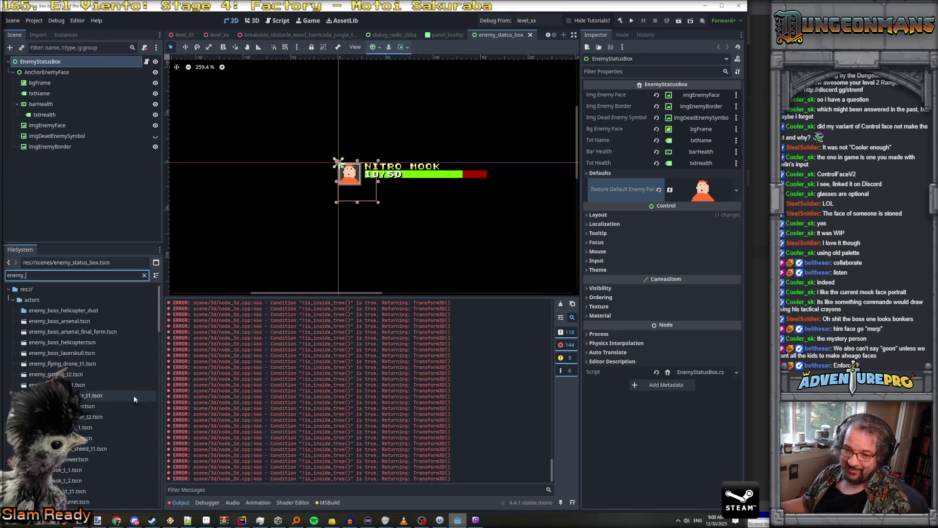
pyautogui.hotkey('alt', 'Tab')
# Copy the NAME_ENEMY_MOOK_T2 key into A156 and start changing it to a GATLING key
pyautogui.moveTo(81, 233)
pyautogui.mouseDown()
pyautogui.moveTo(20, 233)
pyautogui.moveTo(113, 239)
pyautogui.mouseUp()
pyautogui.hotkey('ctrl', 'c')
pyautogui.press('Return')
pyautogui.hotkey('ctrl', 'v')
pyautogui.write('GATLING')
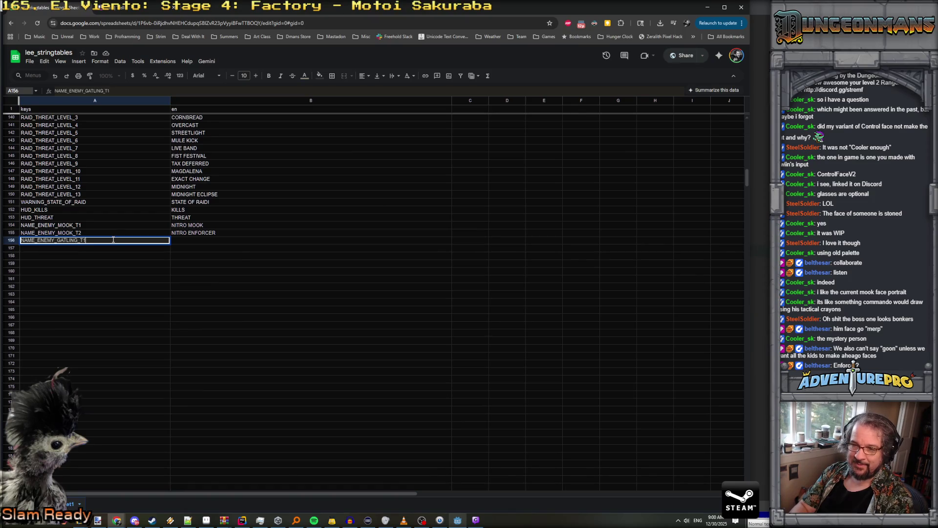
# Give NAME_ENEMY_GATLING_T1 the English text NITRO HEAVY
pyautogui.press('Tab')
pyautogui.write('NITRO HEAVY')
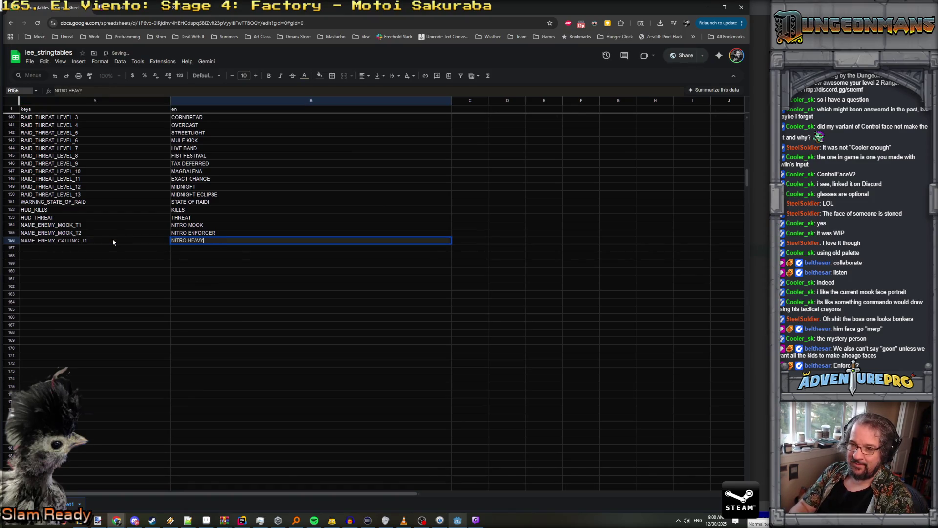
pyautogui.press('Return')
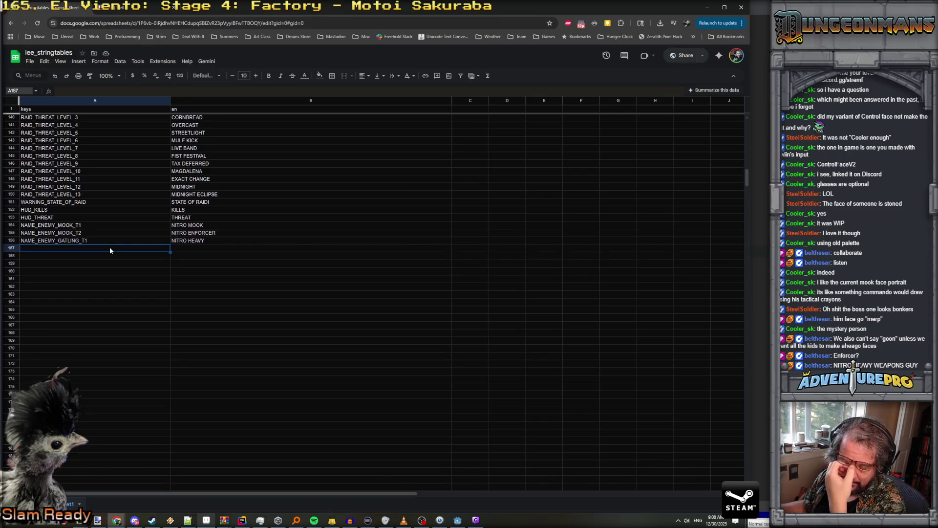
# Add key NAME_ENEMY_TOWER in A157 with the text DEFENSE TOWER
pyautogui.doubleClick(54, 248)
pyautogui.write('NAME_ENB')
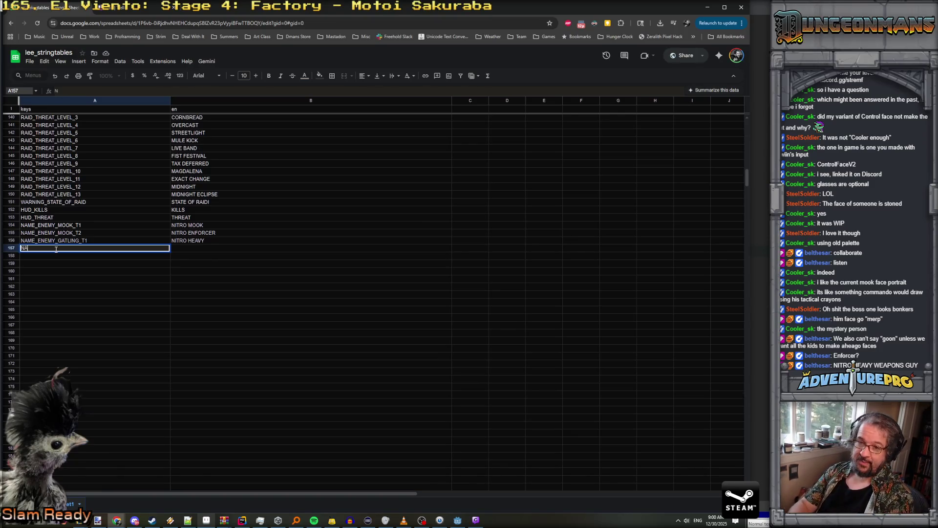
pyautogui.press('BackSpace')
pyautogui.write('ENEM')
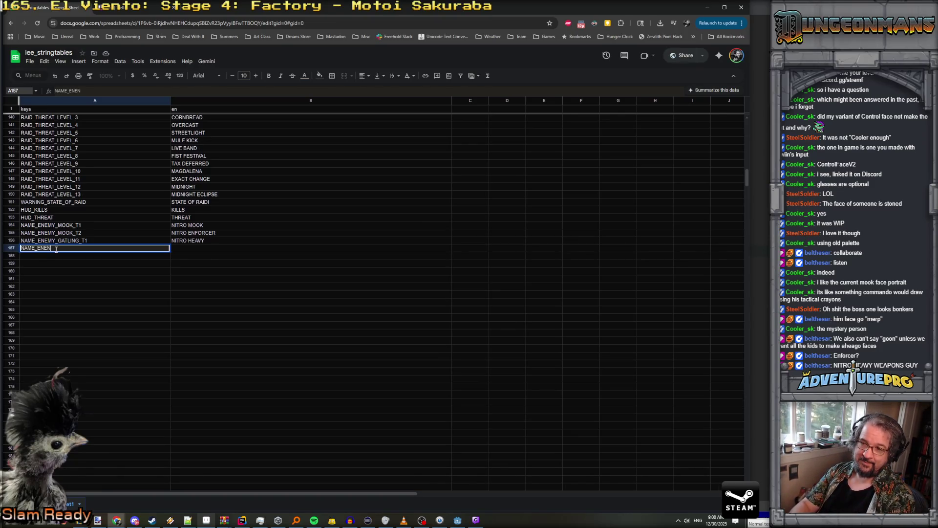
pyautogui.write('Y_')
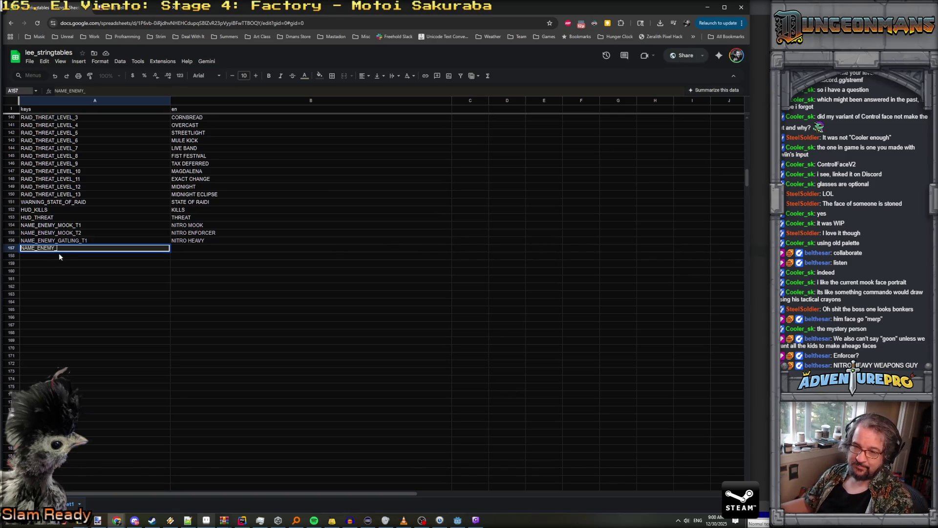
pyautogui.click(66, 248)
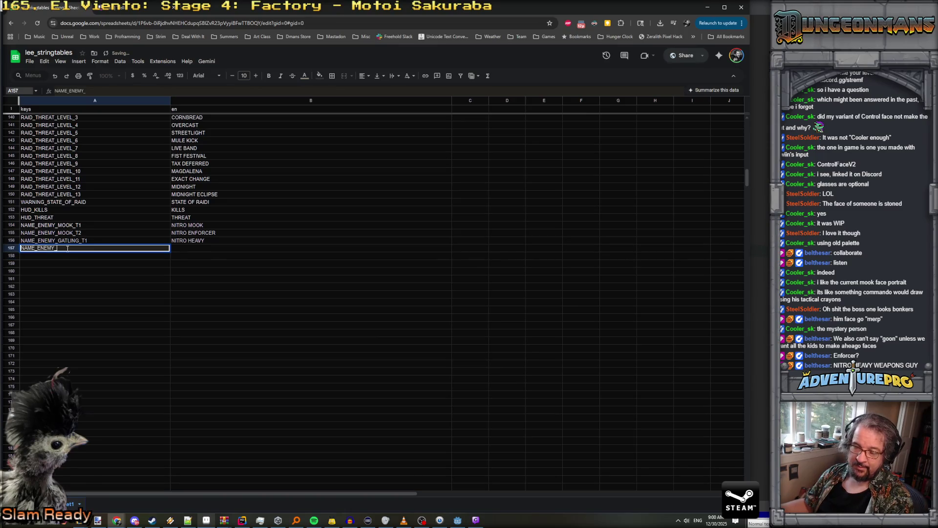
pyautogui.write('TOWER')
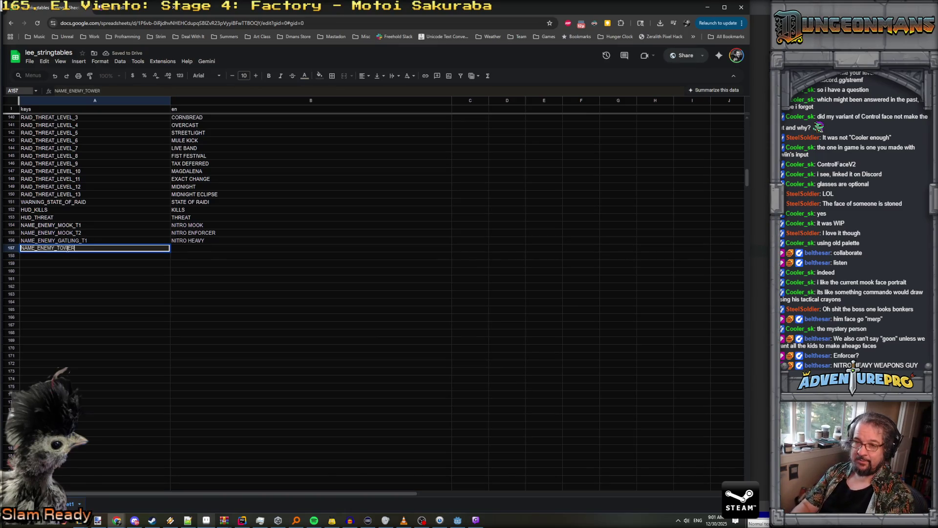
pyautogui.press('Tab')
pyautogui.write('E')
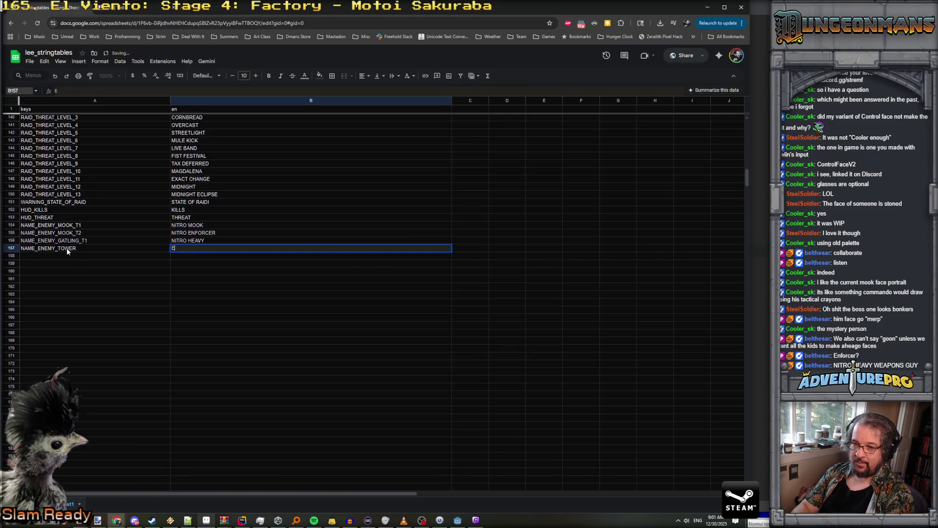
pyautogui.press('Escape')
pyautogui.write('DEFENSE TOWER')
pyautogui.press('Return')
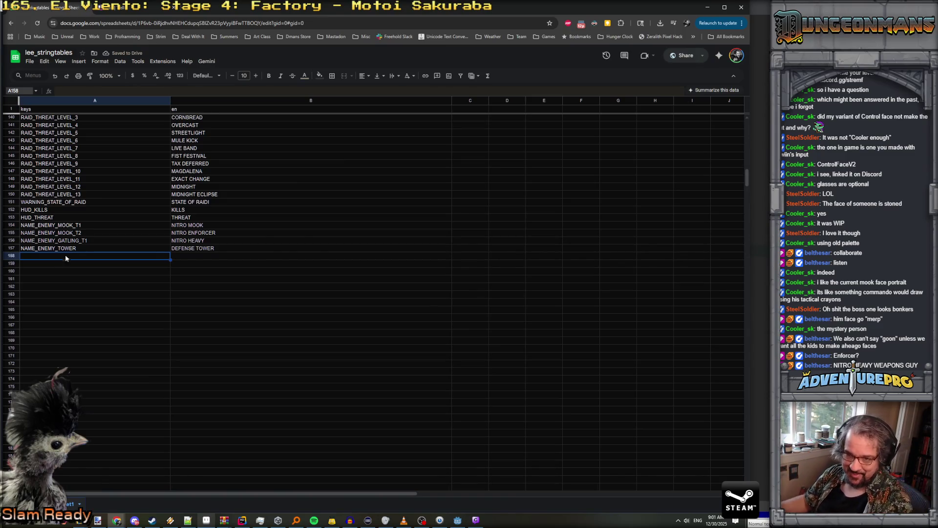
# Restore A157 to NAME_ENEMY_TOWER, paste a copy into A158, and select TOWER for replacement
pyautogui.doubleClick(83, 249)
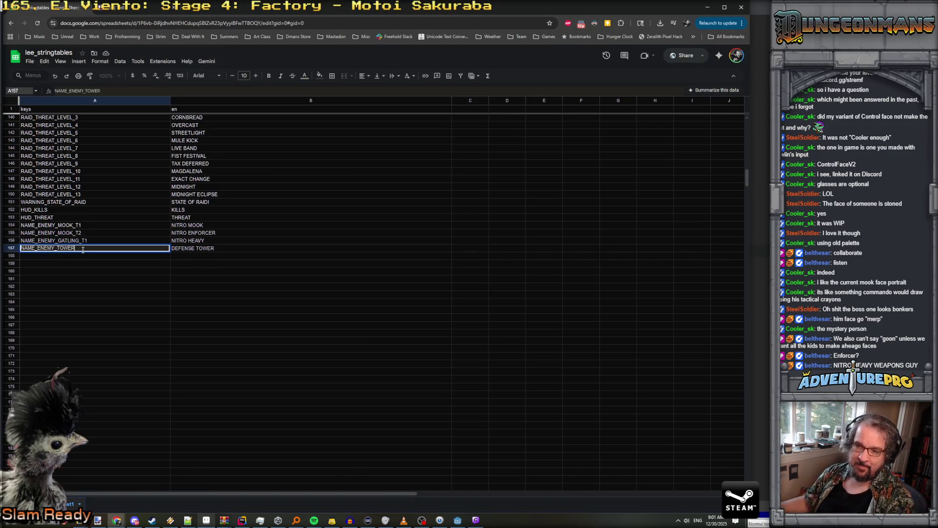
pyautogui.hotkey('shift', 'Return')
pyautogui.hotkey('ctrl', 'a')
pyautogui.write('NAME_ENEMY_MOOK_T2')
pyautogui.click(37, 257)
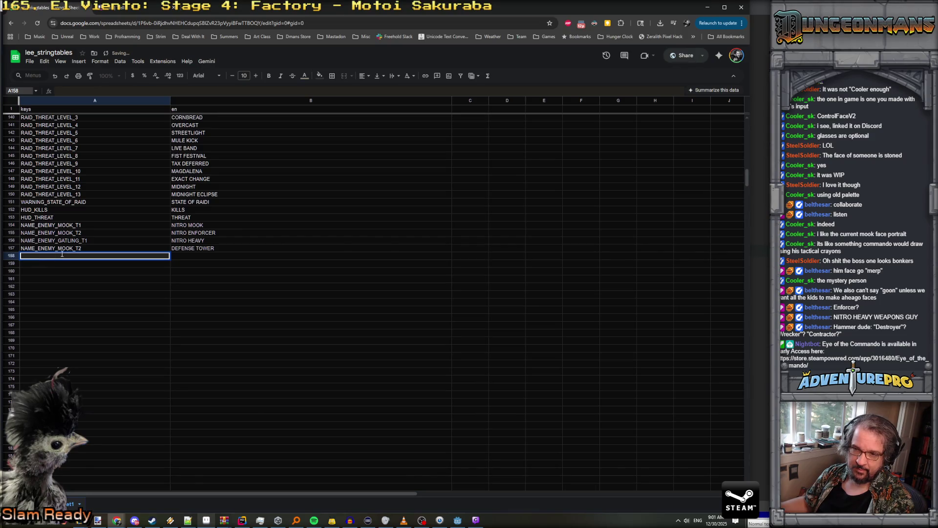
pyautogui.hotkey('ctrl', 'z')
pyautogui.doubleClick(30, 248)
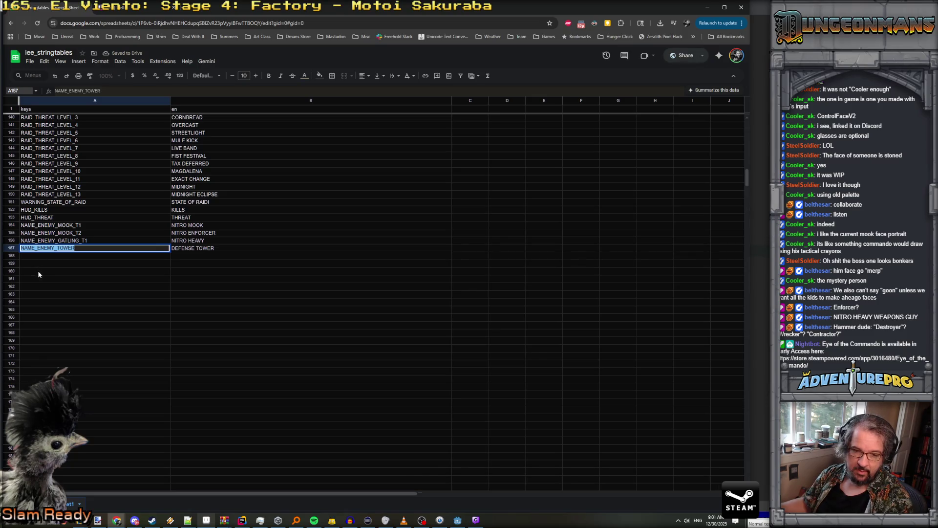
pyautogui.hotkey('ctrl', 'c')
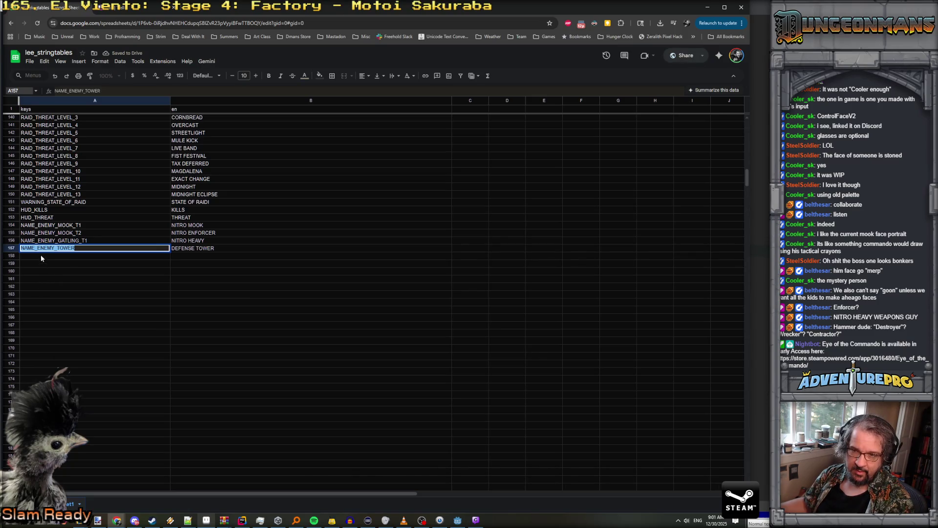
pyautogui.click(40, 255)
pyautogui.hotkey('ctrl', 'v')
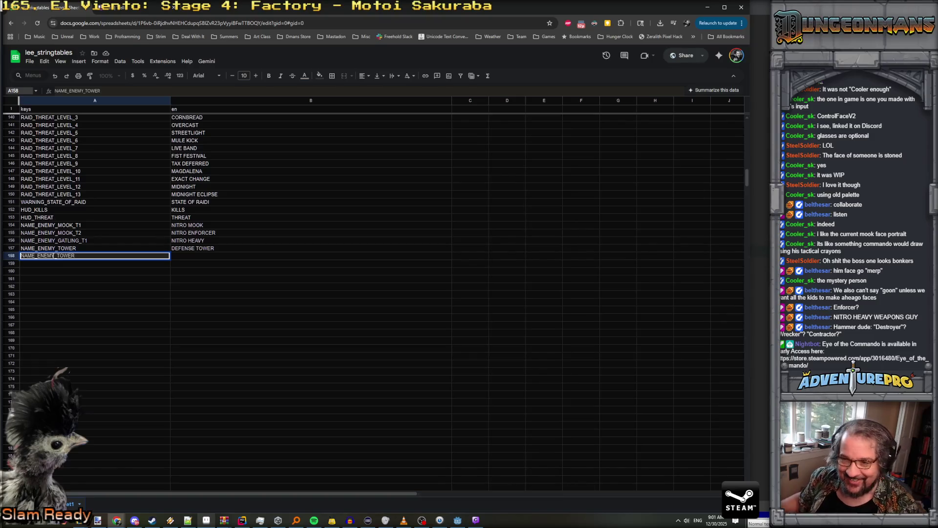
pyautogui.moveTo(57, 256); pyautogui.dragTo(118, 254)
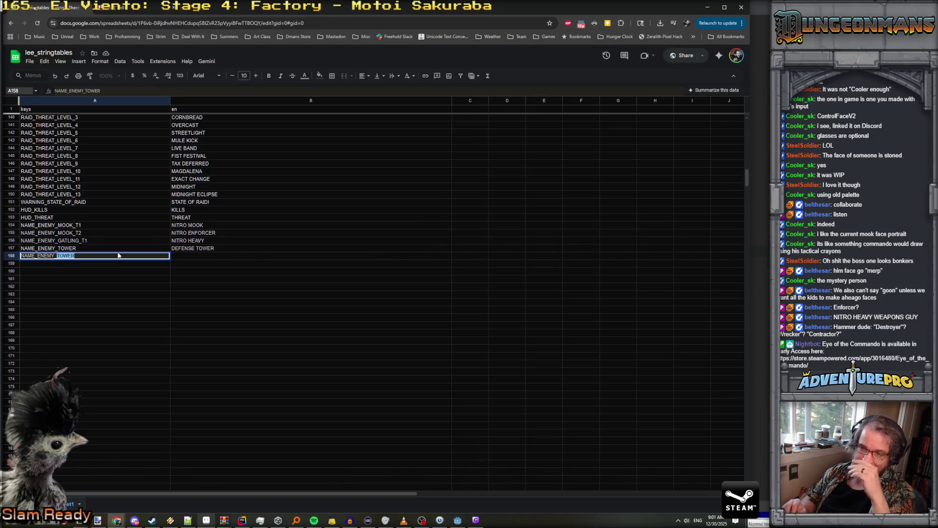
pyautogui.click(458, 520)
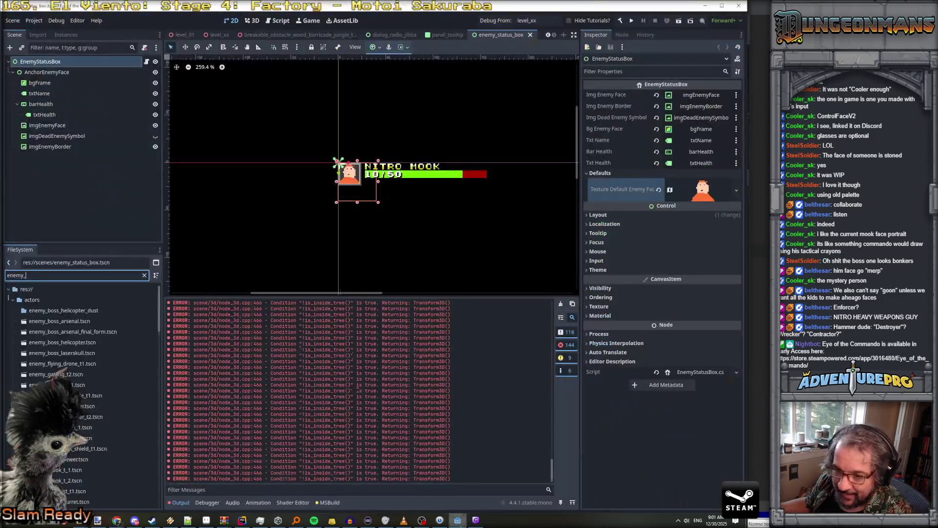
pyautogui.click(729, 303)
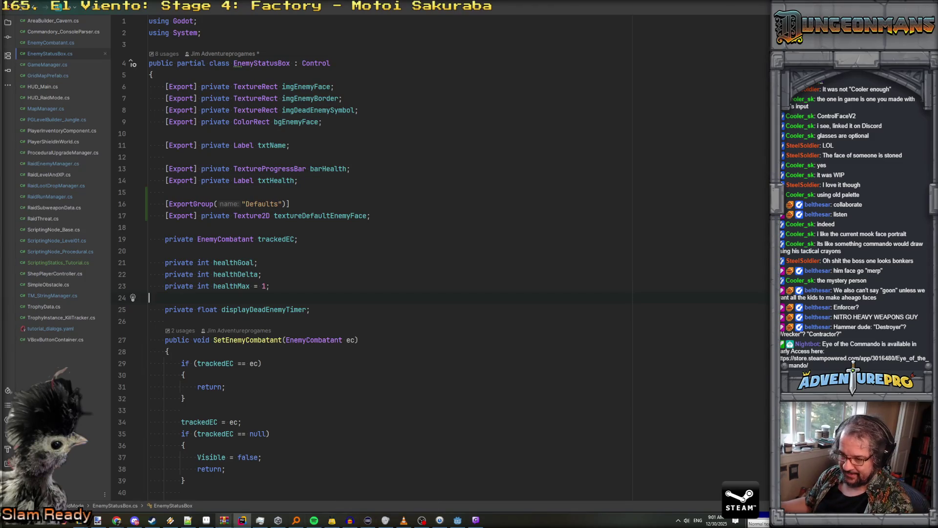
pyautogui.moveTo(121, 511)
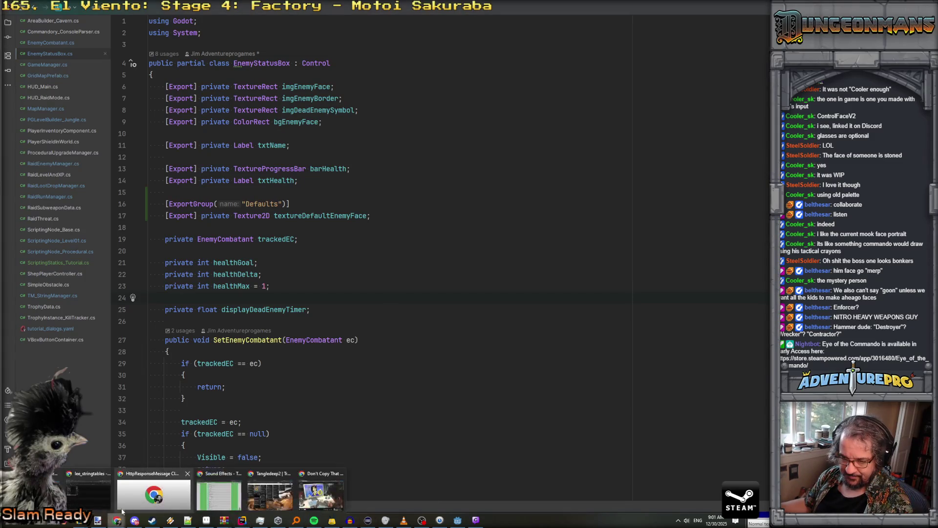
pyautogui.click(88, 493)
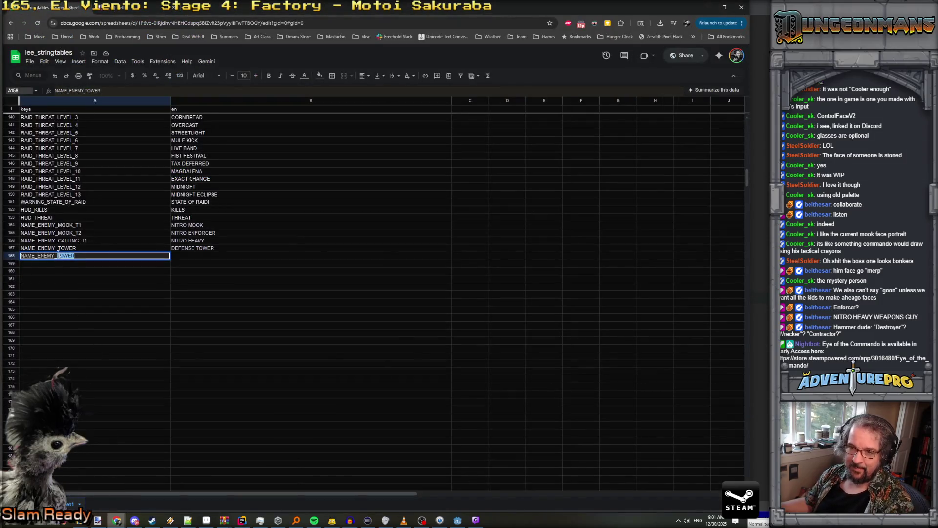
# Change A158 to NAME_ENEMY_HAMMER and give it the English text NITRO CONTRACTOR
pyautogui.write('HAMMER')
pyautogui.press('Return')
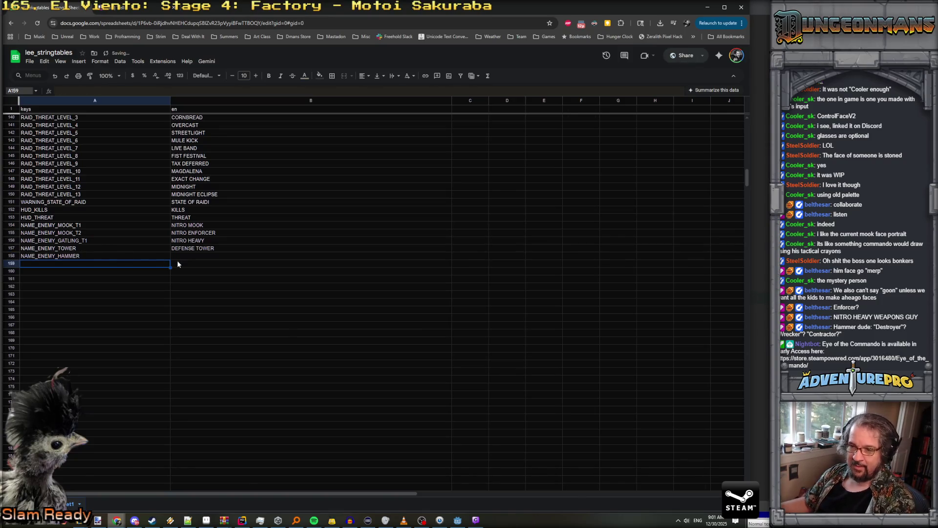
pyautogui.click(179, 256)
pyautogui.doubleClick(181, 254)
pyautogui.write('ITRO CONTRACTOR')
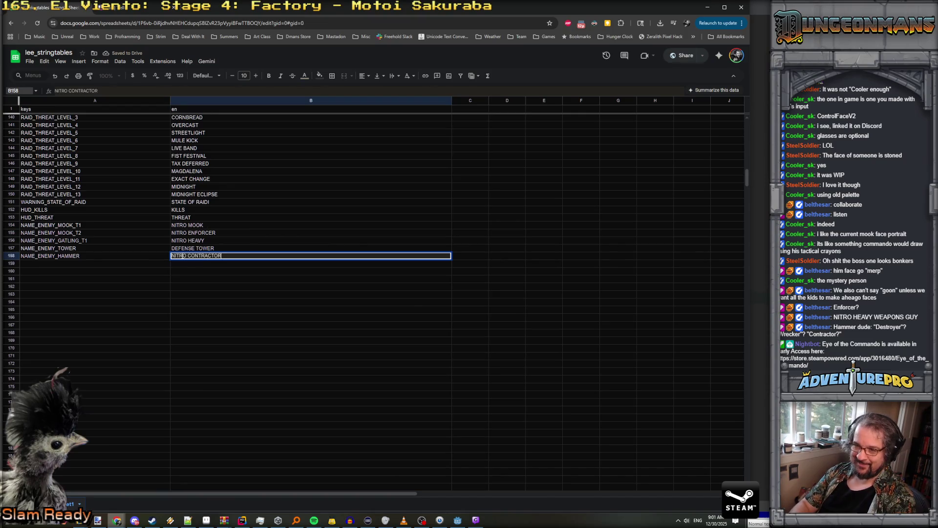
pyautogui.press('Return')
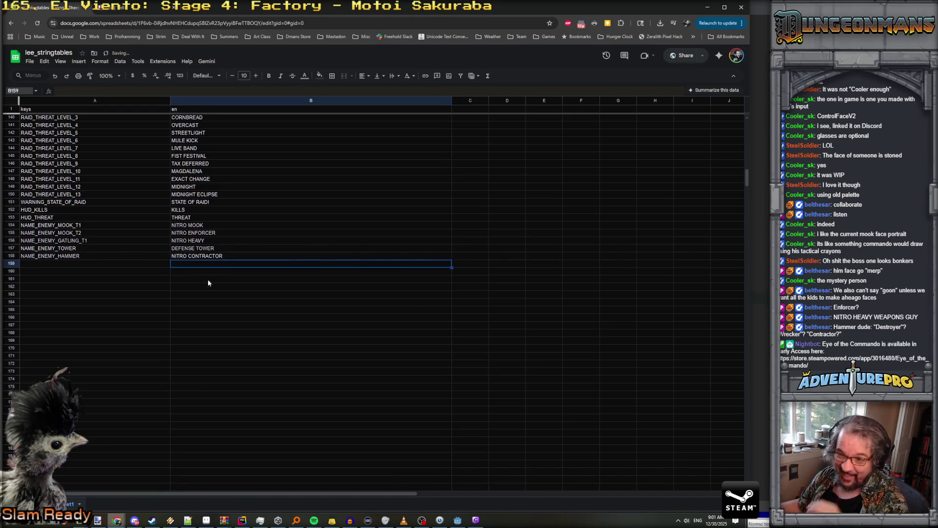
# Copy the hammer key into A159, rename it NAME_ENEMY_BARRICADE, and enter BARRICADE as its text
pyautogui.click(156, 266)
pyautogui.click(85, 255)
pyautogui.doubleClick(86, 256)
pyautogui.moveTo(86, 256); pyautogui.dragTo(11, 251)
pyautogui.hotkey('ctrl', 'c')
pyautogui.click(38, 266)
pyautogui.hotkey('ctrl', 'v')
pyautogui.moveTo(57, 262); pyautogui.dragTo(102, 263)
pyautogui.write('BARRICA')
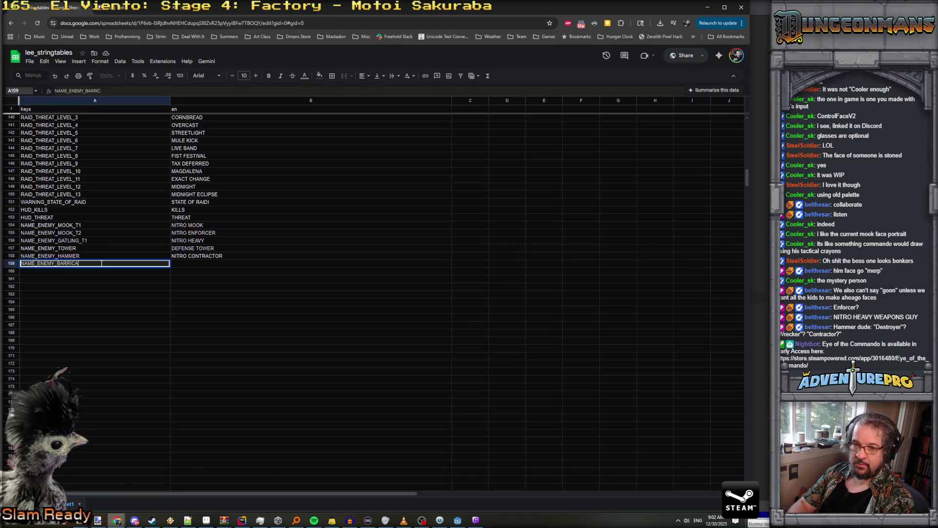
pyautogui.click(185, 264)
pyautogui.write('BARRICADE')
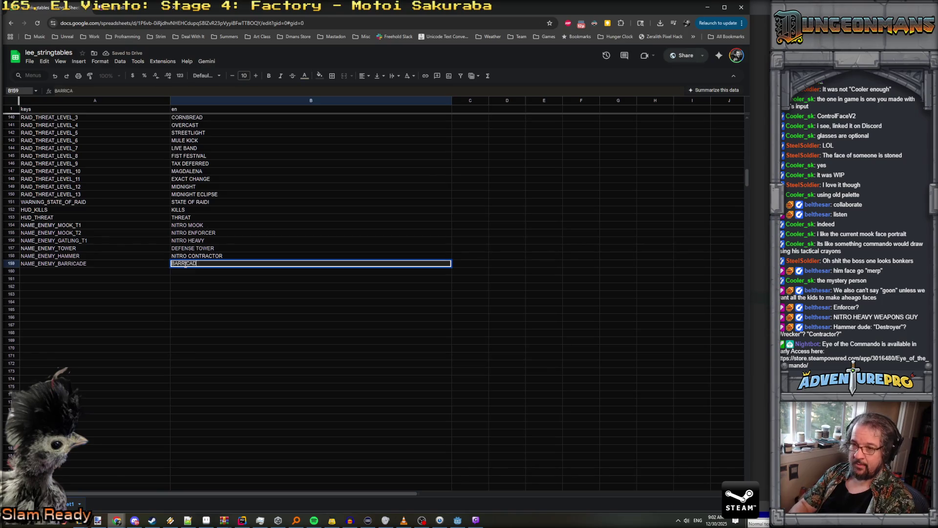
pyautogui.press('Return')
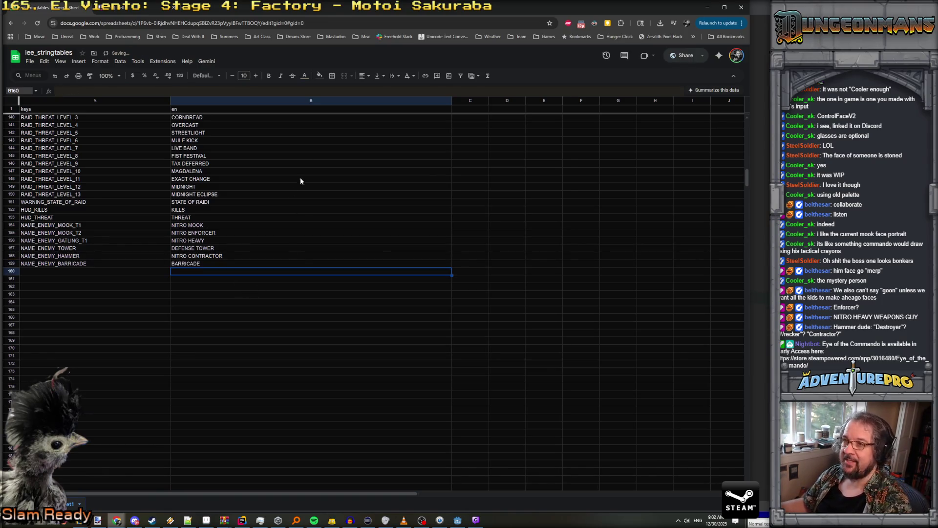
# Export lee_stringtables as a CSV download, verify it finished, and return to Godot
pyautogui.press('F5')
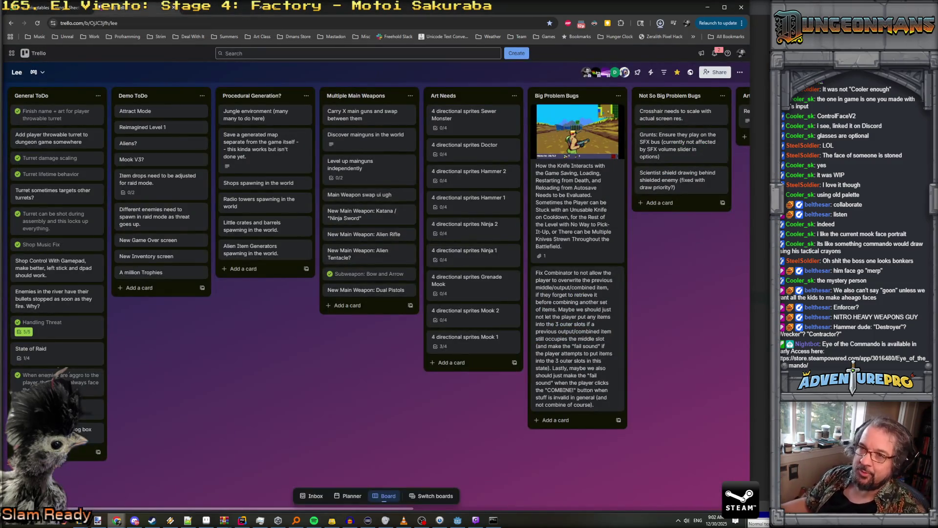
pyautogui.click(660, 22)
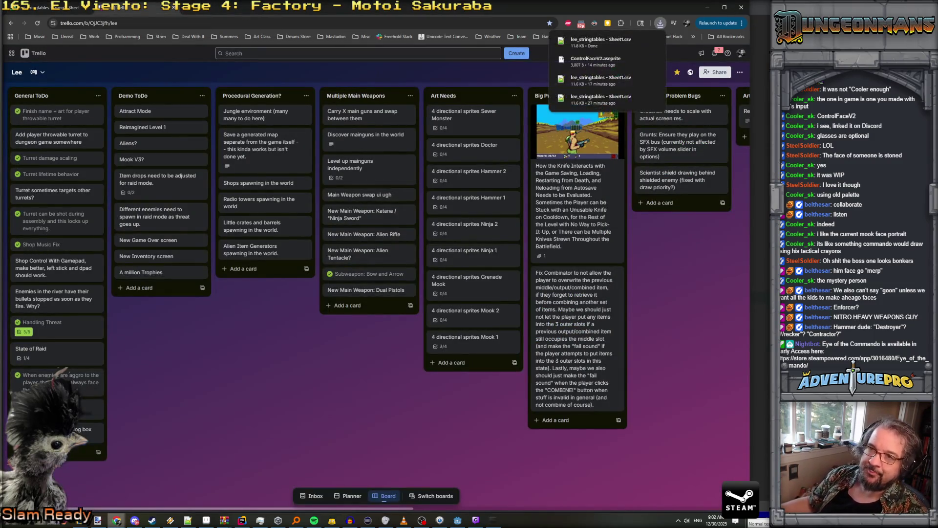
pyautogui.click(134, 7)
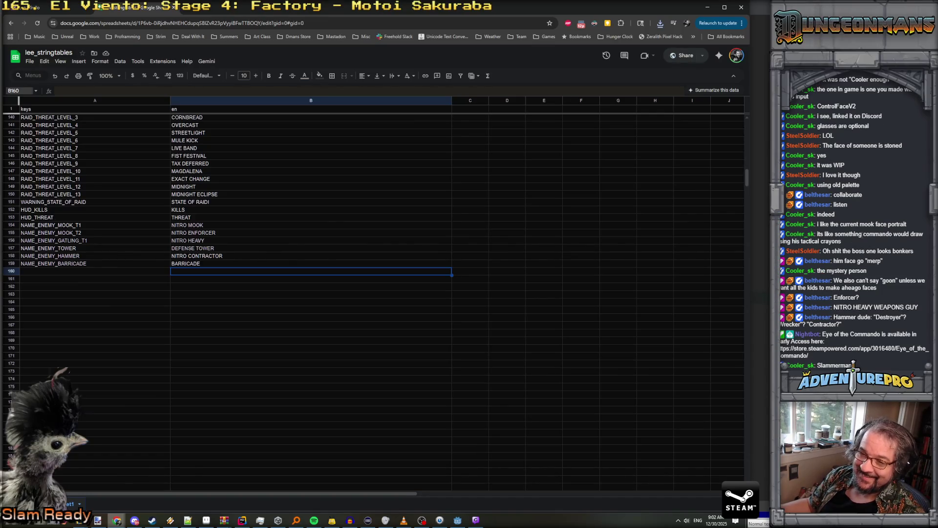
pyautogui.hotkey('alt', 'Tab')
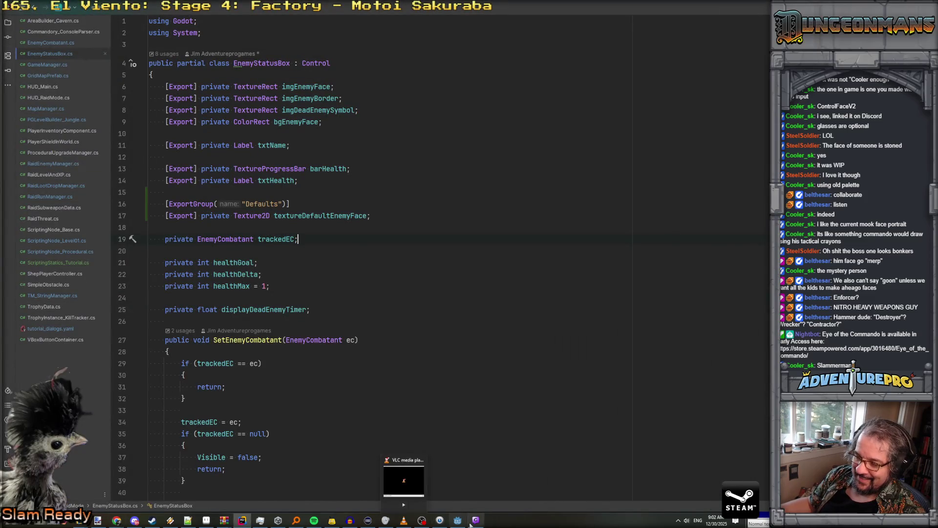
pyautogui.click(458, 520)
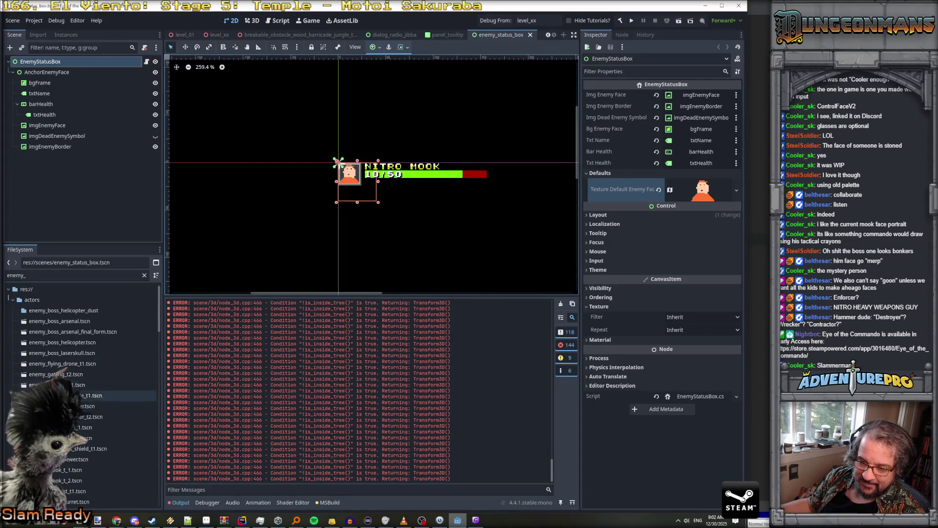
# Open enemy_mook_t_1 and start editing its root's Status Box Display Name property
pyautogui.doubleClick(55, 470)
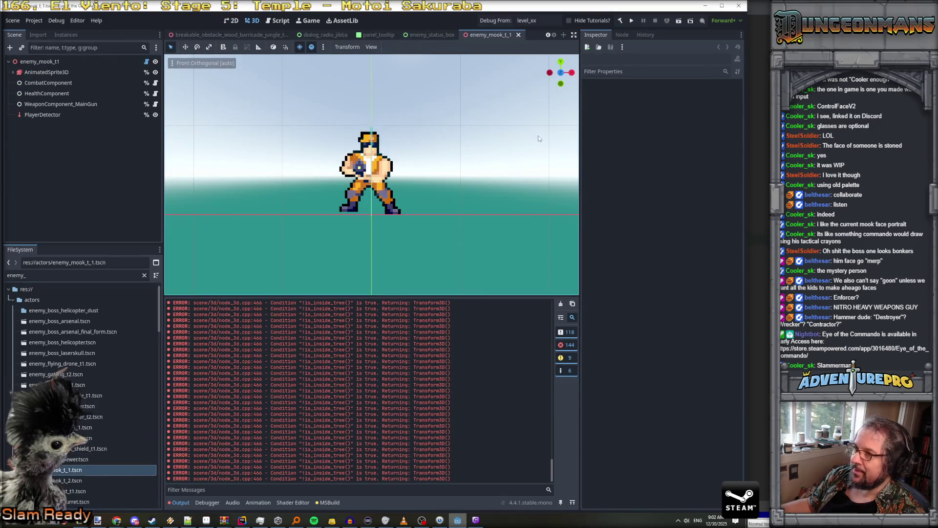
pyautogui.click(63, 60)
pyautogui.scroll(-5, 648, 245)
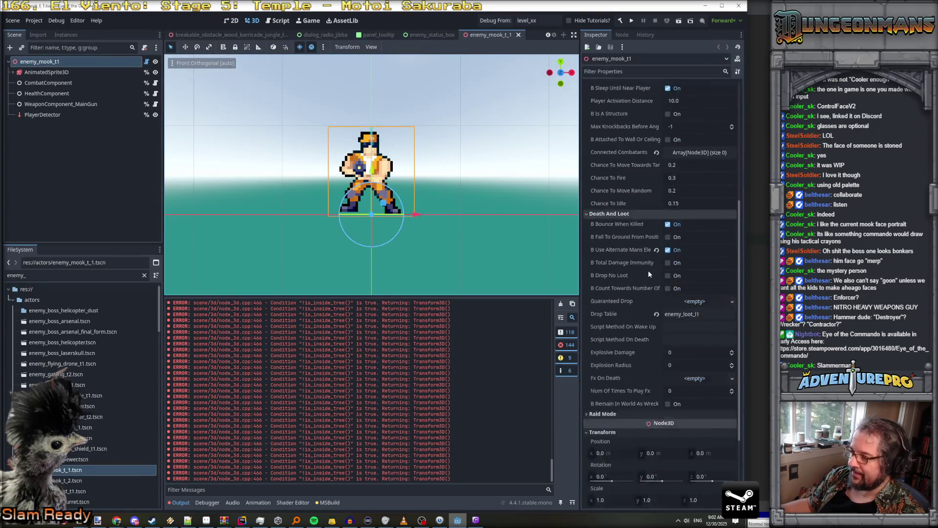
pyautogui.scroll(-1, 603, 299)
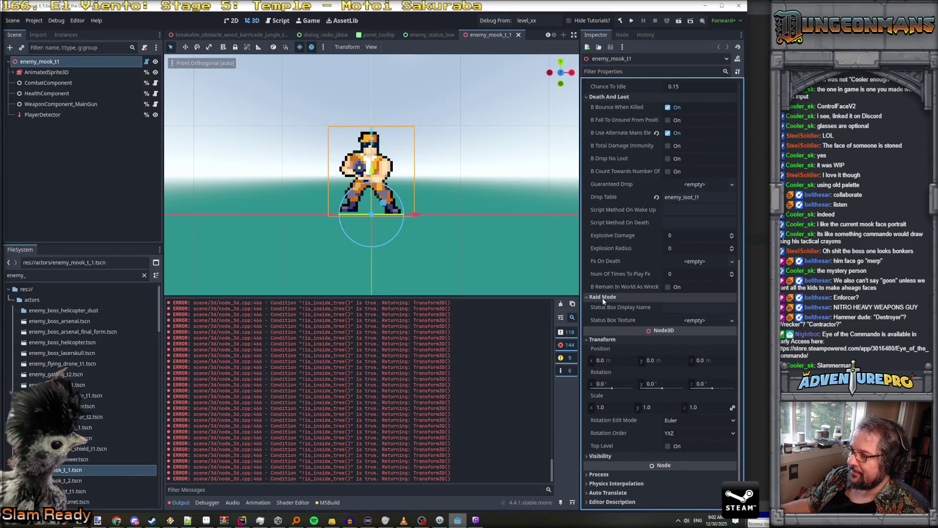
pyautogui.click(692, 308)
pyautogui.hotkey('alt', 'Tab')
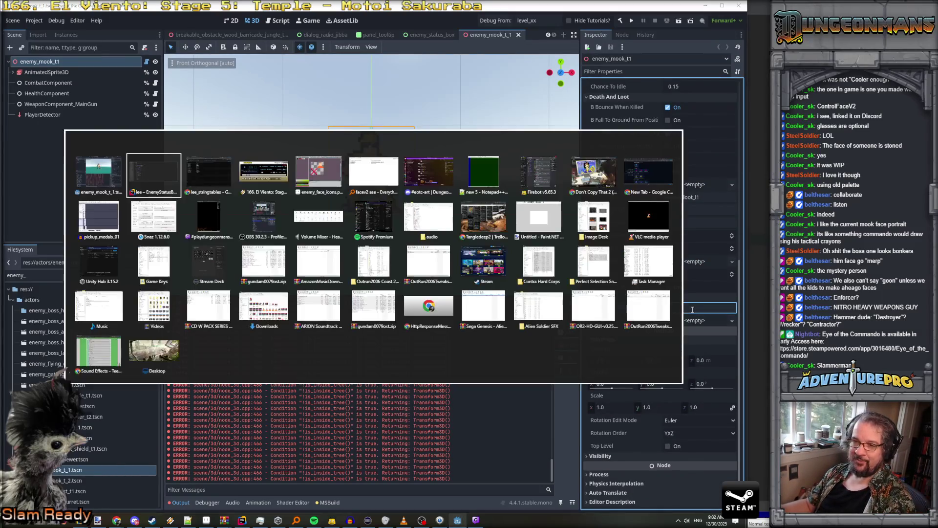
pyautogui.hotkey('alt', 'Tab')
pyautogui.hotkey('alt', 'Tab')
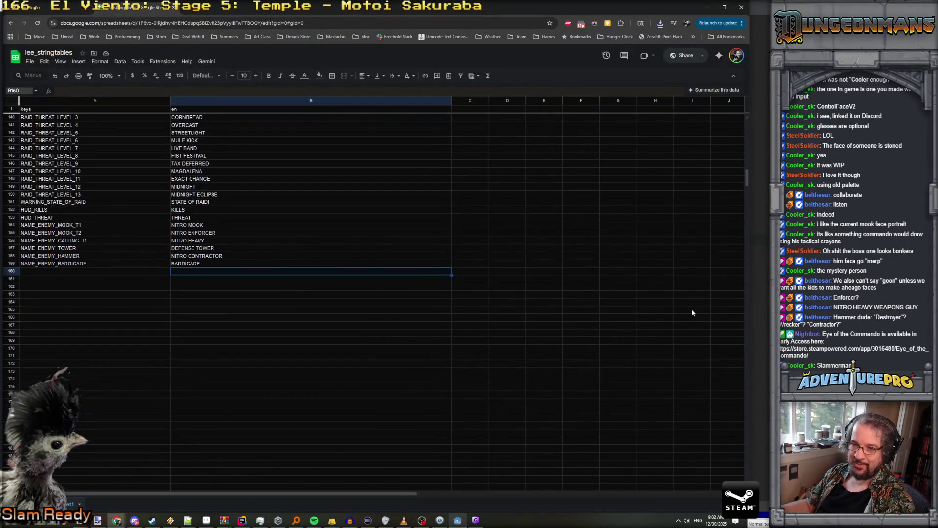
pyautogui.hotkey('alt', 'Tab')
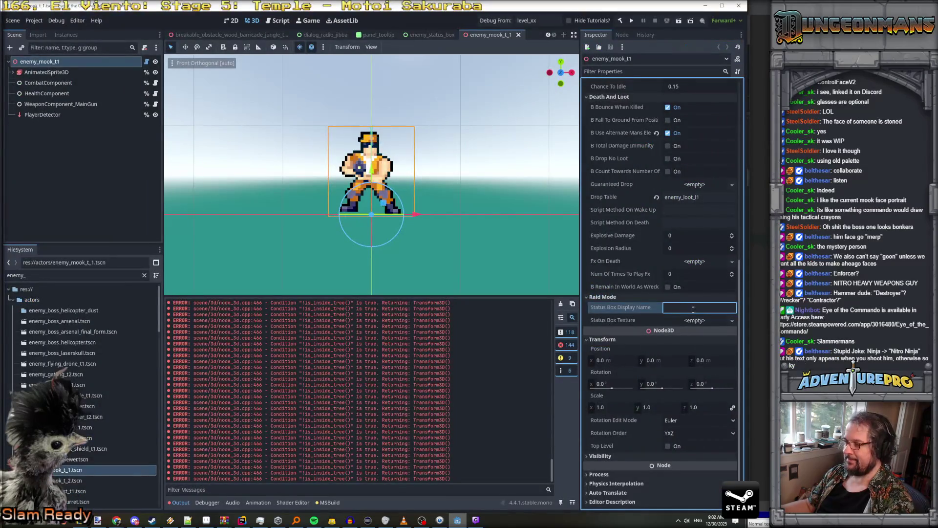
# Enter NAME_ENEMY_MOOK_T1 as the display name, save, then open enemy_mook_t_2 and select its root
pyautogui.write('NAME_ENEMUY')
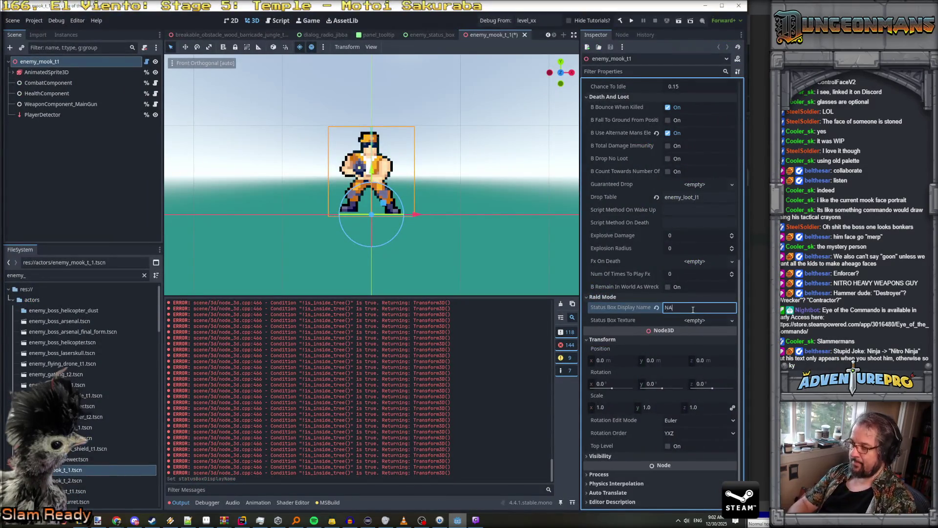
pyautogui.press('BackSpace')
pyautogui.press('BackSpace')
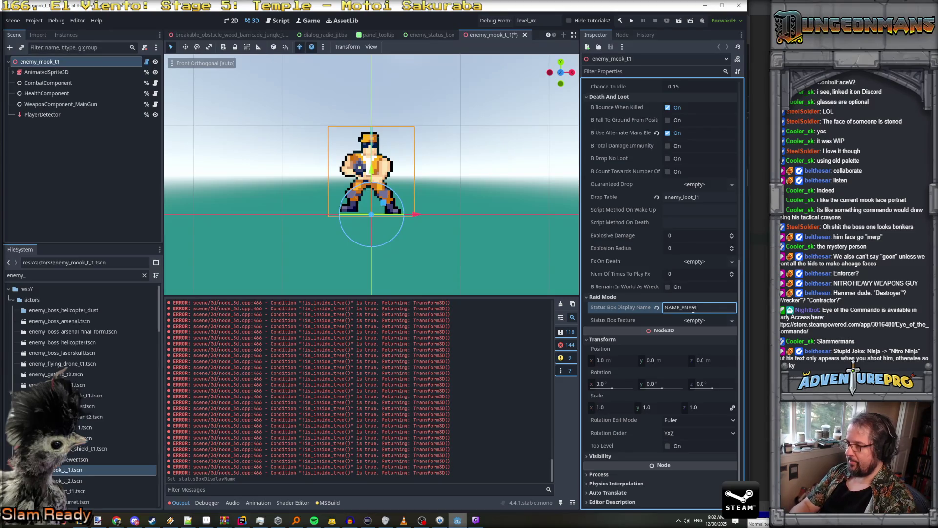
pyautogui.write('Y_MOOK_T1')
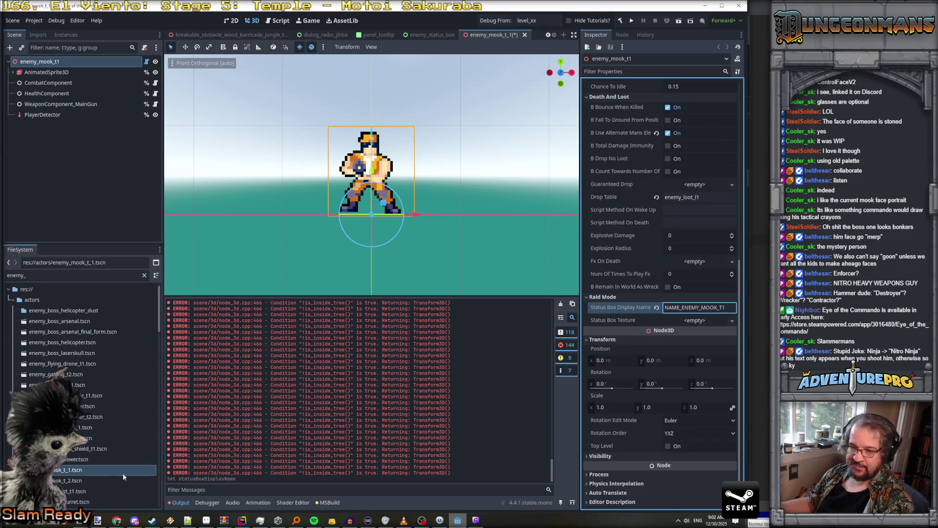
pyautogui.doubleClick(703, 307)
pyautogui.hotkey('ctrl', 'c')
pyautogui.hotkey('ctrl', 's')
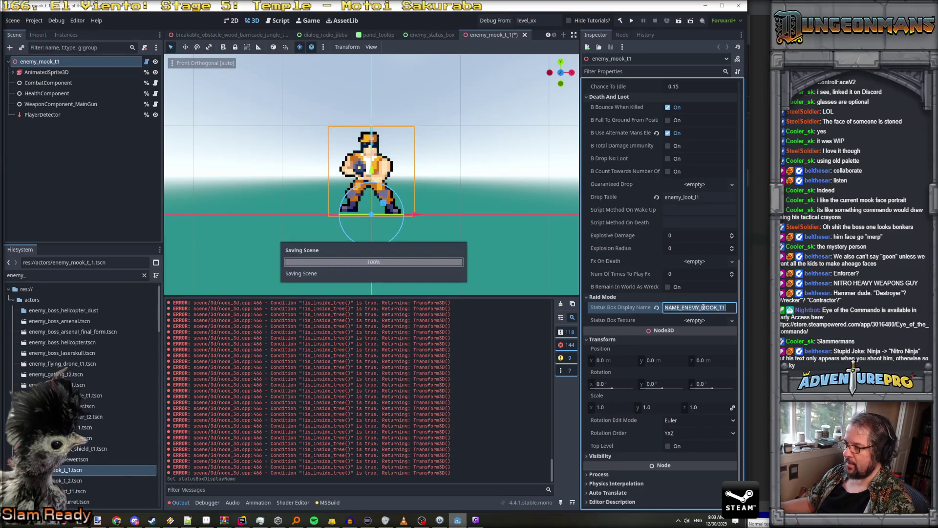
pyautogui.doubleClick(74, 481)
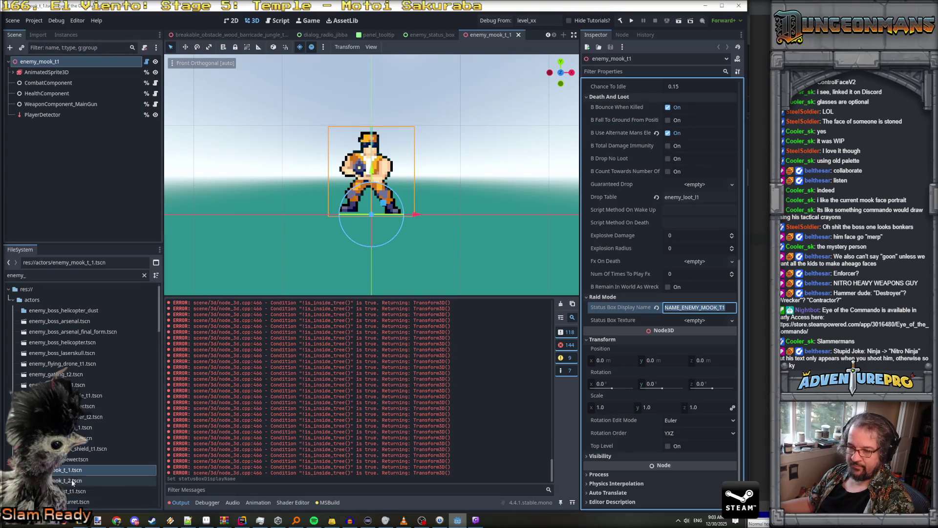
pyautogui.click(67, 60)
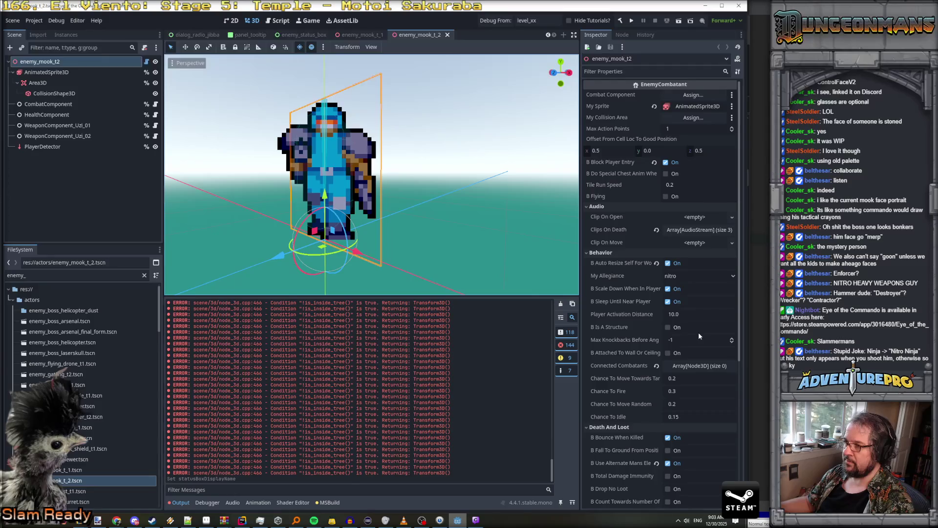
# Paste NAME_ENEMY_MOOK_T2 into the Raid Mode Status Box Display Name and save the scene
pyautogui.scroll(-5, 699, 336)
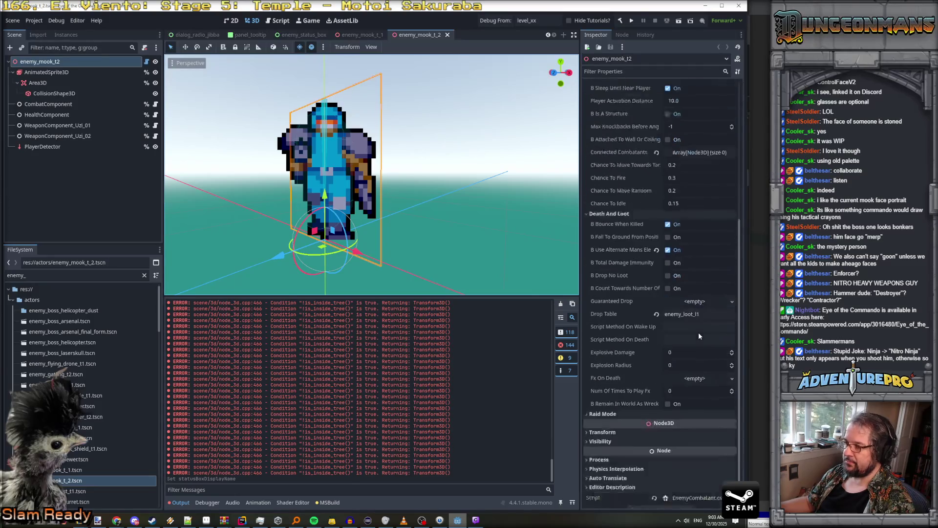
pyautogui.click(643, 404)
pyautogui.click(692, 414)
pyautogui.hotkey('ctrl', 'v')
pyautogui.hotkey('ctrl', 's')
# Inspect the AnimatedSprite3D nodes of the enemy_mook_t2 and enemy_mook_t_1 scenes
pyautogui.click(47, 72)
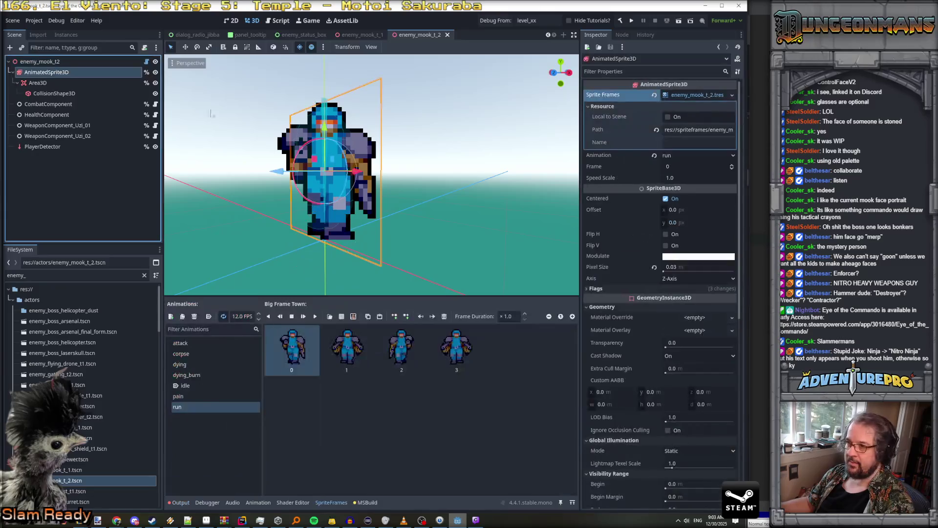
pyautogui.moveTo(538, 230)
pyautogui.mouseDown()
pyautogui.moveTo(521, 225)
pyautogui.moveTo(559, 223)
pyautogui.moveTo(462, 205)
pyautogui.mouseUp()
pyautogui.doubleClick(74, 471)
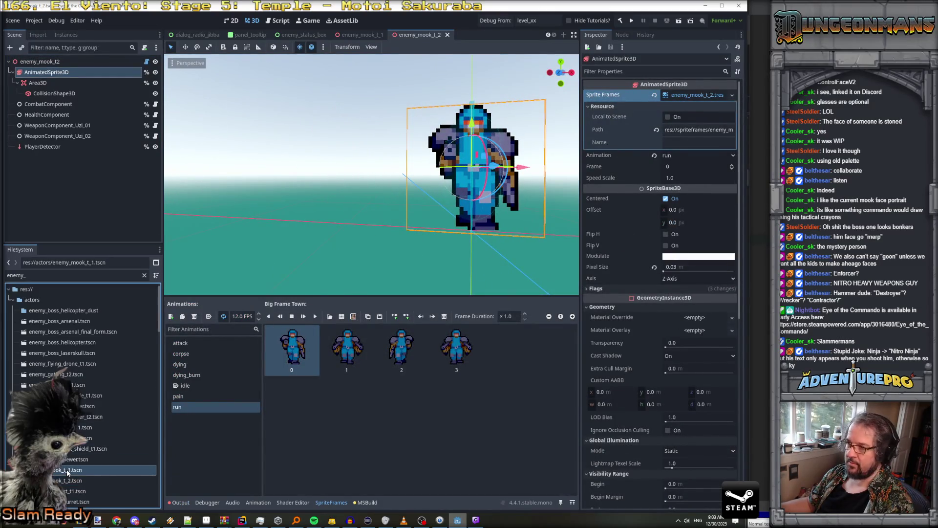
pyautogui.click(46, 72)
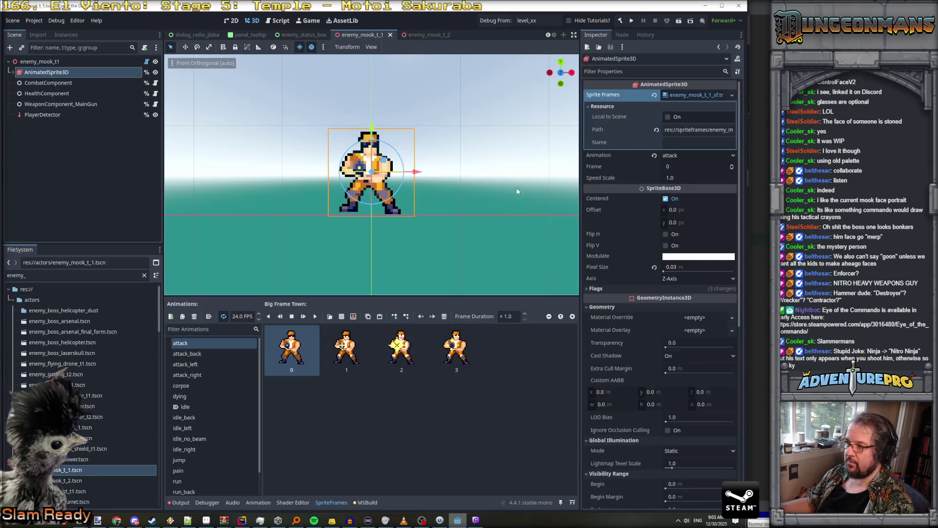
pyautogui.scroll(5, 404, 202)
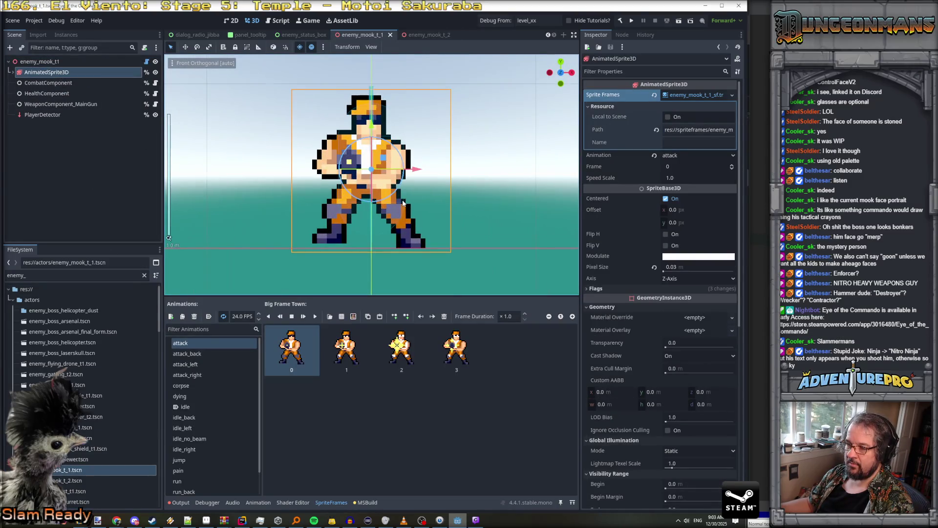
pyautogui.scroll(-5, 404, 202)
pyautogui.scroll(-3, 76, 480)
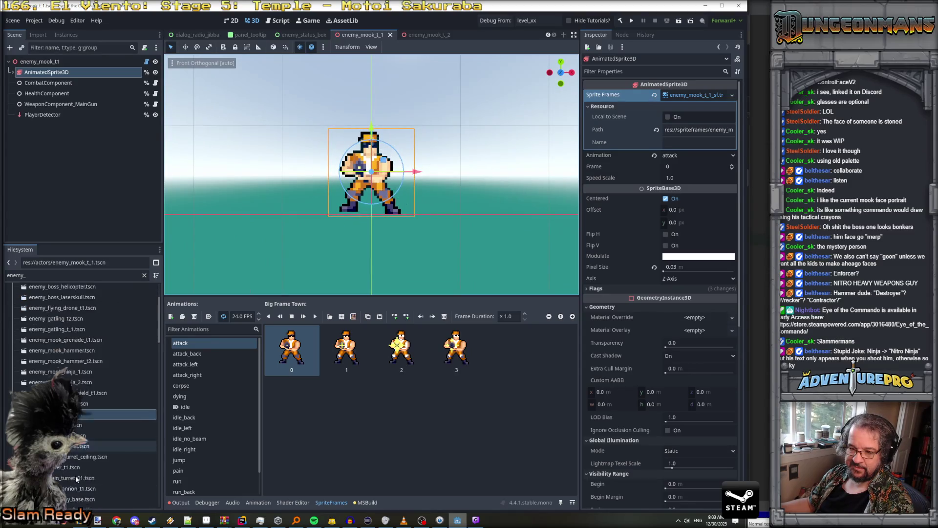
pyautogui.scroll(-3, 76, 477)
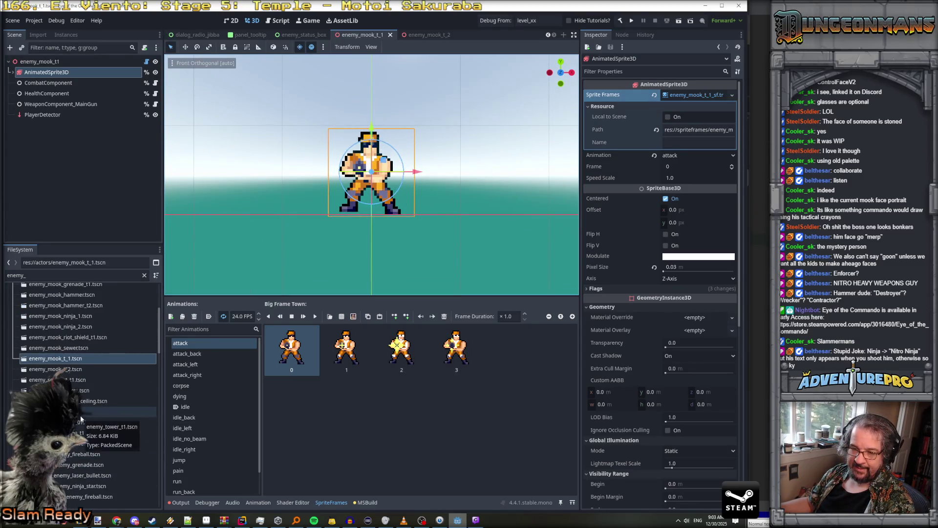
pyautogui.scroll(6, 82, 419)
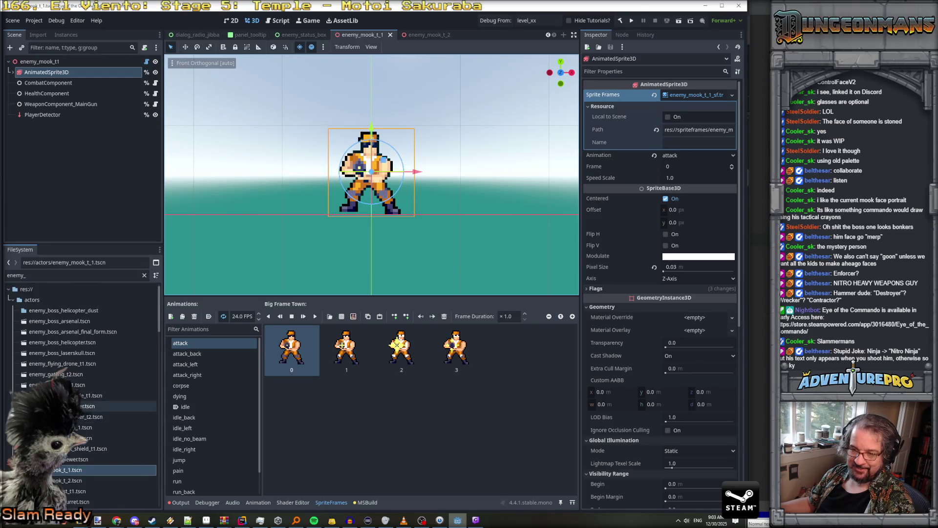
# Open the enemy_mook_hammer scene and select its root node
pyautogui.doubleClick(83, 407)
pyautogui.scroll(-1, 344, 307)
pyautogui.scroll(-1, 345, 303)
pyautogui.click(79, 63)
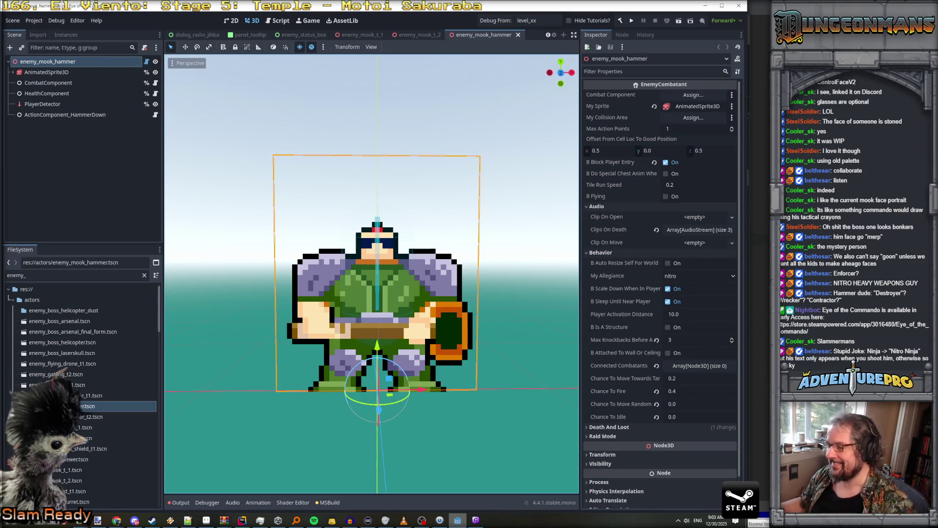
# Set the hammer enemy's Raid Mode Status Box Display Name to NAME_ENEMY_HAMMER and save the scene
pyautogui.scroll(-1, 629, 409)
pyautogui.click(630, 404)
pyautogui.scroll(-1, 662, 415)
pyautogui.scroll(1, 686, 382)
pyautogui.click(679, 414)
pyautogui.hotkey('ctrl', 'v')
pyautogui.doubleClick(703, 415)
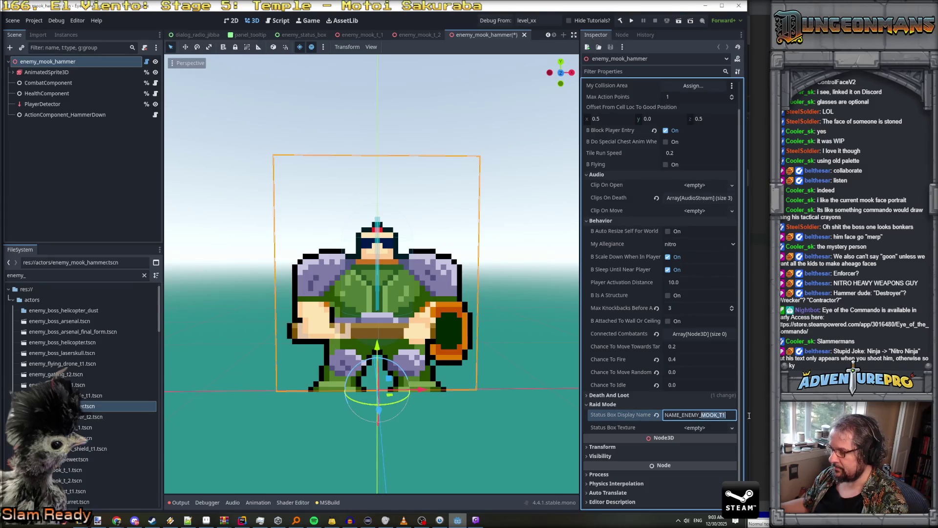
pyautogui.write('HAMMER')
pyautogui.hotkey('ctrl', 's')
# Check the lee_stringtables spreadsheet, then return to Godot and open the enemy_gatling_t_1 scene
pyautogui.hotkey('alt', 'Tab')
pyautogui.click(184, 375)
pyautogui.moveTo(261, 523)
pyautogui.moveTo(117, 522)
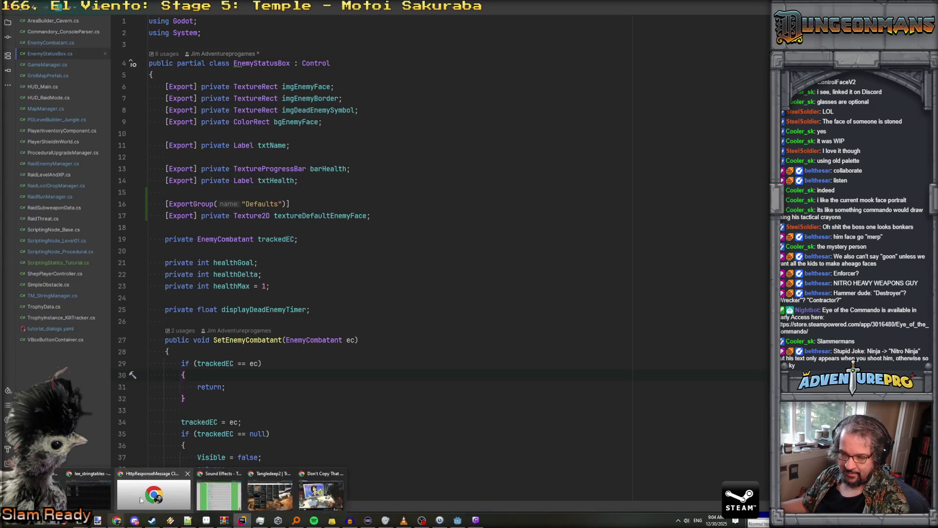
pyautogui.click(92, 497)
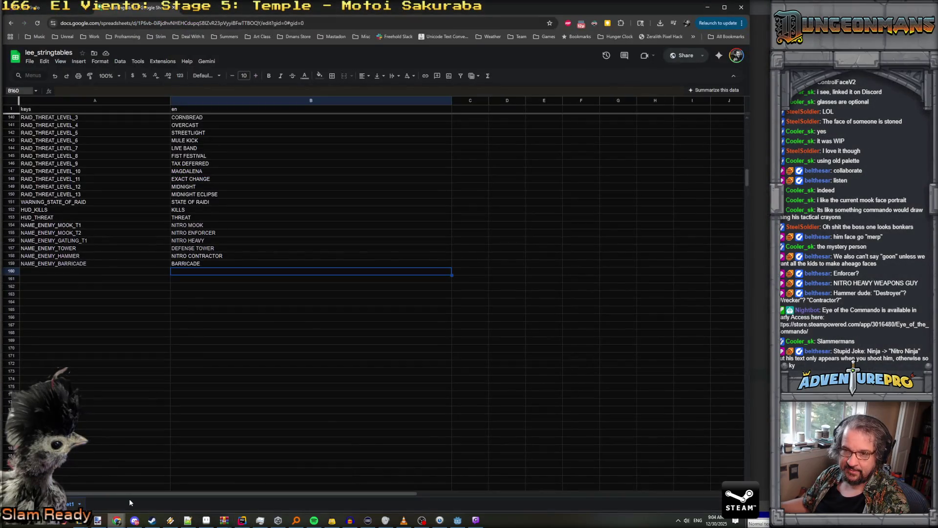
pyautogui.moveTo(135, 521)
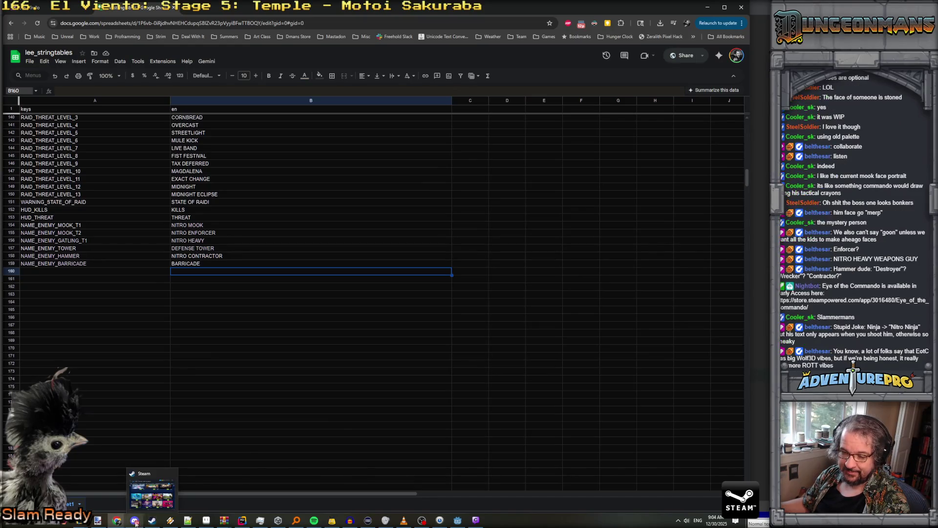
pyautogui.click(464, 521)
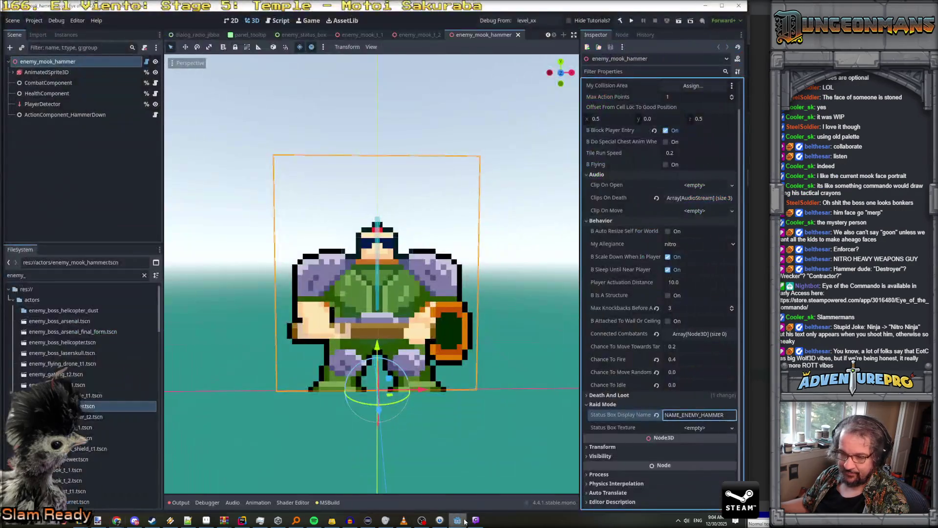
pyautogui.doubleClick(58, 384)
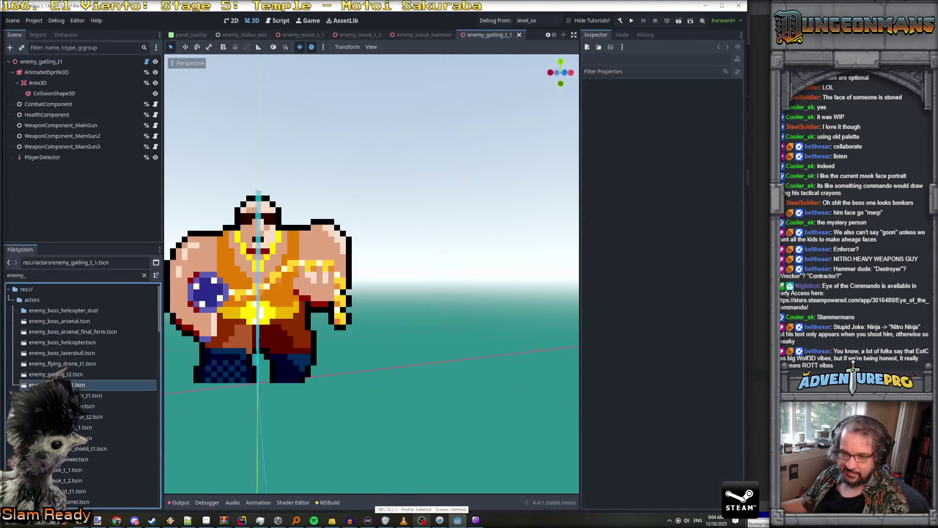
# Give the enemy_gatling_t1 root node the NAME_ENEMY_GATLING_T1 Status Box Display Name and save it
pyautogui.click(110, 61)
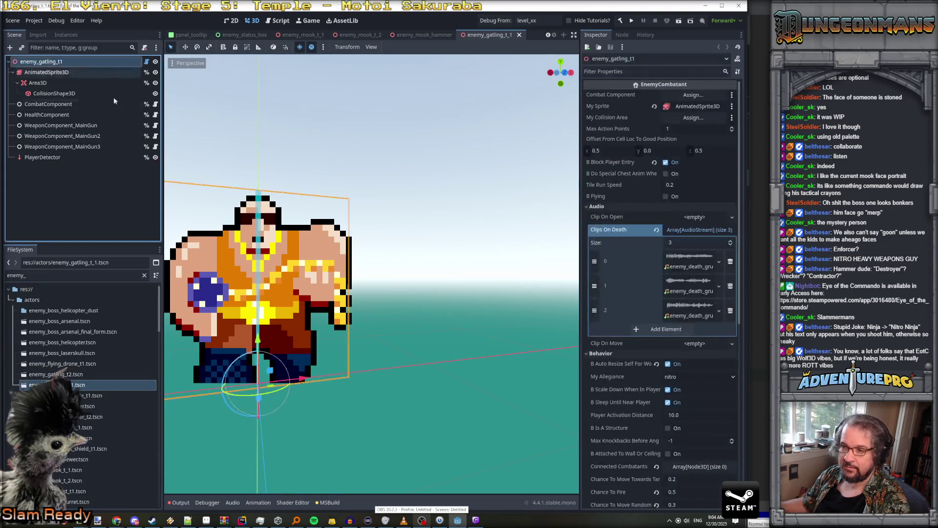
pyautogui.scroll(-6, 661, 399)
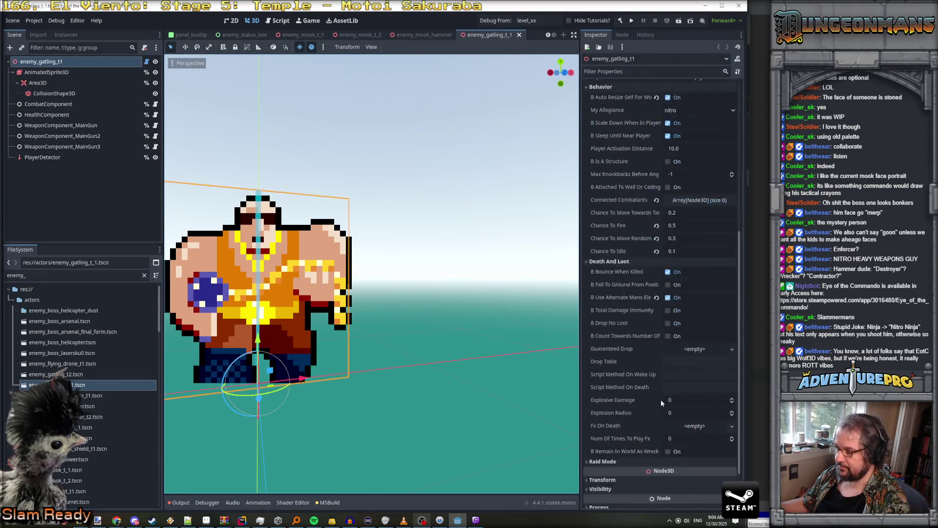
pyautogui.click(699, 415)
pyautogui.hotkey('ctrl', 'v')
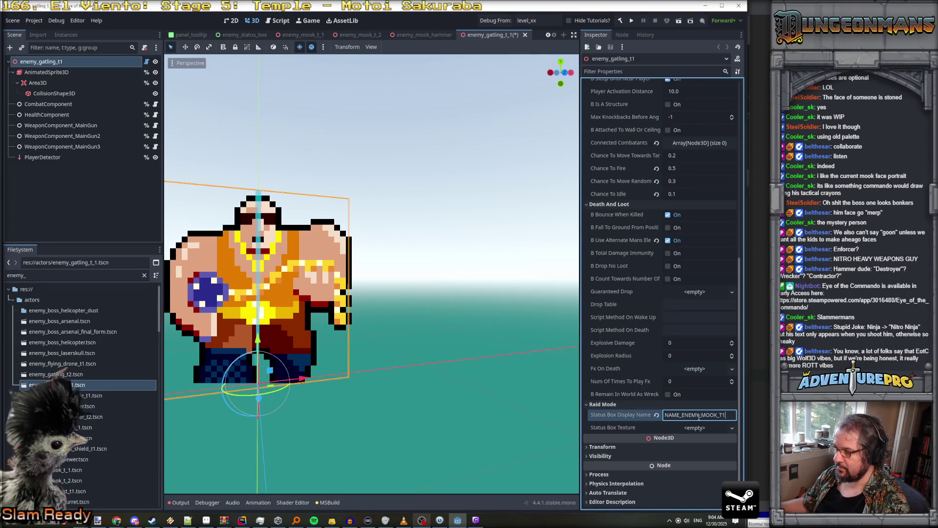
pyautogui.moveTo(702, 415); pyautogui.dragTo(728, 415)
pyautogui.write('GA')
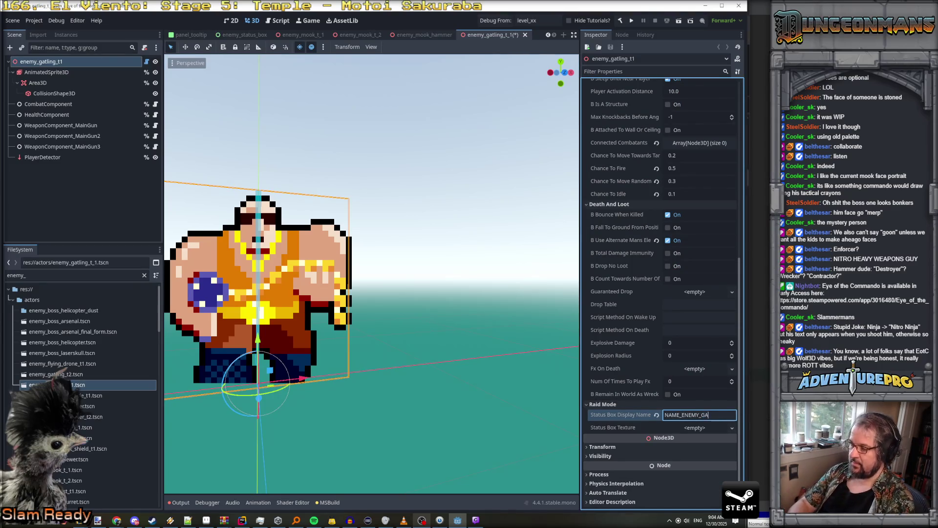
pyautogui.write('TLING_T1')
pyautogui.hotkey('ctrl', 's')
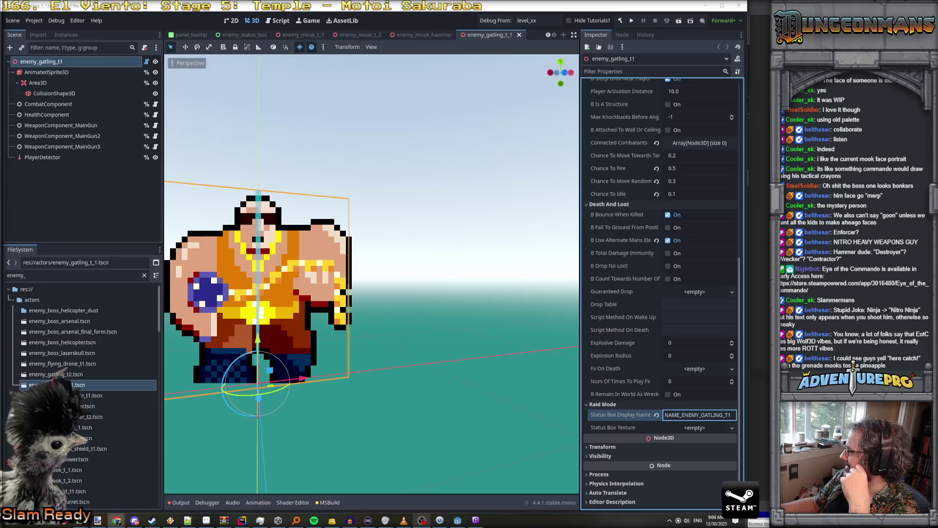
pyautogui.hotkey('alt', 'Tab')
# Maximize the Rise of the Triad gameplay video window and skip past the stream-starting intro
pyautogui.moveTo(709, 263); pyautogui.dragTo(700, 242)
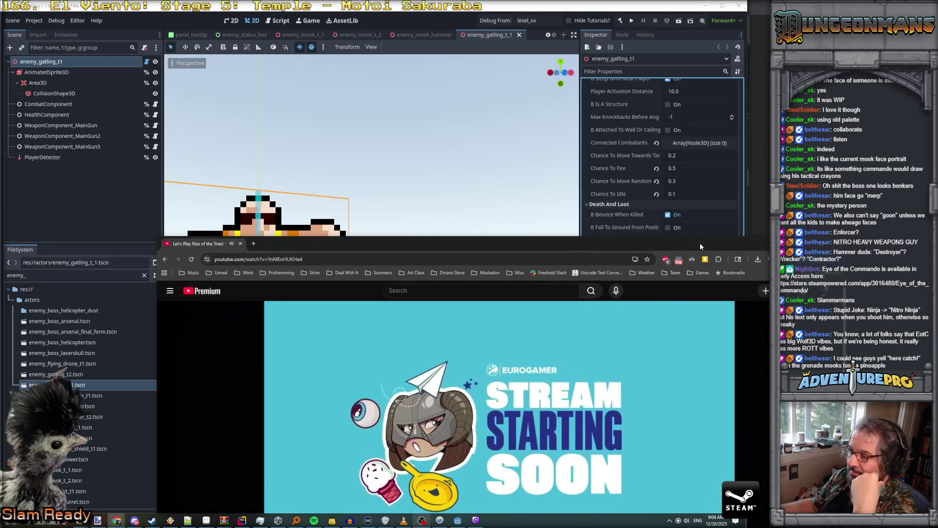
pyautogui.doubleClick(700, 242)
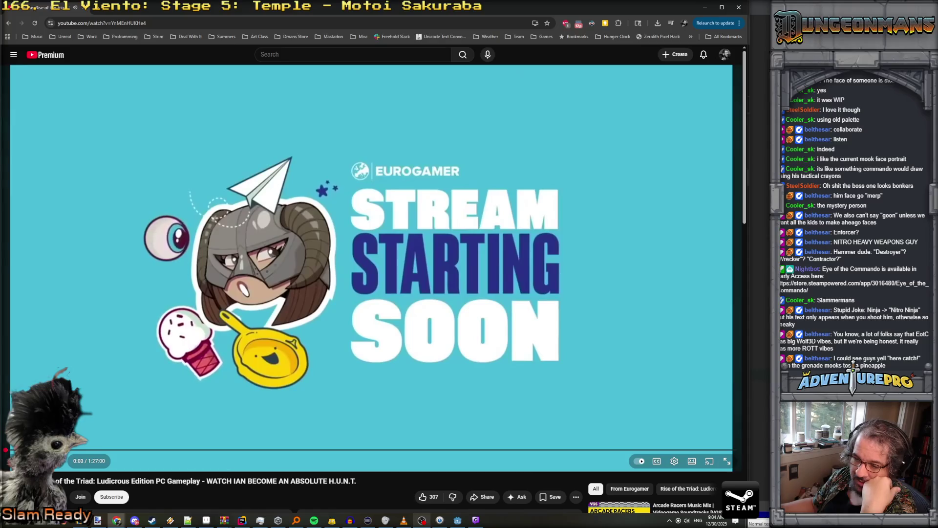
pyautogui.click(93, 451)
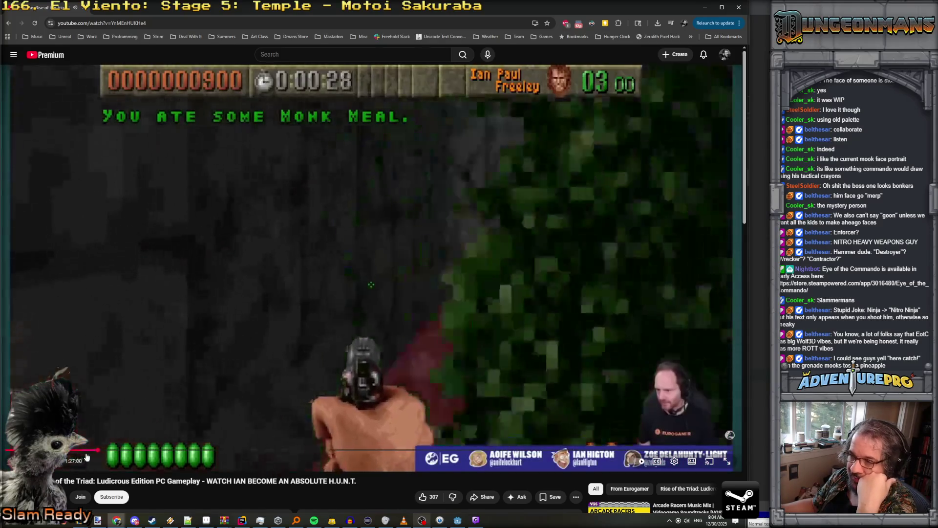